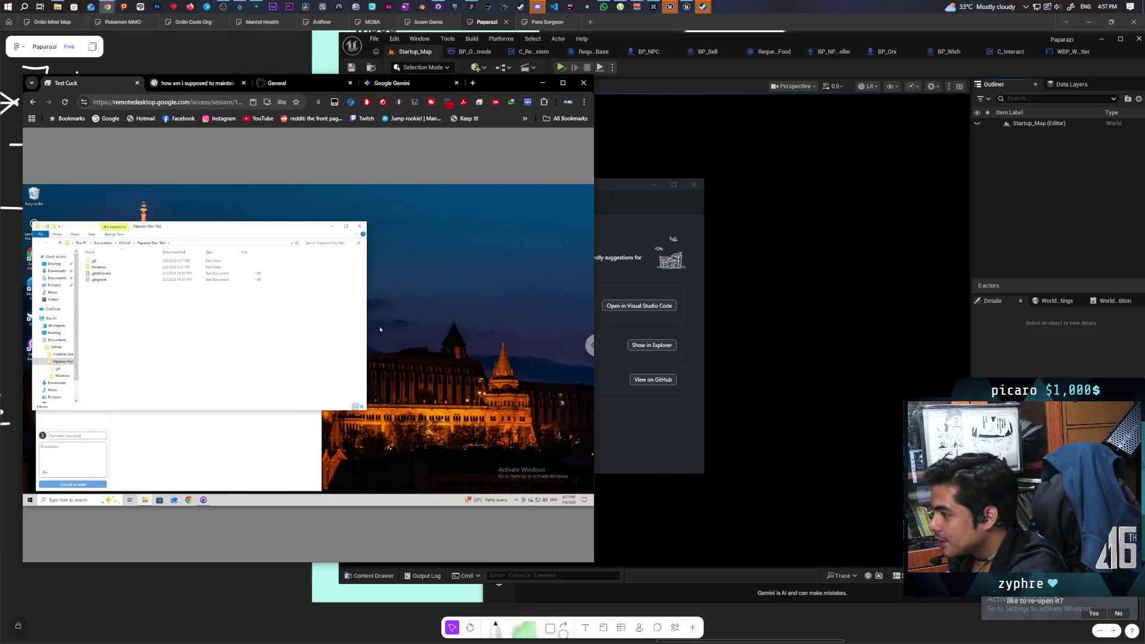
- Run Paparazi.exe on the remote computer and start a local Standalone Game copy from the editor
{"action": "double_click", "coordinate": [98, 267]}
{"action": "left_click", "coordinate": [101, 292]}
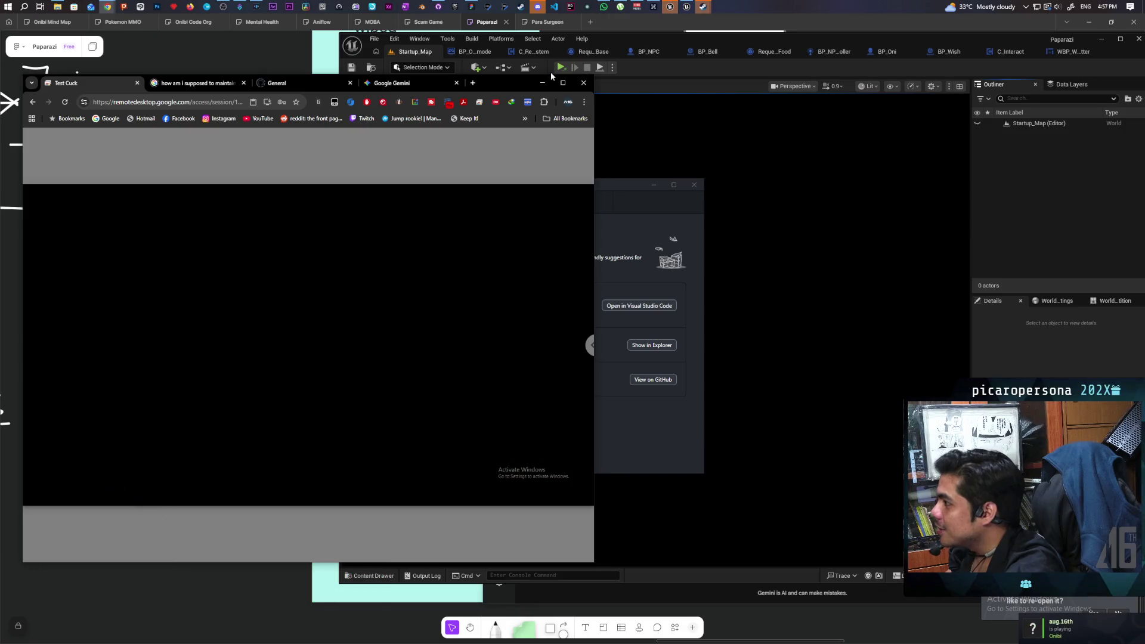
{"action": "left_click", "coordinate": [560, 70]}
{"action": "left_click", "coordinate": [560, 70]}
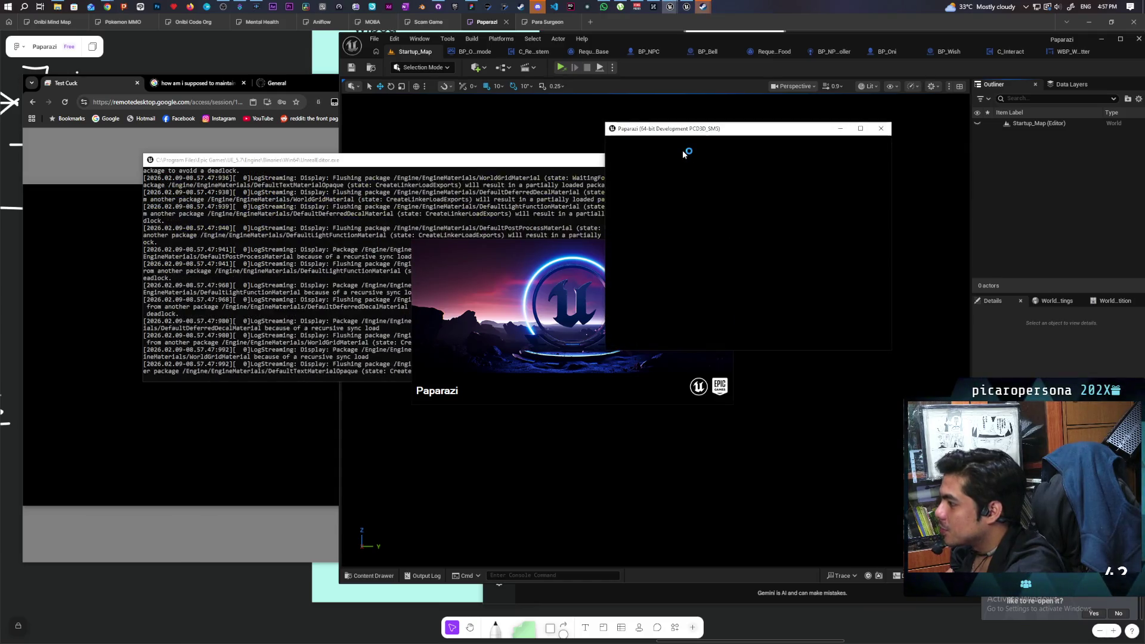
- Return to the remote game view while both copies load to the SoloStart/Host Game menu
{"action": "key", "text": "alt+Tab"}
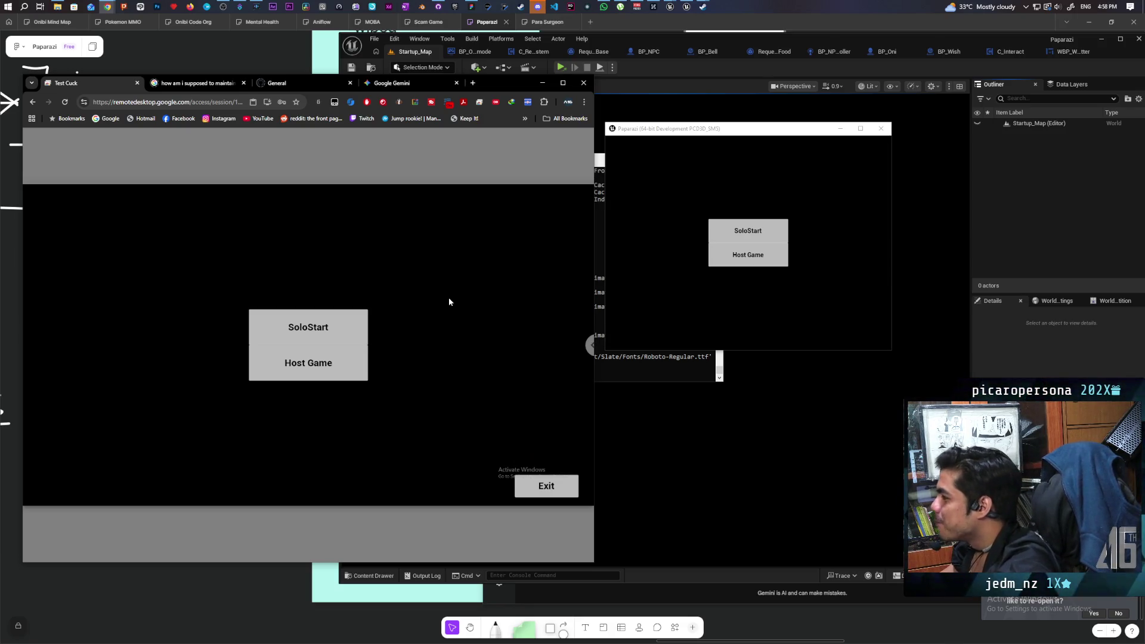
- Host a session remotely, accept the invite locally, mark Ready and start the game
{"action": "left_click", "coordinate": [335, 367]}
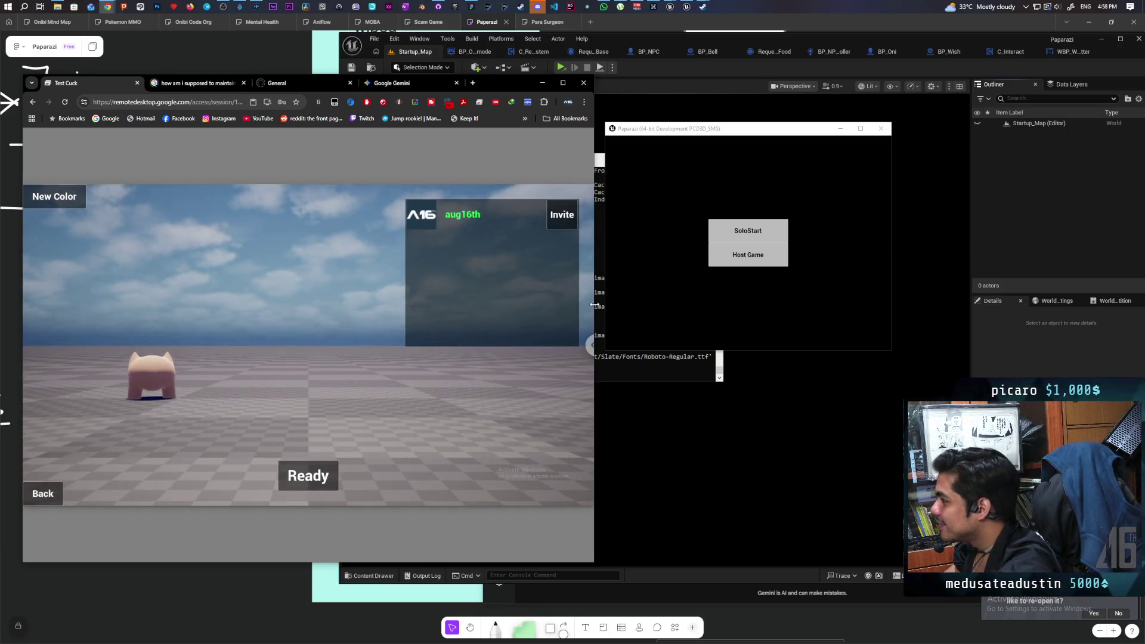
{"action": "left_click", "coordinate": [725, 266]}
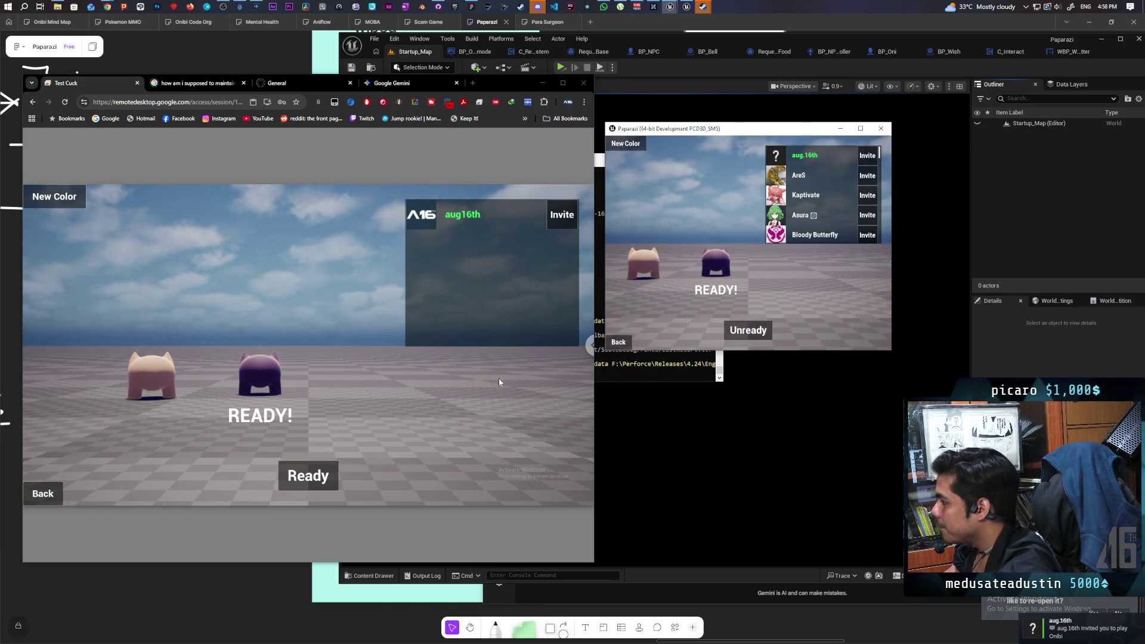
{"action": "left_click", "coordinate": [290, 475]}
{"action": "left_click", "coordinate": [521, 473]}
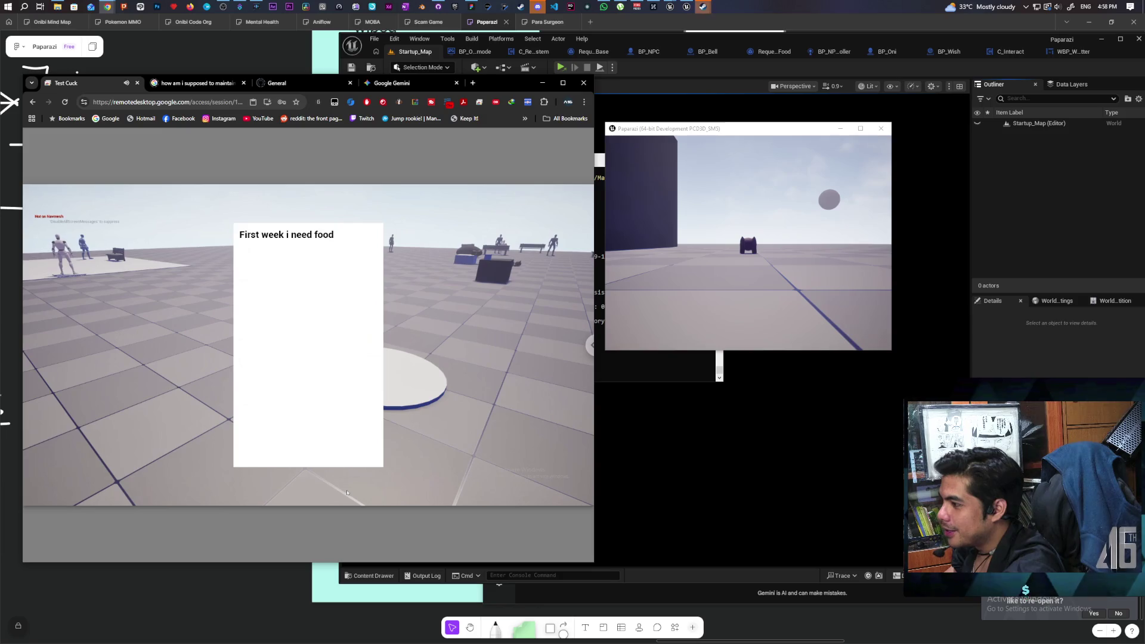
- Dismiss the 'First week i need food' wish note with F
{"action": "key", "text": "f"}
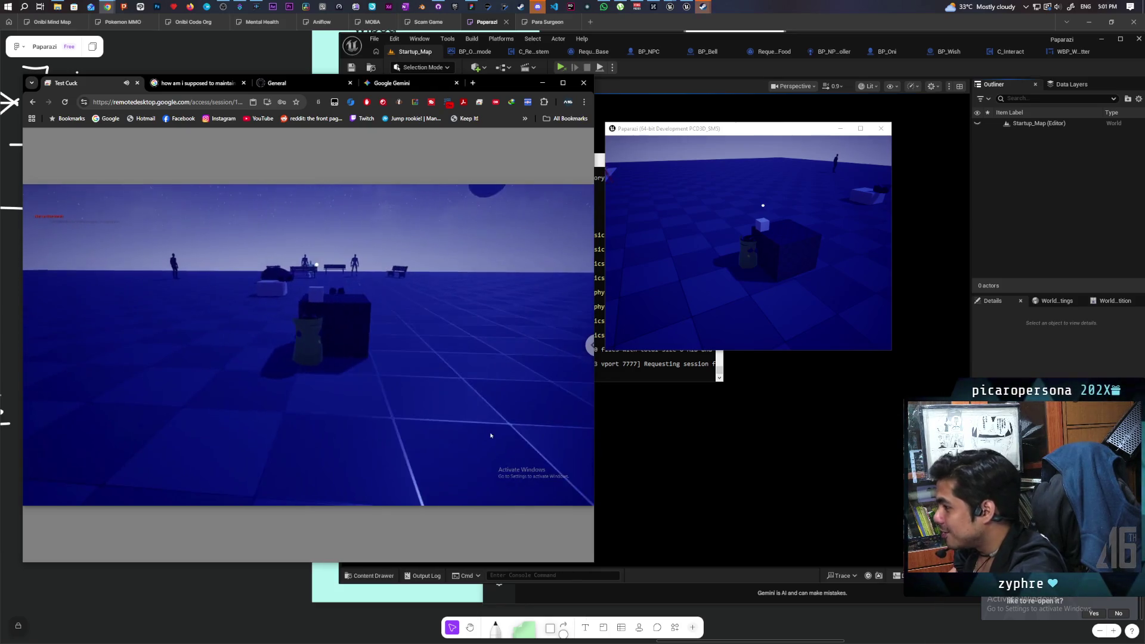
- Walk the character forward past the box to keep testing the level
{"action": "key", "text": "w"}
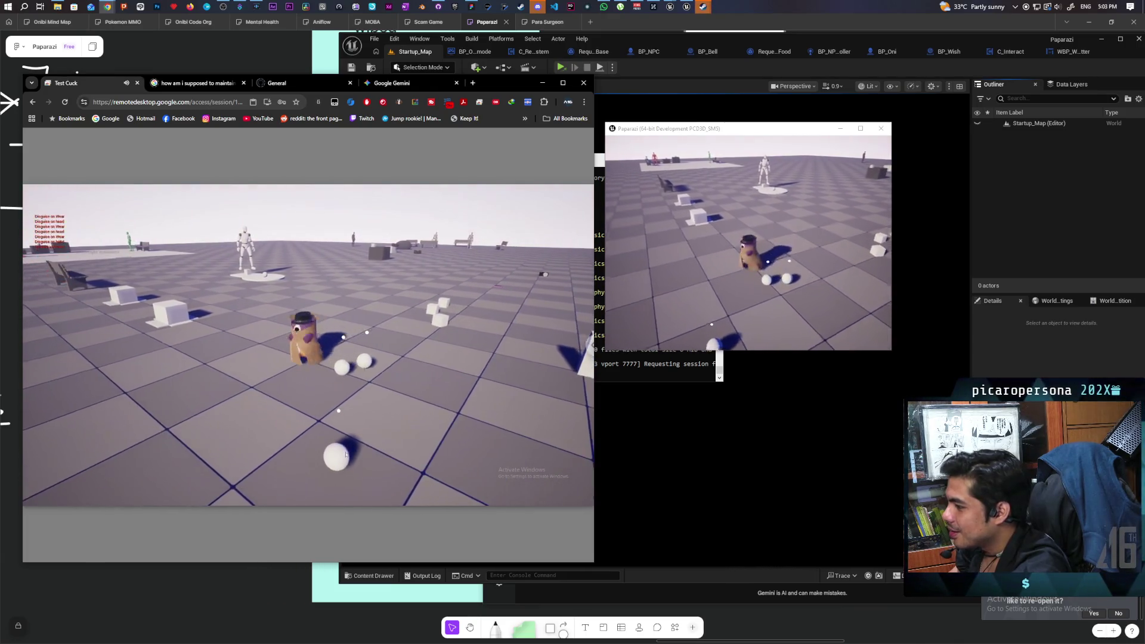
- In the local game, grab a box with F and push it next to another box
{"action": "key", "text": "alt+Tab"}
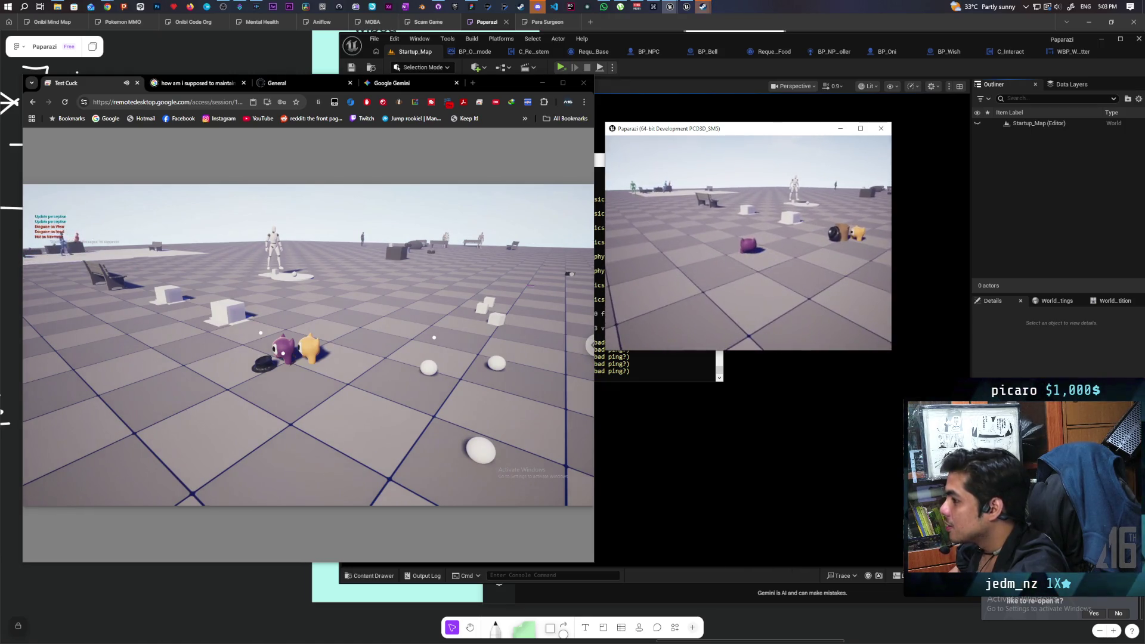
{"action": "left_click", "coordinate": [365, 482]}
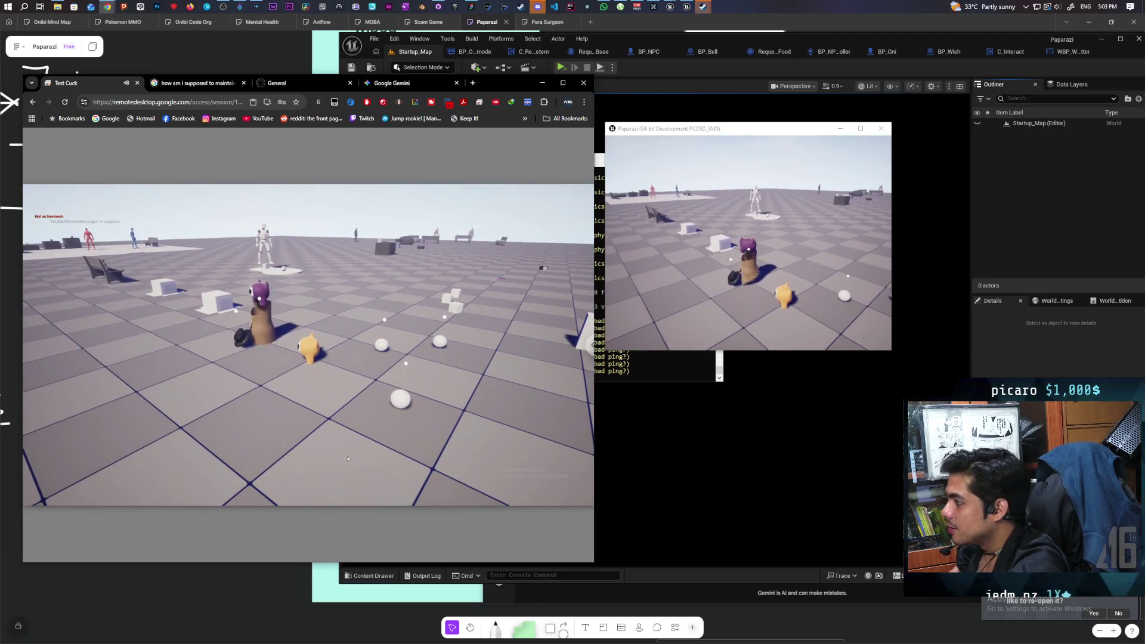
{"action": "key", "text": "alt+Tab"}
{"action": "key", "text": "w"}
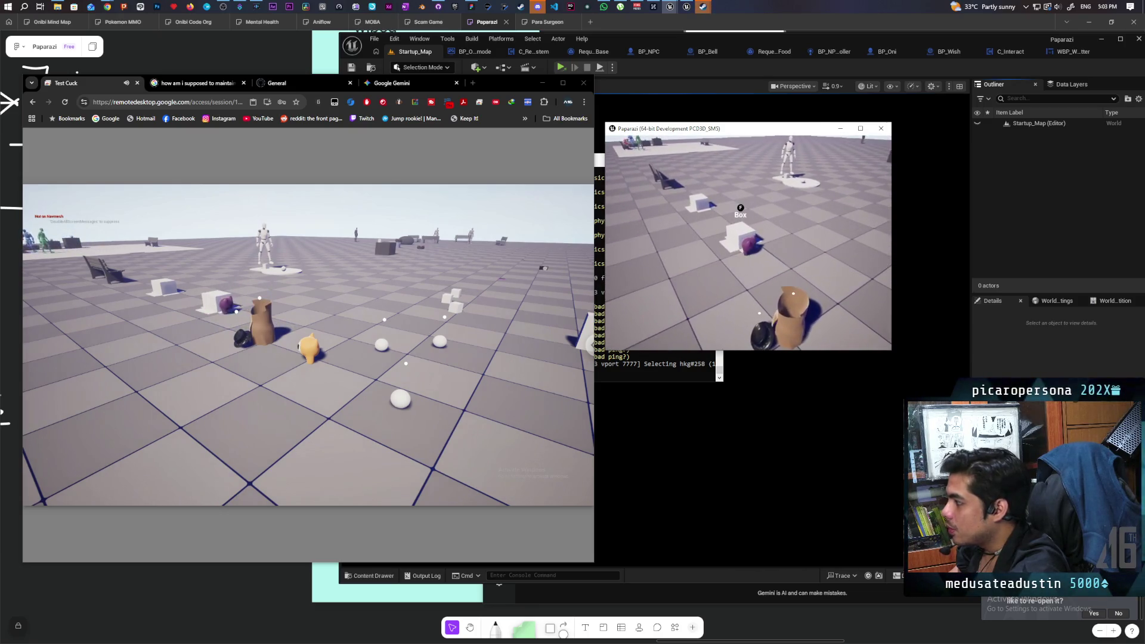
{"action": "key", "text": "f"}
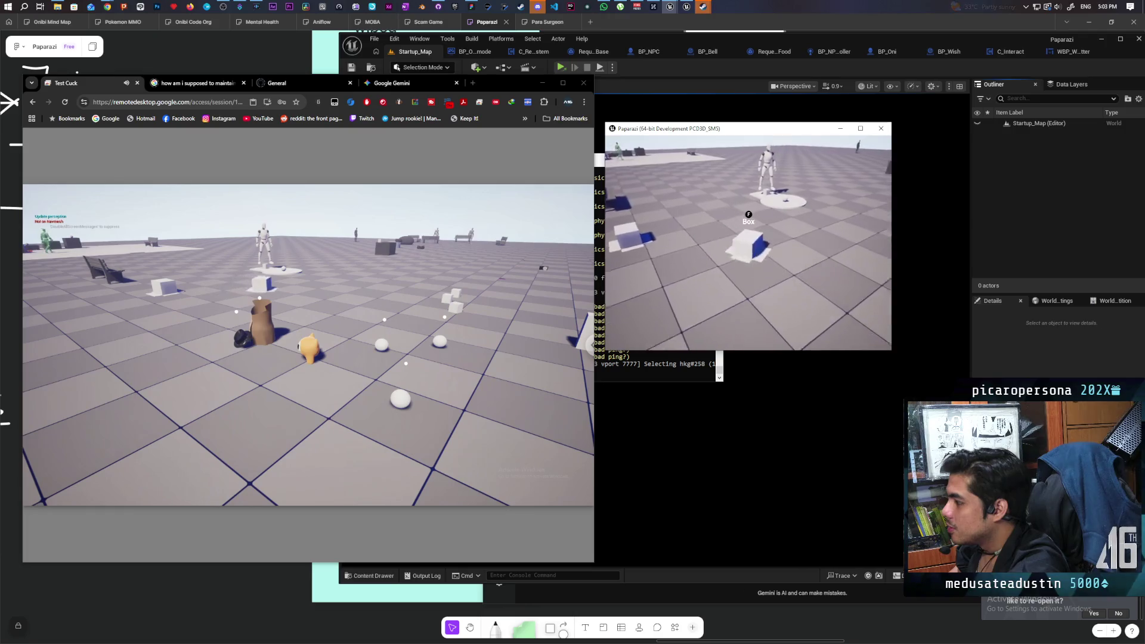
{"action": "key", "text": "w"}
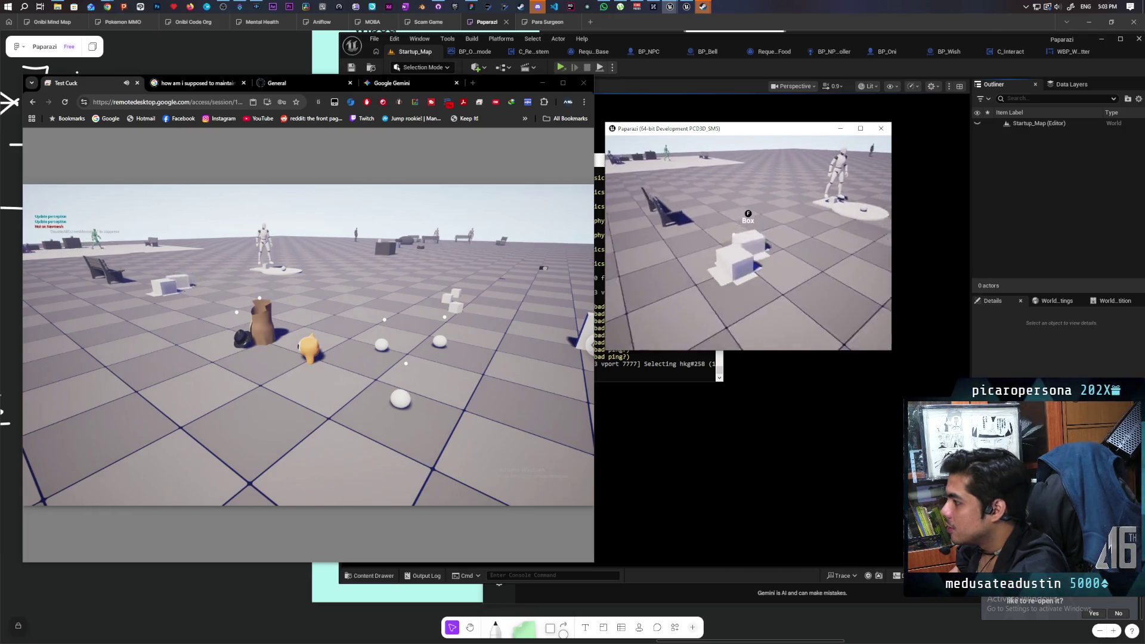
- Pause both the local and remote games and minimize the remote desktop window
{"action": "key", "text": "Escape"}
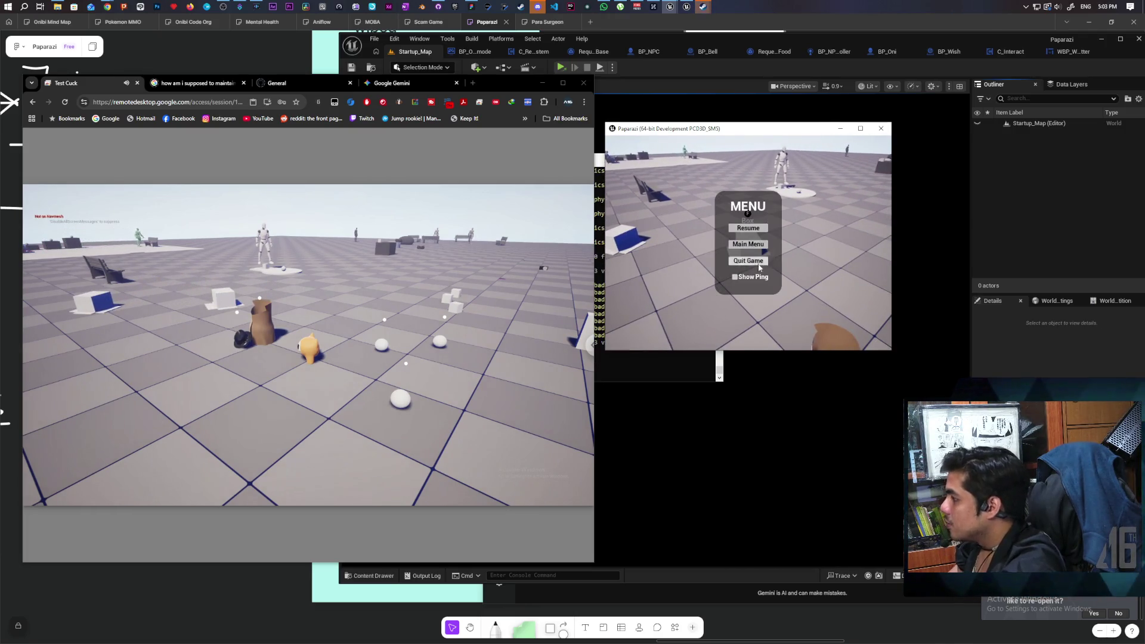
{"action": "left_click", "coordinate": [420, 316]}
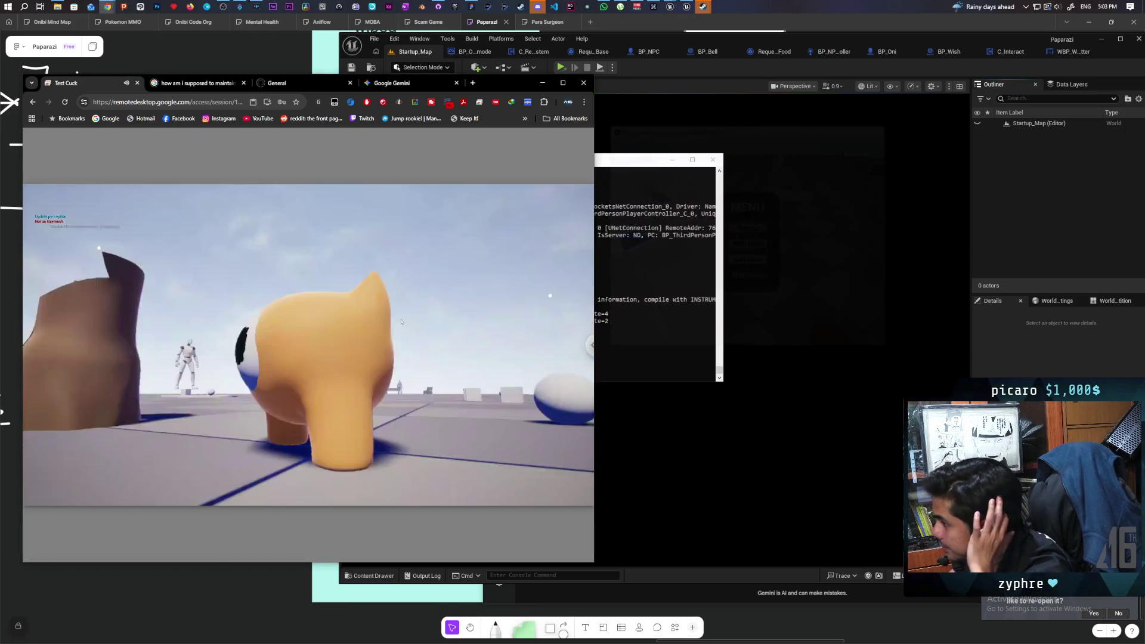
{"action": "key", "text": "Escape"}
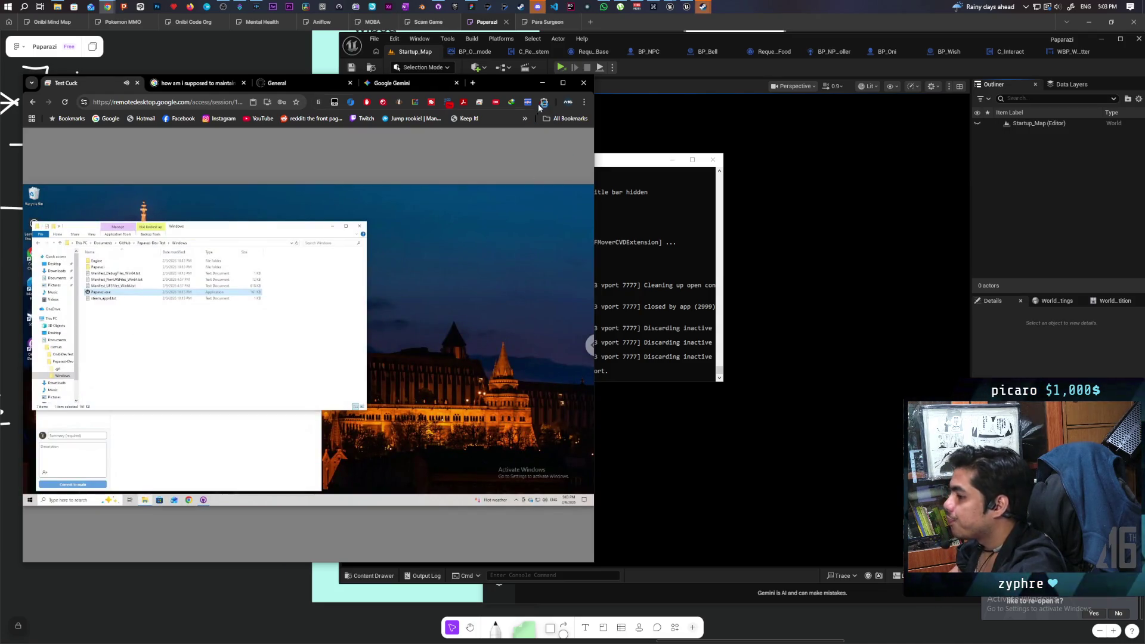
{"action": "left_click", "coordinate": [543, 85]}
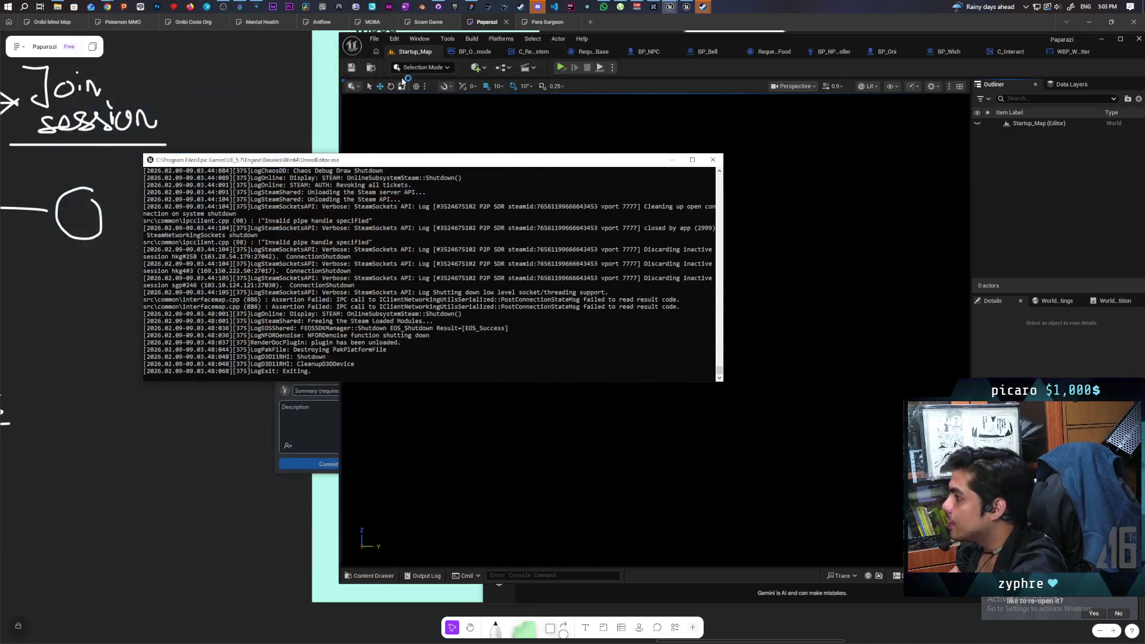
- Close the game console and load GreyboxLevel from File > Favorite Levels
{"action": "left_click", "coordinate": [671, 160]}
{"action": "left_click", "coordinate": [394, 41]}
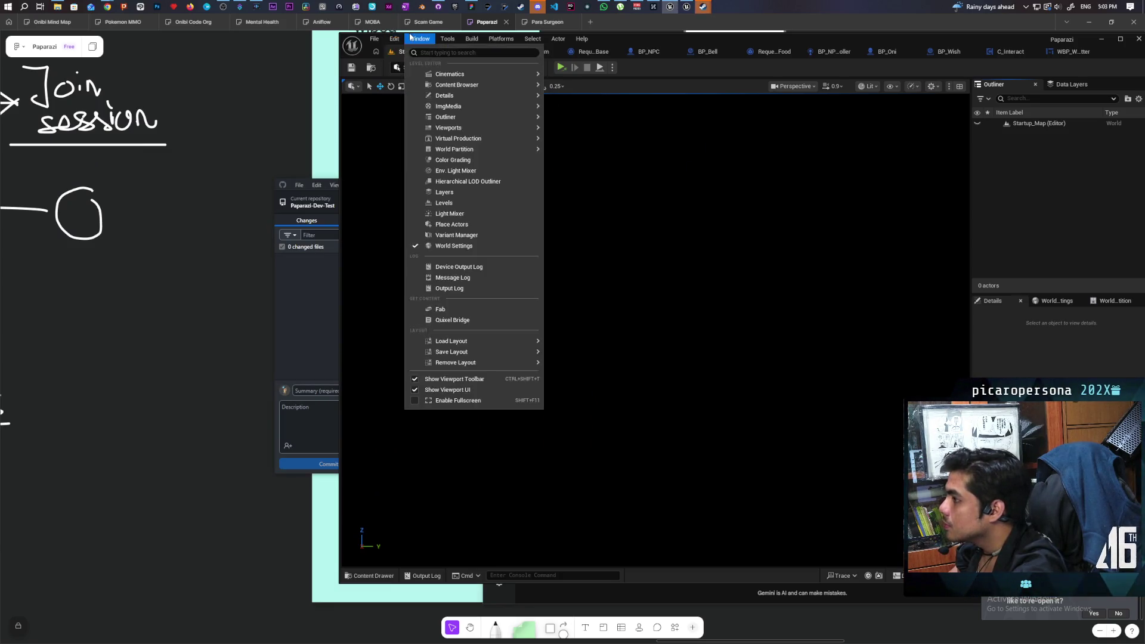
{"action": "left_click", "coordinate": [380, 56]}
{"action": "left_click", "coordinate": [375, 39]}
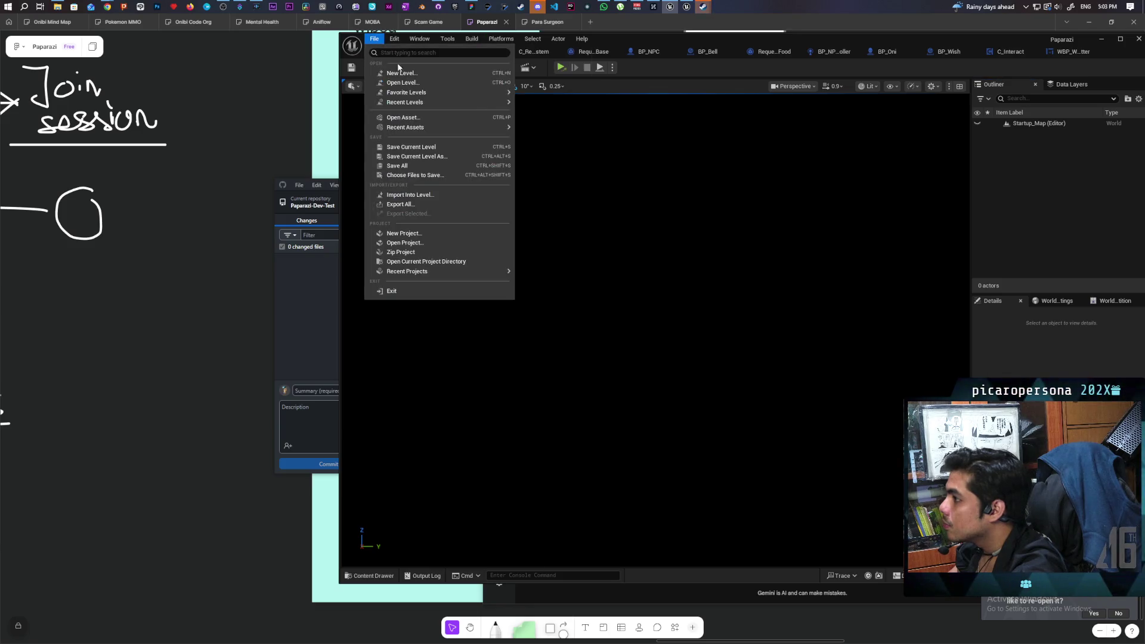
{"action": "mouse_move", "coordinate": [450, 93]}
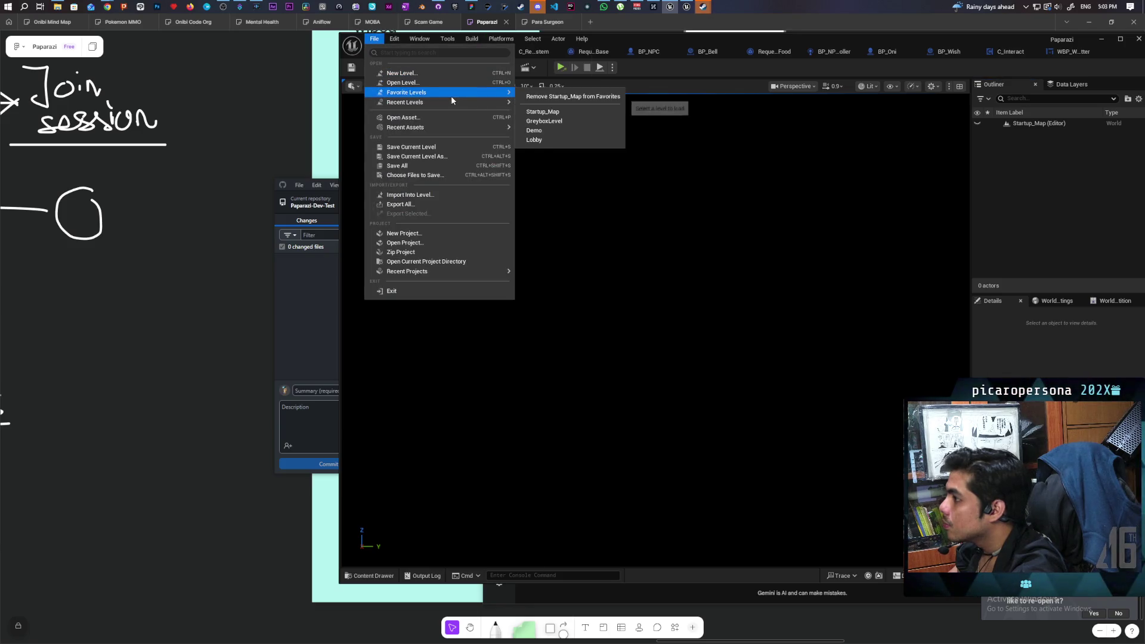
{"action": "left_click", "coordinate": [571, 120]}
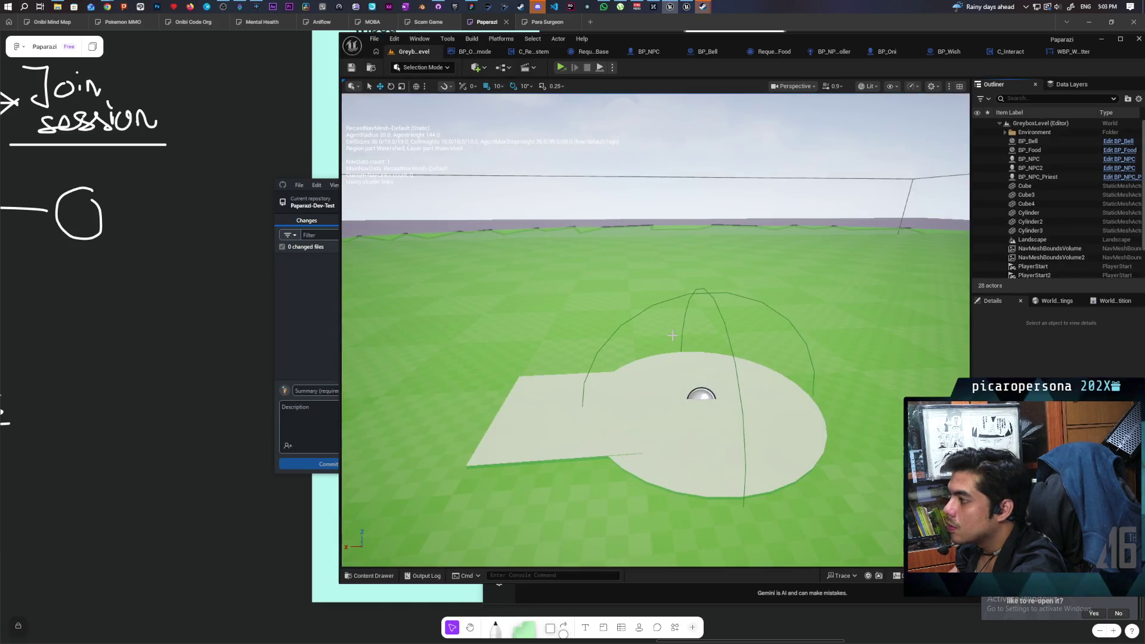
- Frame the Landscape with F and pull the camera back to survey the level
{"action": "left_click", "coordinate": [537, 332]}
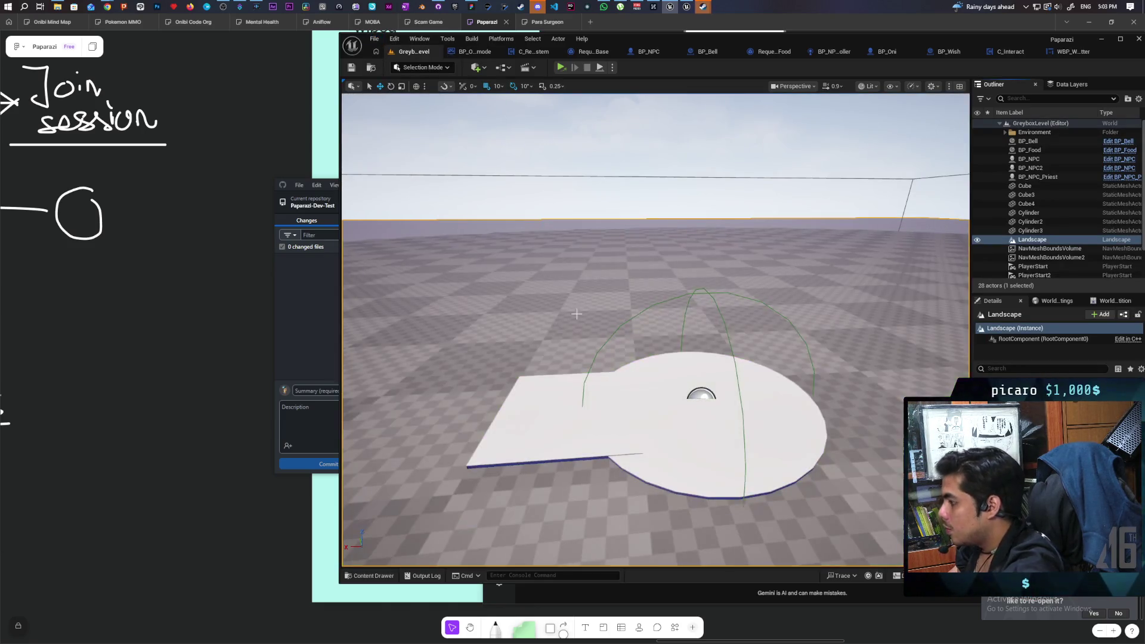
{"action": "key", "text": "f"}
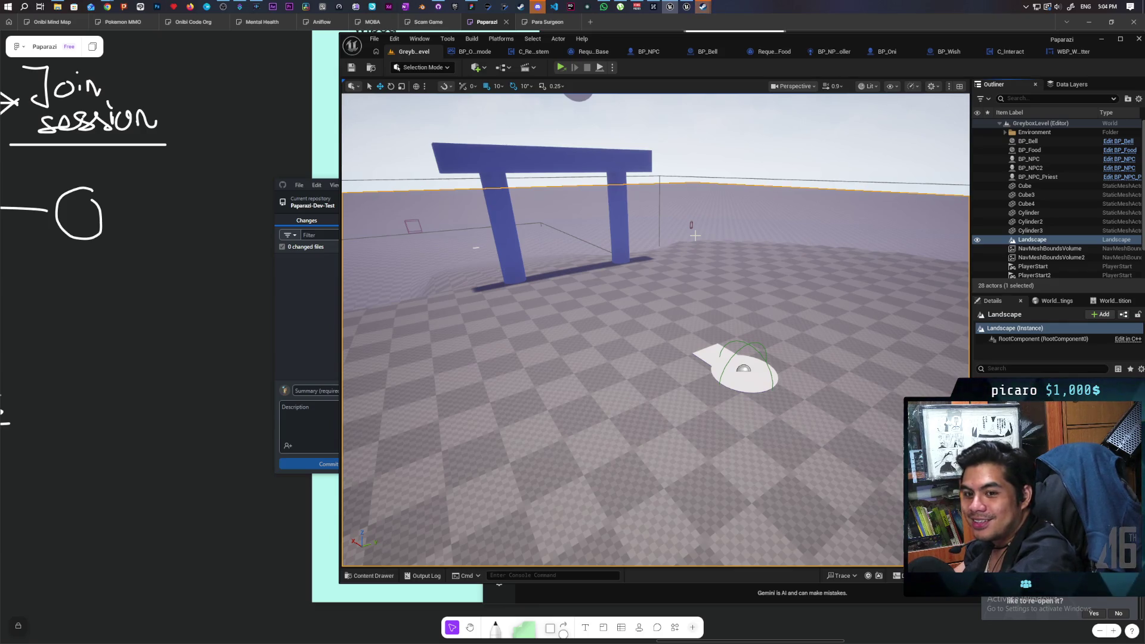
{"action": "mouse_move", "coordinate": [725, 252]}
{"action": "left_mouse_down"}
{"action": "mouse_move", "coordinate": [659, 334]}
{"action": "mouse_move", "coordinate": [703, 349]}
{"action": "mouse_move", "coordinate": [632, 336]}
{"action": "mouse_move", "coordinate": [796, 337]}
{"action": "mouse_move", "coordinate": [808, 316]}
{"action": "mouse_move", "coordinate": [787, 316]}
{"action": "mouse_move", "coordinate": [809, 323]}
{"action": "left_mouse_up"}
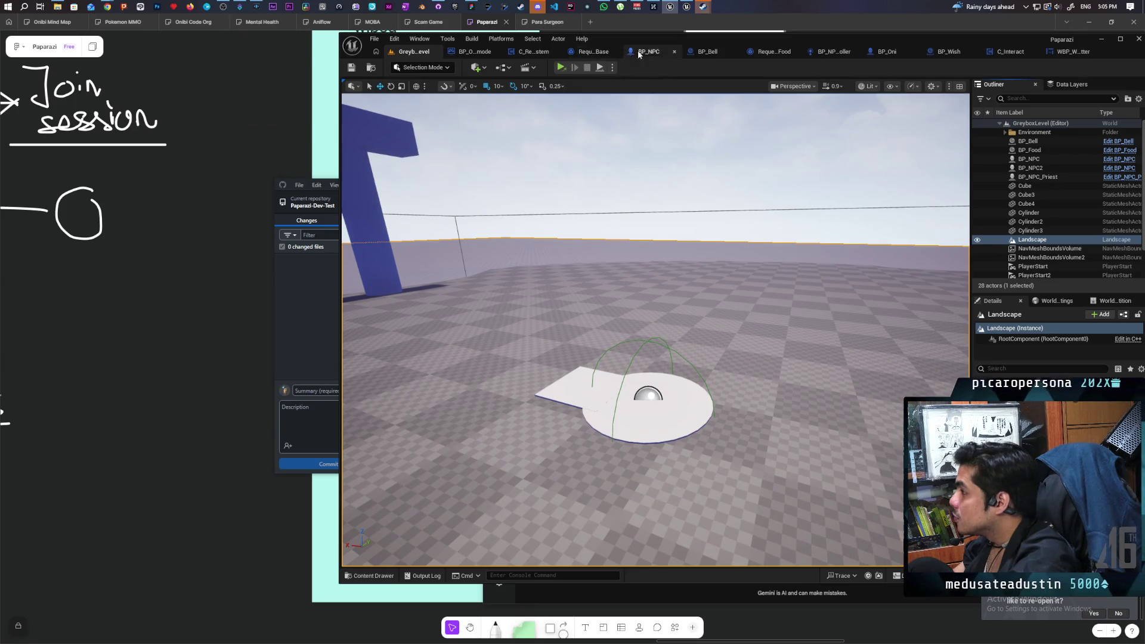
- Review the Request_Base blueprint, then bring up C_RequestSystem's EventGraph maximized
{"action": "left_click", "coordinate": [592, 51]}
{"action": "left_click_drag", "start_coordinate": [647, 257], "coordinate": [530, 147]}
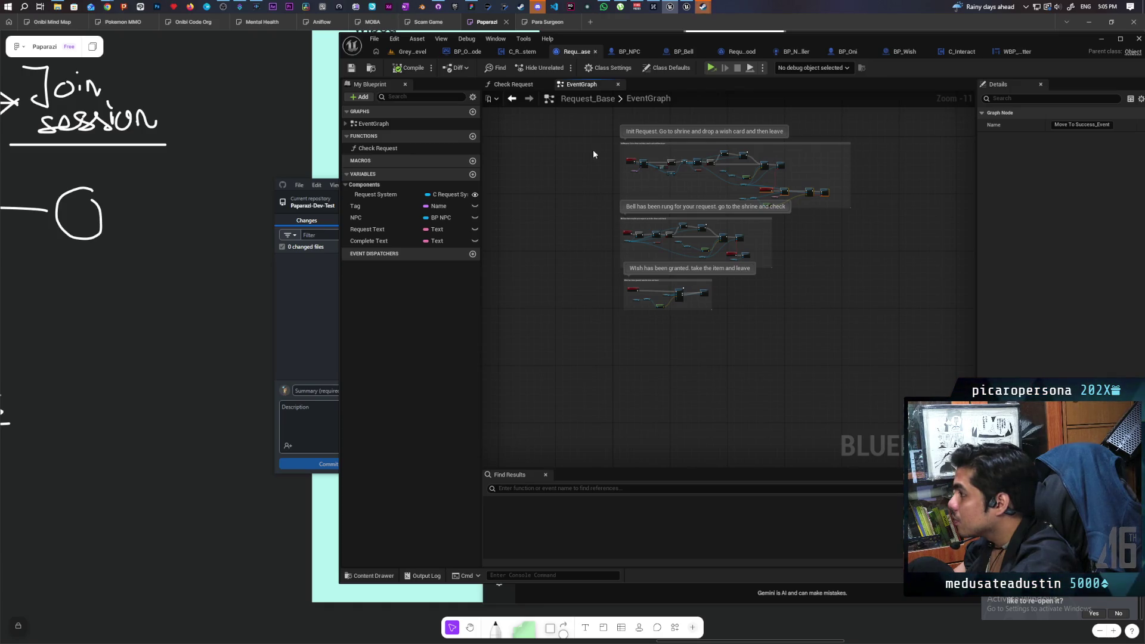
{"action": "left_click", "coordinate": [518, 52]}
{"action": "double_click", "coordinate": [622, 39]}
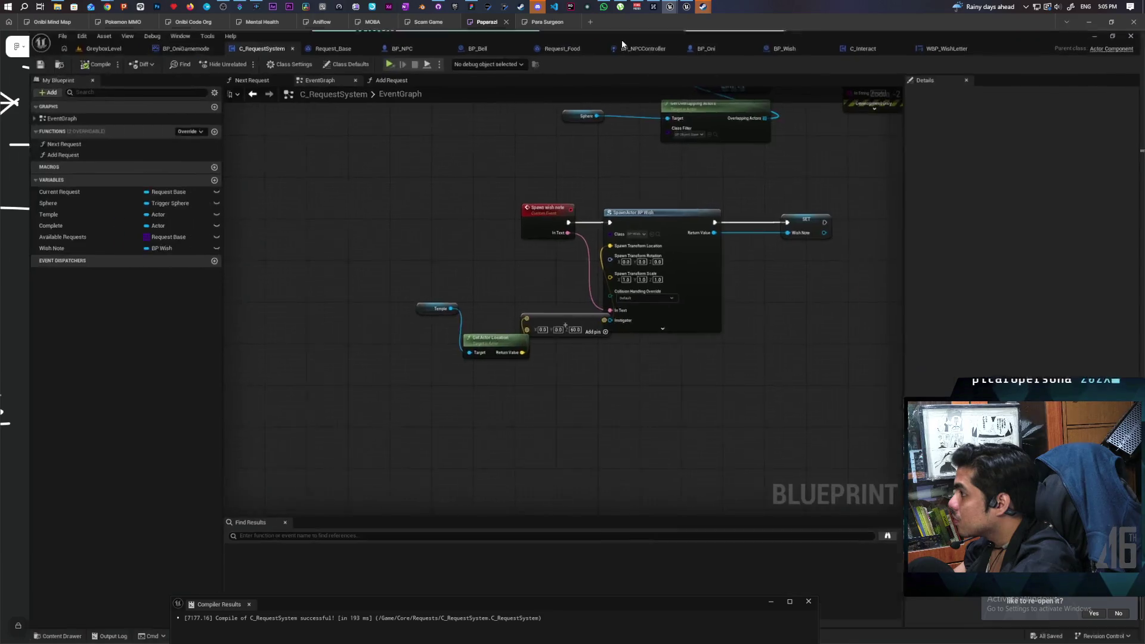
- Raise the Branch and Check Request nodes so their exec wires run straight, then pan to the Is Valid nodes
{"action": "mouse_move", "coordinate": [799, 295]}
{"action": "left_mouse_down"}
{"action": "mouse_move", "coordinate": [551, 420]}
{"action": "mouse_move", "coordinate": [606, 496]}
{"action": "mouse_move", "coordinate": [610, 366]}
{"action": "mouse_move", "coordinate": [659, 316]}
{"action": "mouse_move", "coordinate": [667, 369]}
{"action": "mouse_move", "coordinate": [613, 376]}
{"action": "left_mouse_up"}
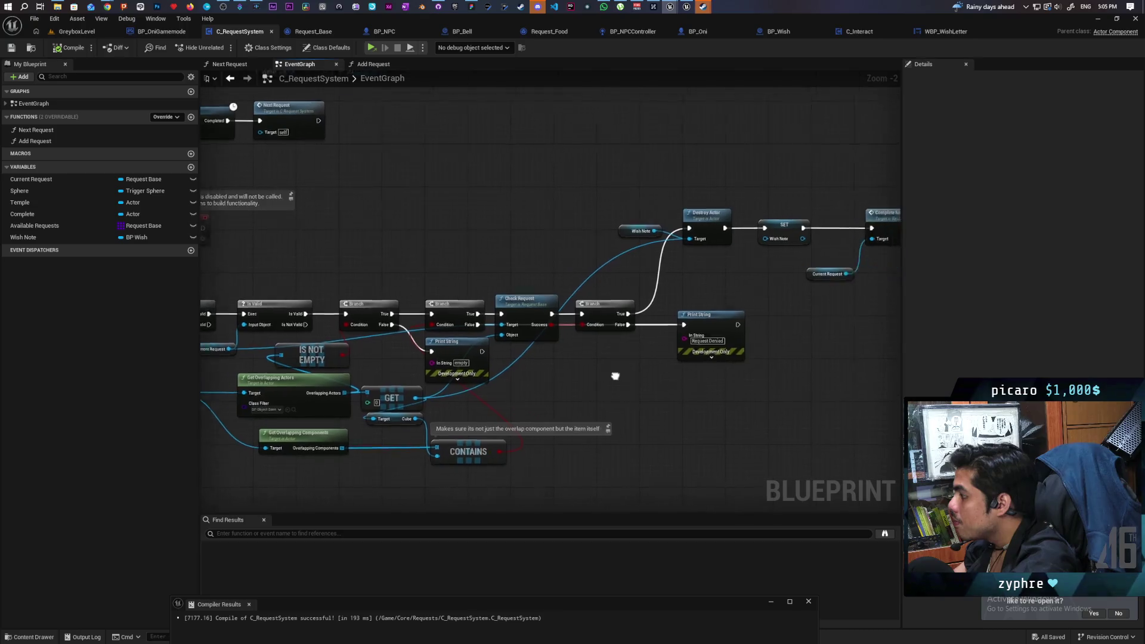
{"action": "scroll", "coordinate": [593, 380], "scroll_direction": "up", "scroll_amount": 2}
{"action": "left_click_drag", "start_coordinate": [571, 285], "coordinate": [570, 270]}
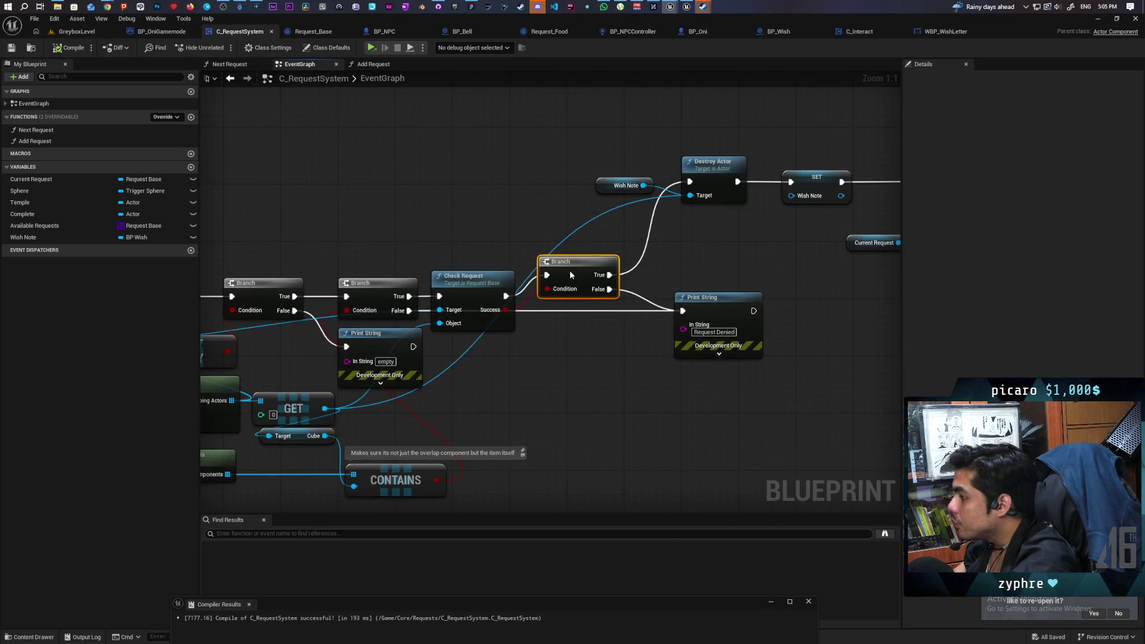
{"action": "left_click_drag", "start_coordinate": [470, 278], "coordinate": [472, 268]}
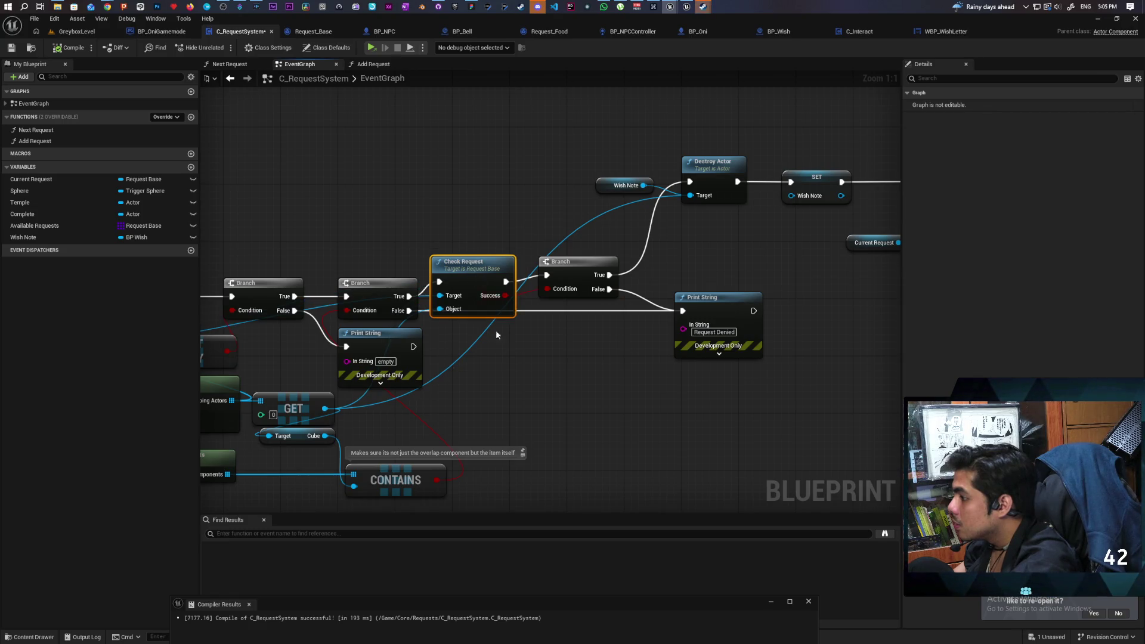
{"action": "left_click_drag", "start_coordinate": [495, 335], "coordinate": [628, 356]}
{"action": "mouse_move", "coordinate": [516, 308]}
{"action": "left_mouse_down"}
{"action": "mouse_move", "coordinate": [486, 285]}
{"action": "mouse_move", "coordinate": [495, 288]}
{"action": "left_mouse_up"}
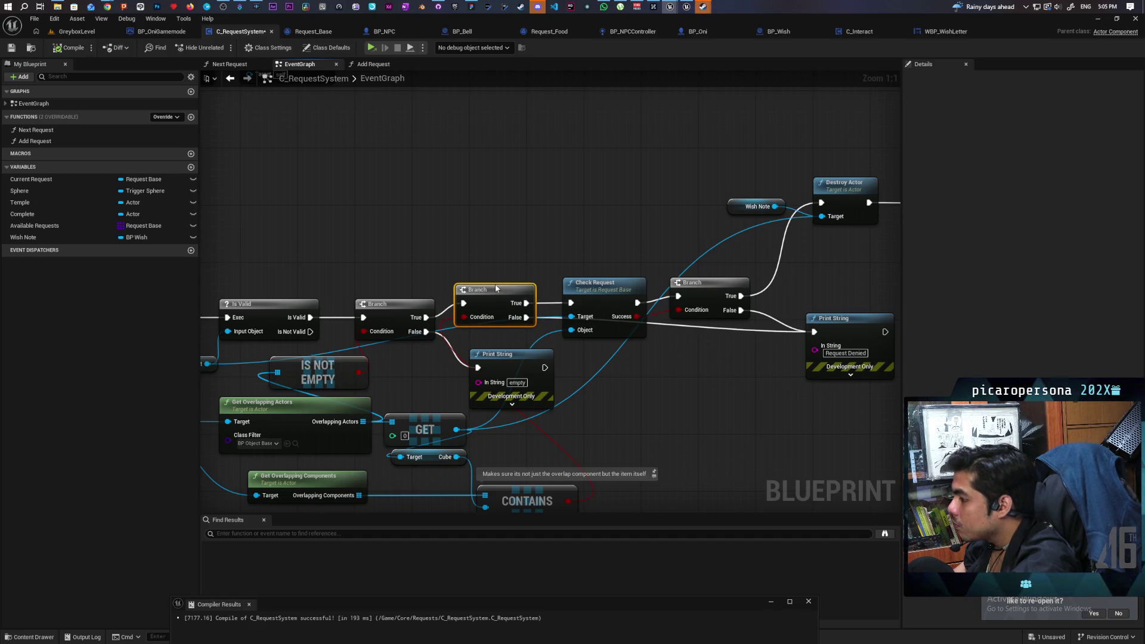
{"action": "left_click_drag", "start_coordinate": [667, 439], "coordinate": [765, 342]}
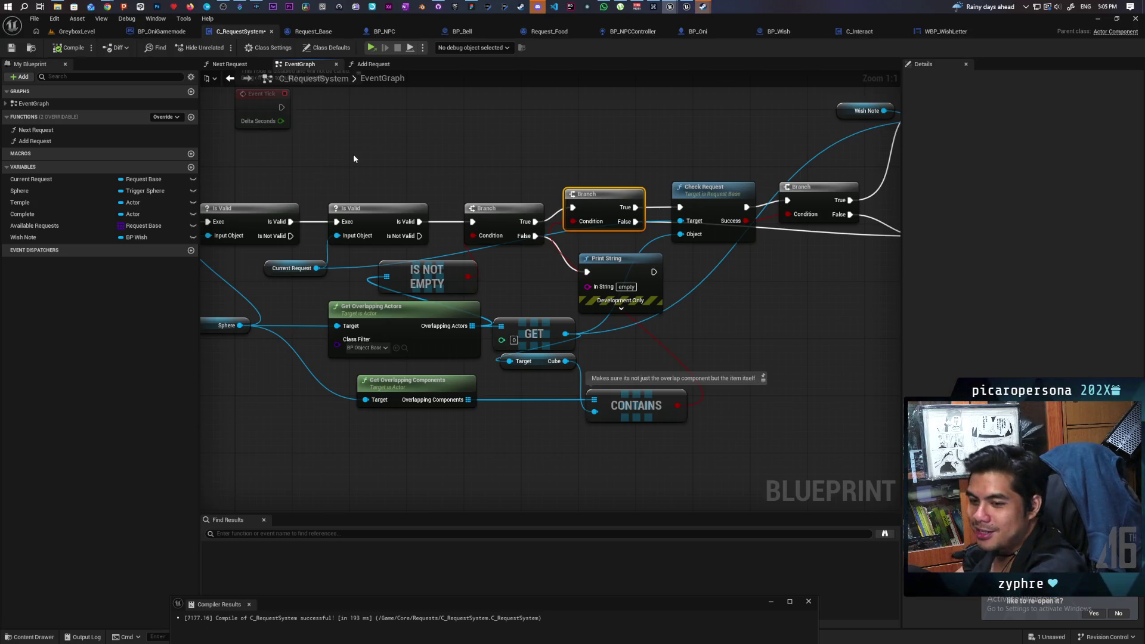
- Marquee-select the Branch, Check Request, Branch and Print String nodes and shift them into line
{"action": "mouse_move", "coordinate": [377, 177]}
{"action": "left_mouse_down"}
{"action": "mouse_move", "coordinate": [358, 179]}
{"action": "mouse_move", "coordinate": [382, 263]}
{"action": "mouse_move", "coordinate": [370, 212]}
{"action": "mouse_move", "coordinate": [544, 184]}
{"action": "mouse_move", "coordinate": [585, 164]}
{"action": "mouse_move", "coordinate": [489, 161]}
{"action": "mouse_move", "coordinate": [585, 163]}
{"action": "mouse_move", "coordinate": [385, 181]}
{"action": "left_mouse_up"}
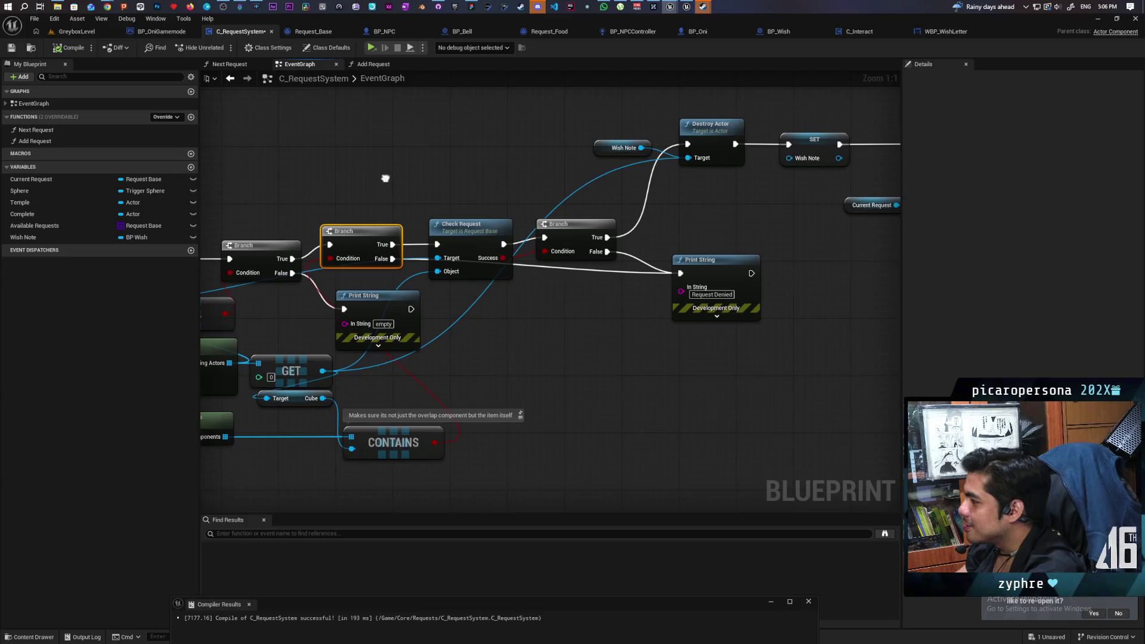
{"action": "left_click", "coordinate": [584, 241]}
{"action": "left_click_drag", "start_coordinate": [589, 238], "coordinate": [592, 239]}
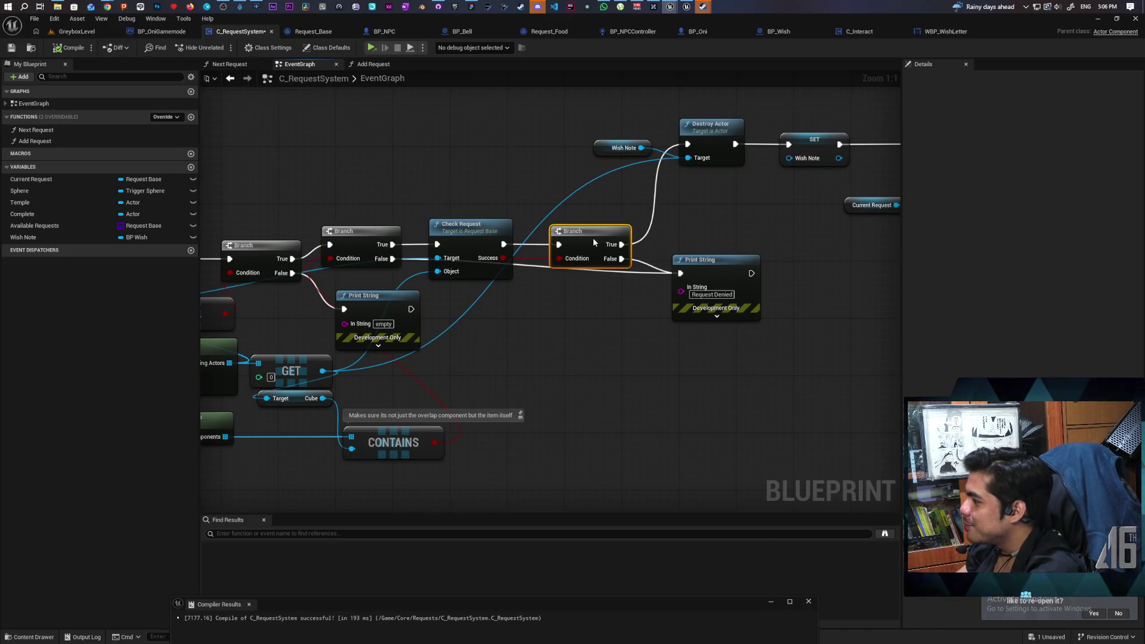
{"action": "left_click_drag", "start_coordinate": [713, 271], "coordinate": [718, 257]}
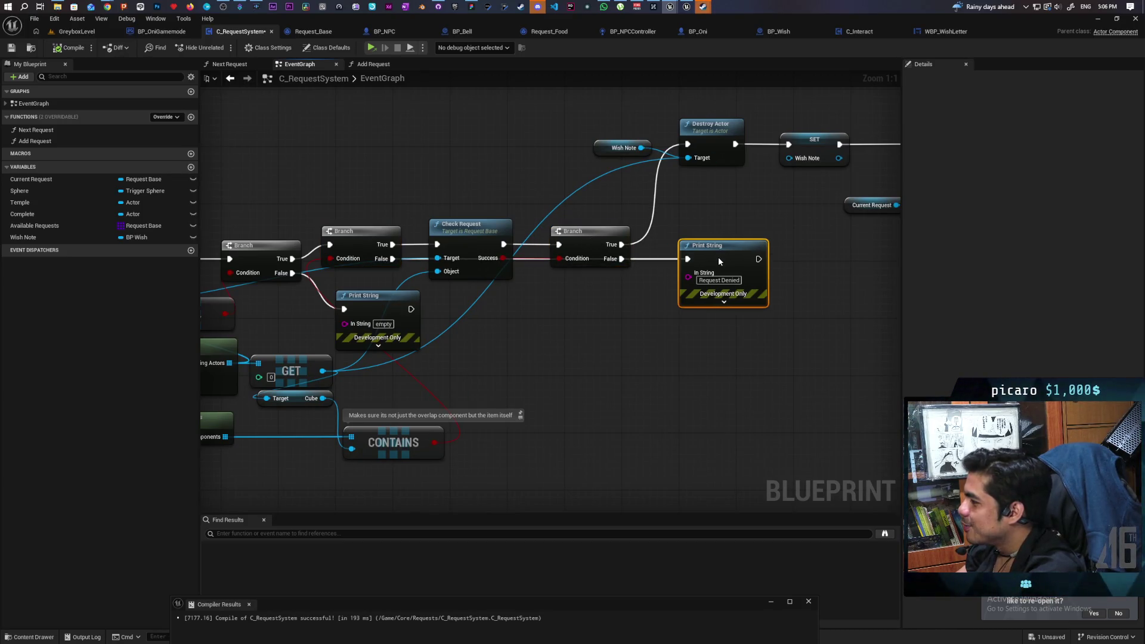
{"action": "mouse_move", "coordinate": [355, 215]}
{"action": "left_mouse_down"}
{"action": "mouse_move", "coordinate": [411, 250]}
{"action": "mouse_move", "coordinate": [740, 259]}
{"action": "left_mouse_up"}
{"action": "mouse_move", "coordinate": [589, 233]}
{"action": "left_mouse_down"}
{"action": "mouse_move", "coordinate": [618, 204]}
{"action": "mouse_move", "coordinate": [603, 191]}
{"action": "left_mouse_up"}
{"action": "left_click", "coordinate": [559, 325]}
- Move the Cube variable getter beside the CONTAINS node
{"action": "mouse_move", "coordinate": [559, 325]}
{"action": "left_mouse_down"}
{"action": "mouse_move", "coordinate": [692, 318]}
{"action": "mouse_move", "coordinate": [725, 269]}
{"action": "left_mouse_up"}
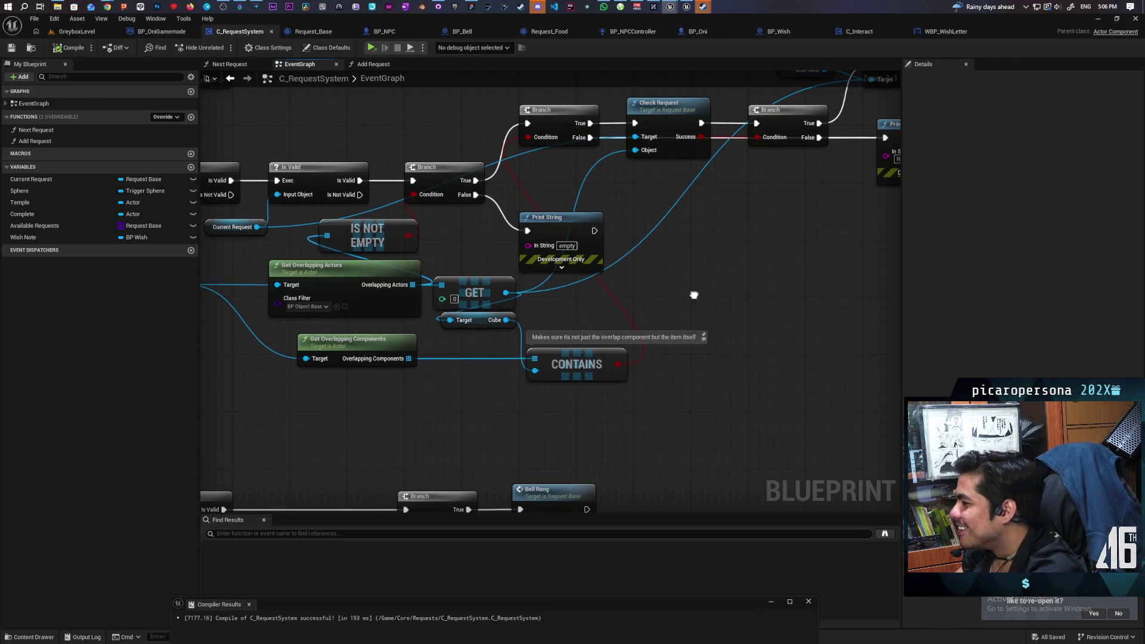
{"action": "left_click_drag", "start_coordinate": [690, 310], "coordinate": [722, 312]}
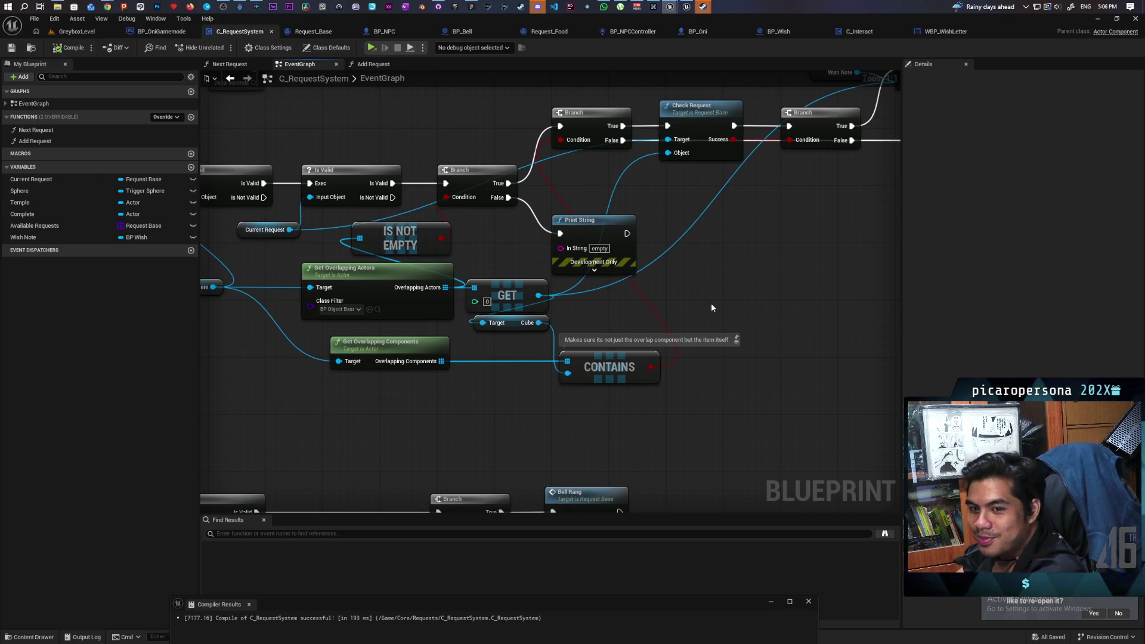
{"action": "mouse_move", "coordinate": [718, 288]}
{"action": "left_mouse_down"}
{"action": "mouse_move", "coordinate": [684, 358]}
{"action": "mouse_move", "coordinate": [674, 314]}
{"action": "left_mouse_up"}
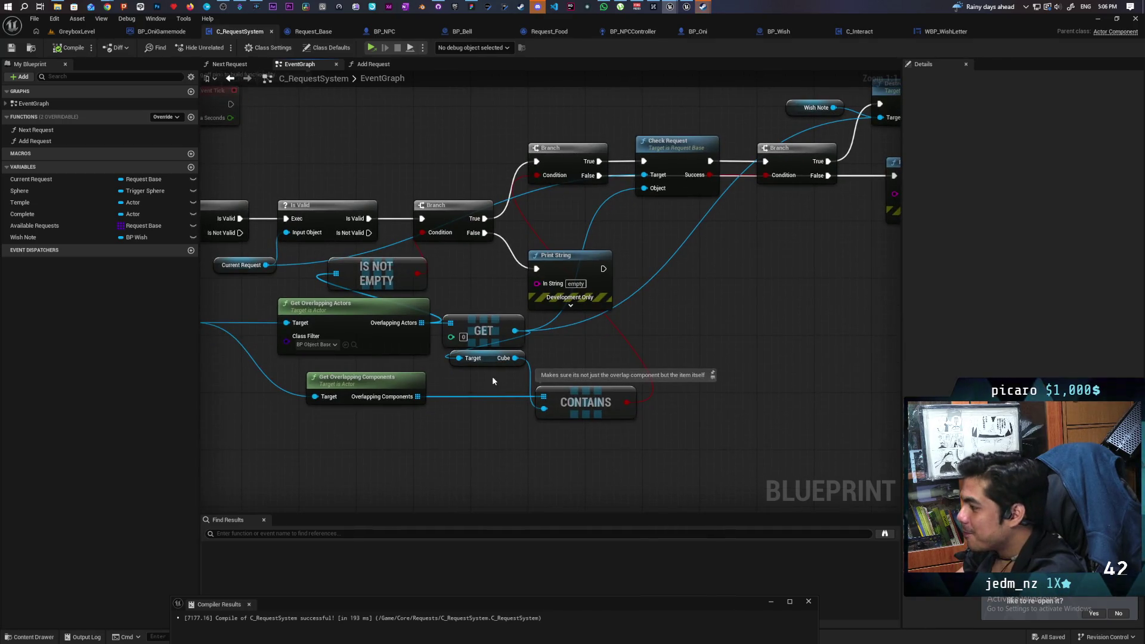
{"action": "mouse_move", "coordinate": [484, 358]}
{"action": "left_mouse_down"}
{"action": "mouse_move", "coordinate": [580, 355]}
{"action": "mouse_move", "coordinate": [574, 348]}
{"action": "mouse_move", "coordinate": [571, 361]}
{"action": "left_mouse_up"}
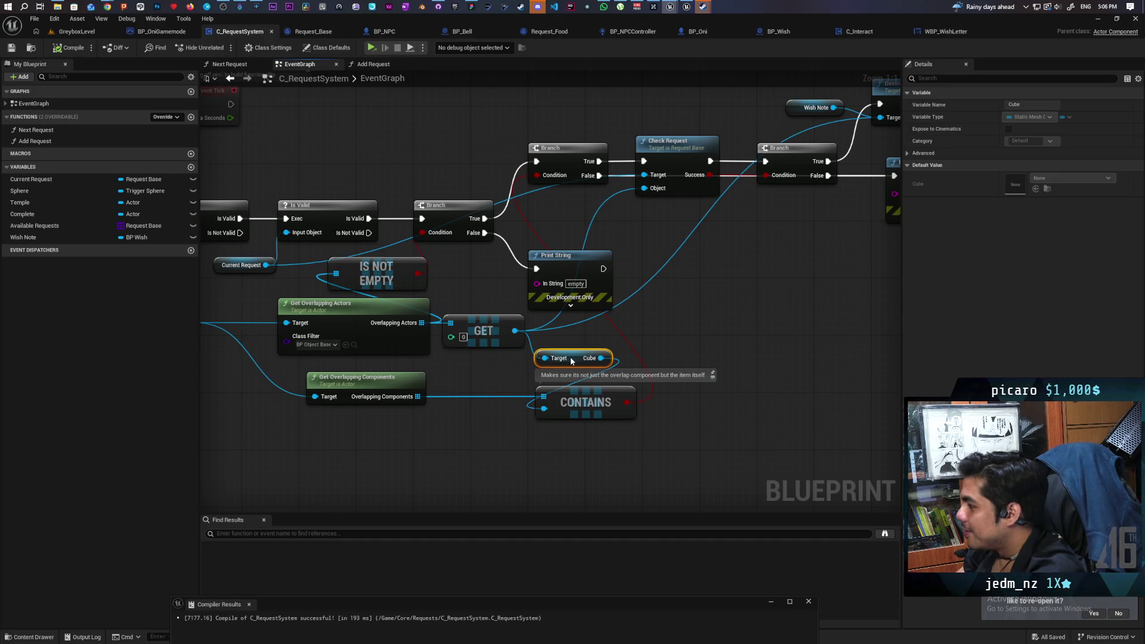
{"action": "left_click_drag", "start_coordinate": [515, 446], "coordinate": [537, 407]}
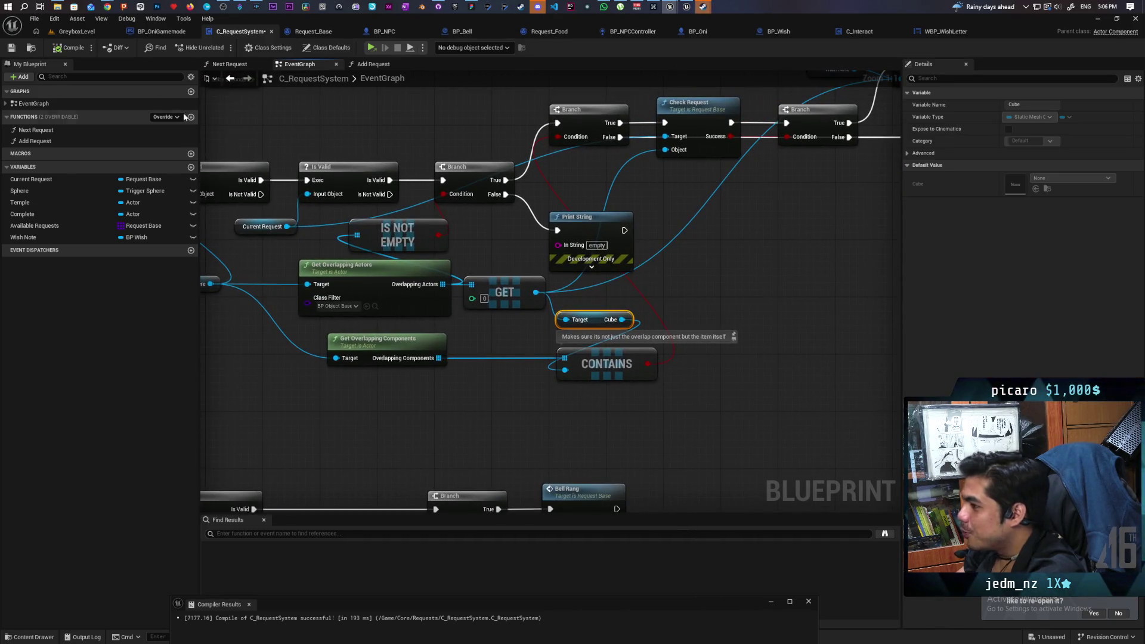
{"action": "mouse_move", "coordinate": [412, 130]}
{"action": "left_mouse_down"}
{"action": "mouse_move", "coordinate": [476, 183]}
{"action": "mouse_move", "coordinate": [462, 185]}
{"action": "left_mouse_up"}
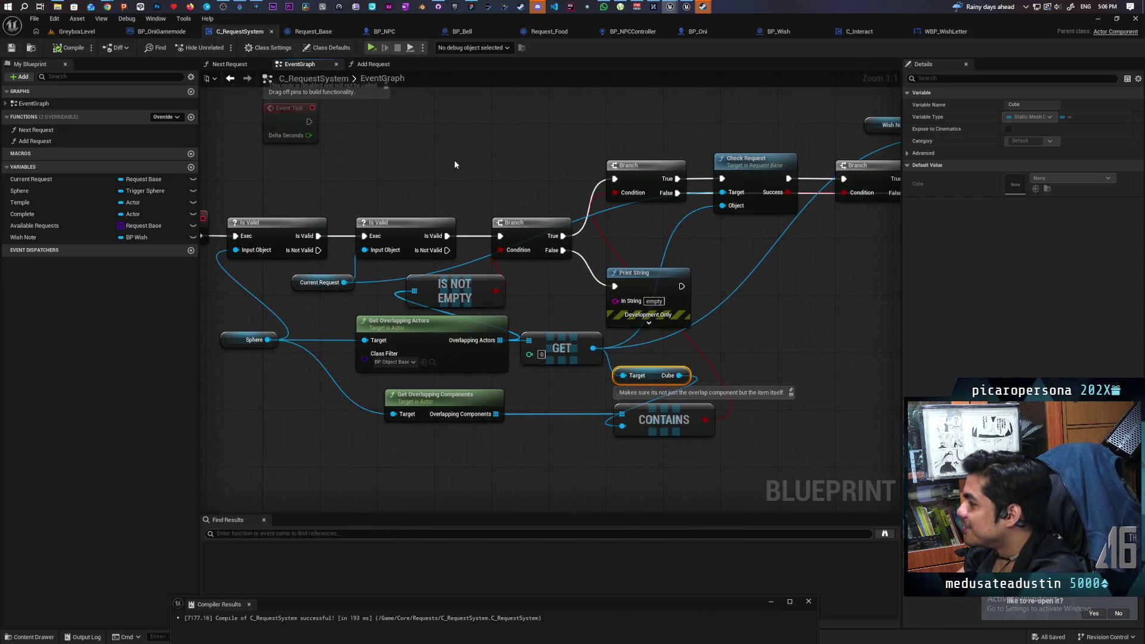
- Line up the empty-string Print String node with the branches and save C_RequestSystem
{"action": "left_click_drag", "start_coordinate": [656, 273], "coordinate": [657, 242]}
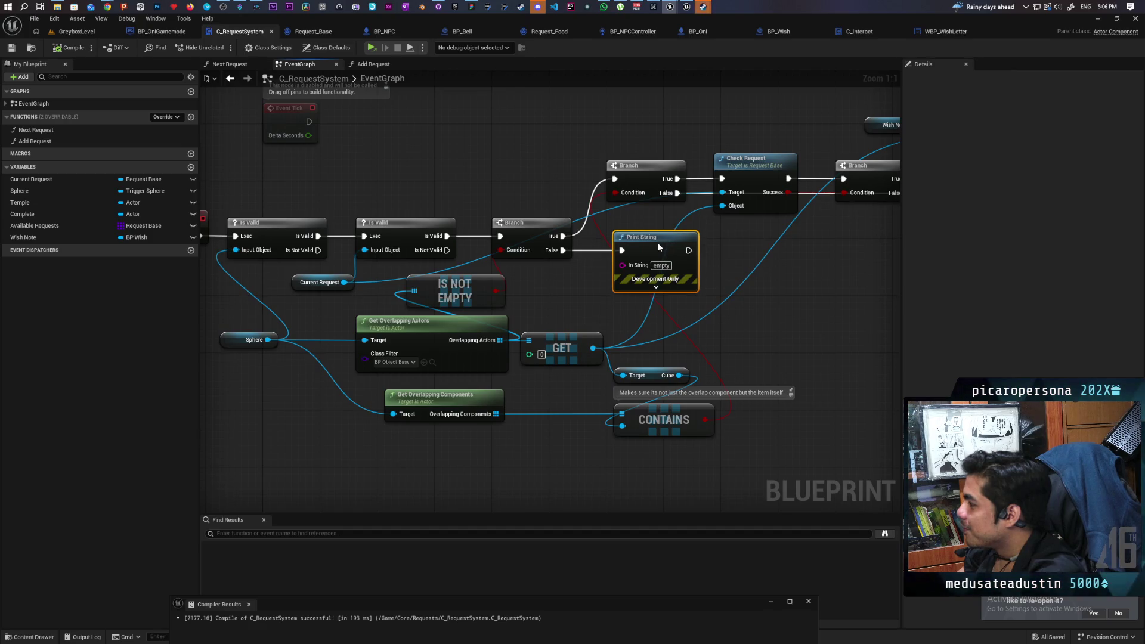
{"action": "mouse_move", "coordinate": [578, 287]}
{"action": "left_mouse_down"}
{"action": "mouse_move", "coordinate": [658, 292]}
{"action": "mouse_move", "coordinate": [567, 292]}
{"action": "left_mouse_up"}
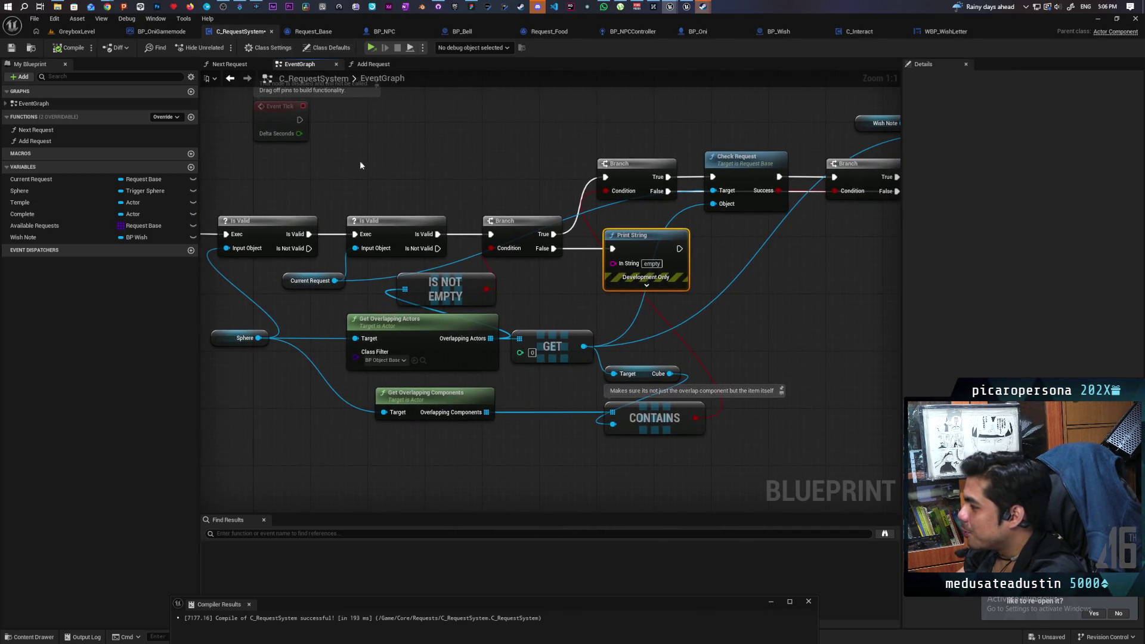
{"action": "left_click", "coordinate": [18, 48]}
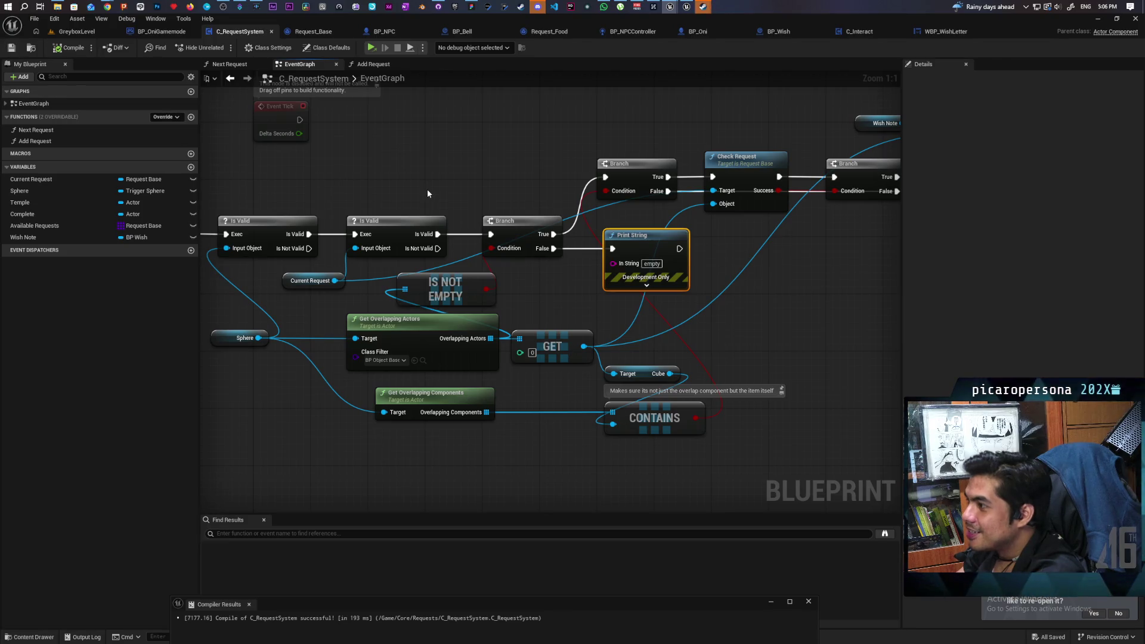
- Lower the Request Denied Print String node below the execution chain
{"action": "left_click_drag", "start_coordinate": [501, 246], "coordinate": [491, 213]}
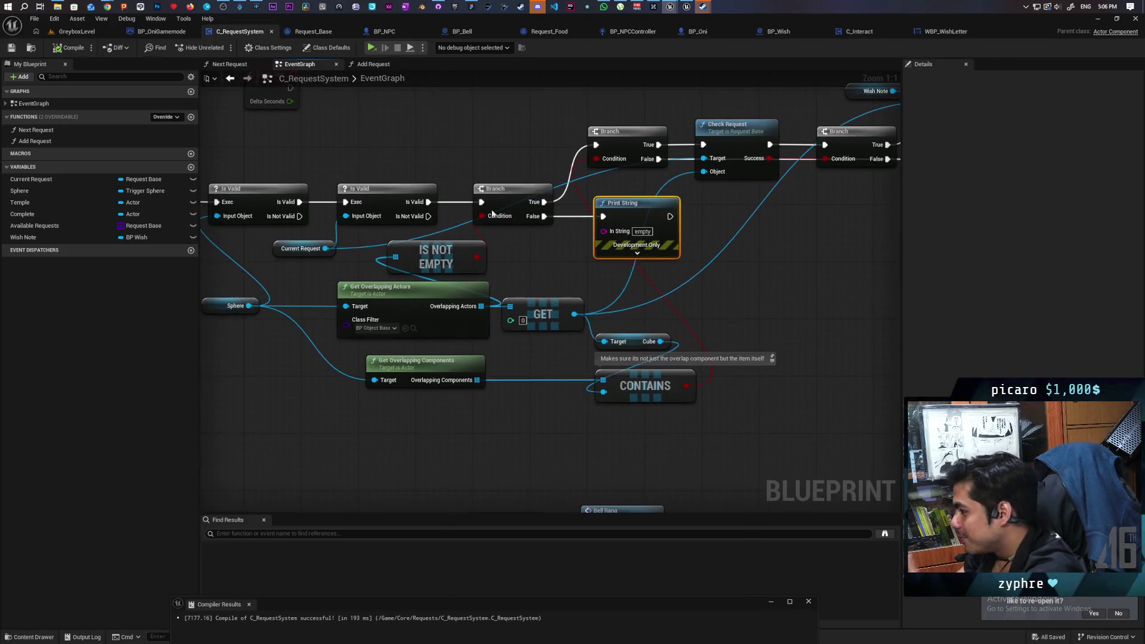
{"action": "mouse_move", "coordinate": [544, 344]}
{"action": "left_mouse_down"}
{"action": "mouse_move", "coordinate": [440, 417]}
{"action": "mouse_move", "coordinate": [593, 350]}
{"action": "mouse_move", "coordinate": [602, 388]}
{"action": "left_mouse_up"}
{"action": "mouse_move", "coordinate": [787, 236]}
{"action": "left_mouse_down"}
{"action": "mouse_move", "coordinate": [780, 315]}
{"action": "mouse_move", "coordinate": [774, 270]}
{"action": "left_mouse_up"}
{"action": "left_click_drag", "start_coordinate": [620, 325], "coordinate": [718, 321]}
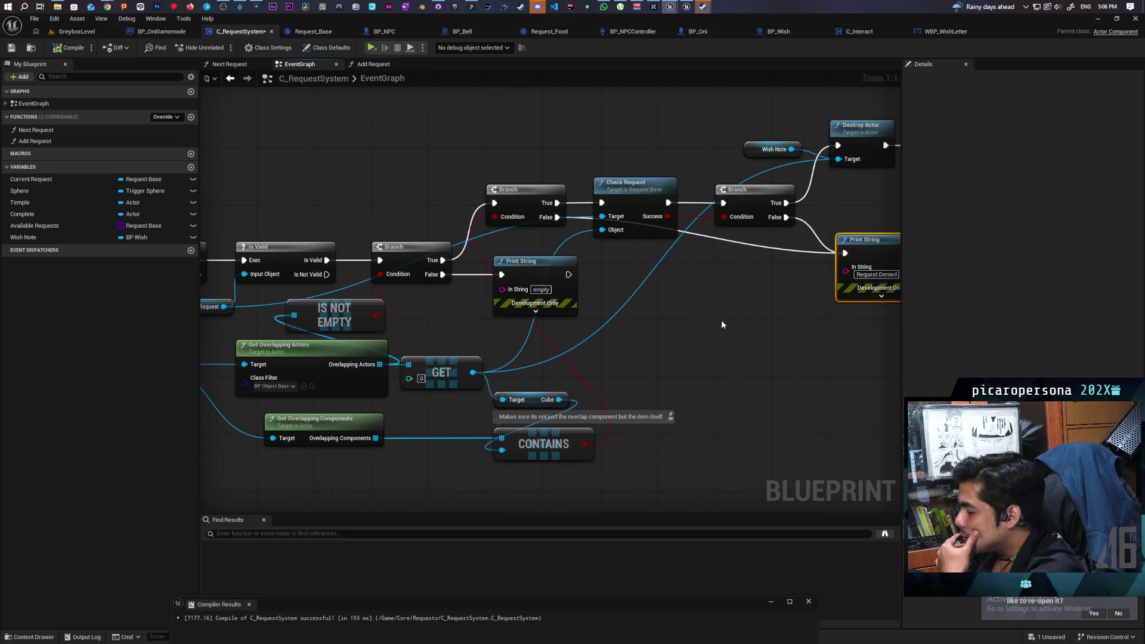
{"action": "left_click", "coordinate": [405, 255]}
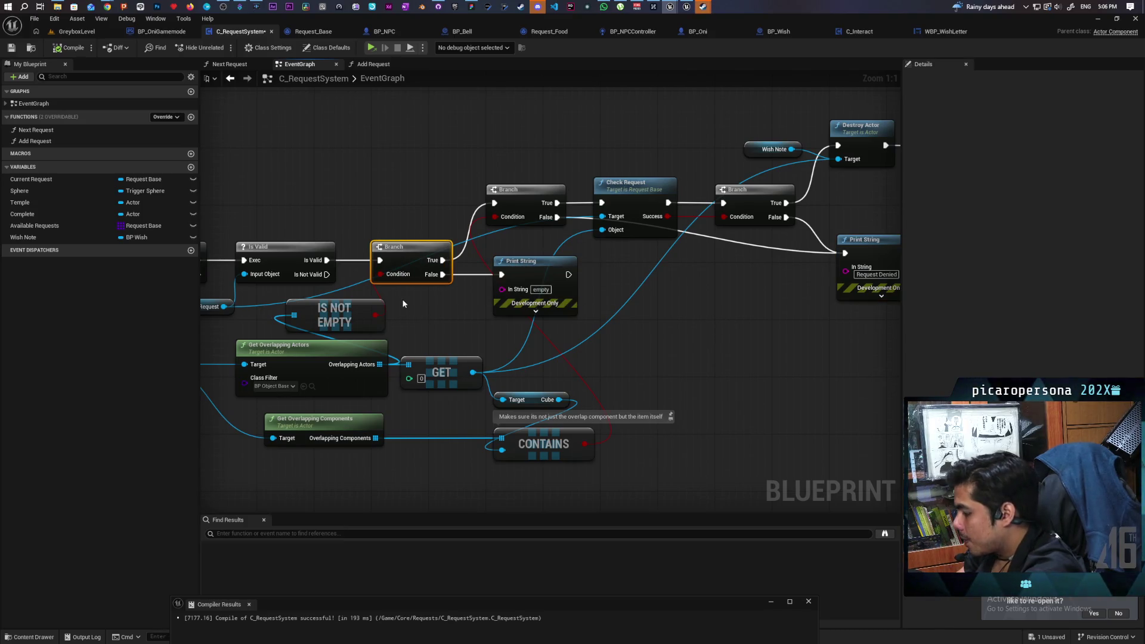
- Start a Play In Editor session of GreyboxLevel
{"action": "left_click", "coordinate": [76, 31]}
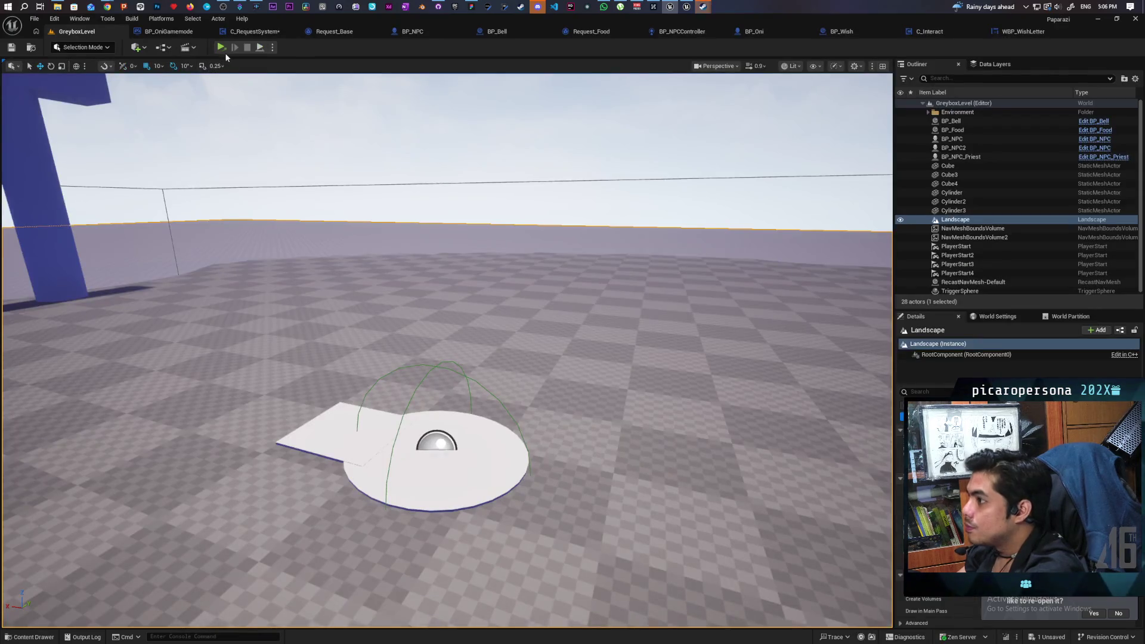
{"action": "left_click", "coordinate": [273, 47]}
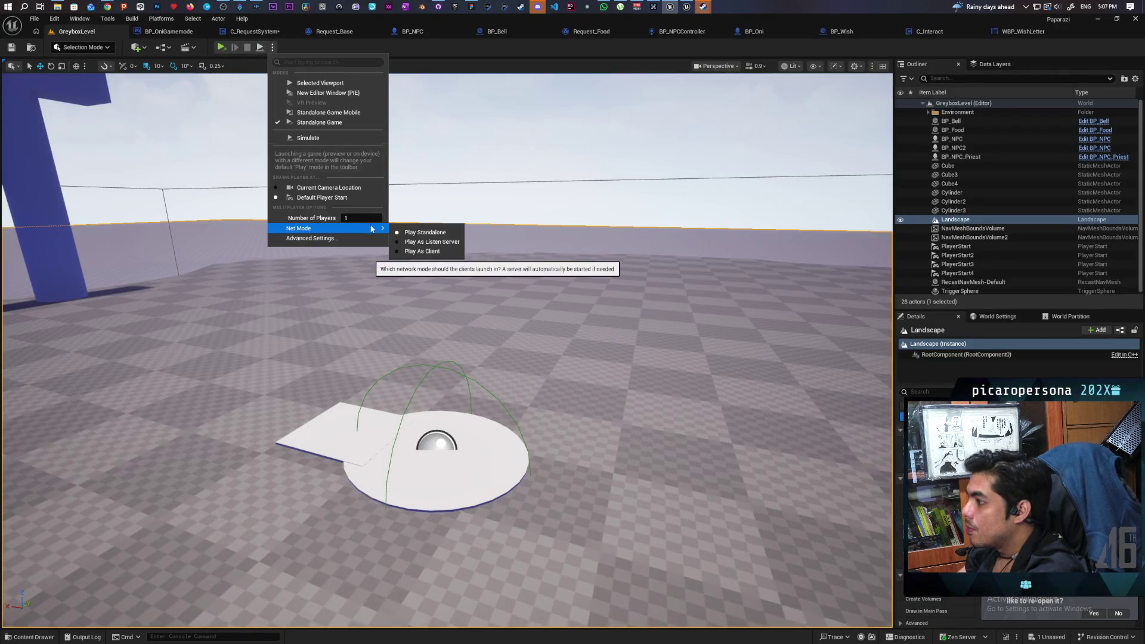
{"action": "left_click", "coordinate": [320, 83]}
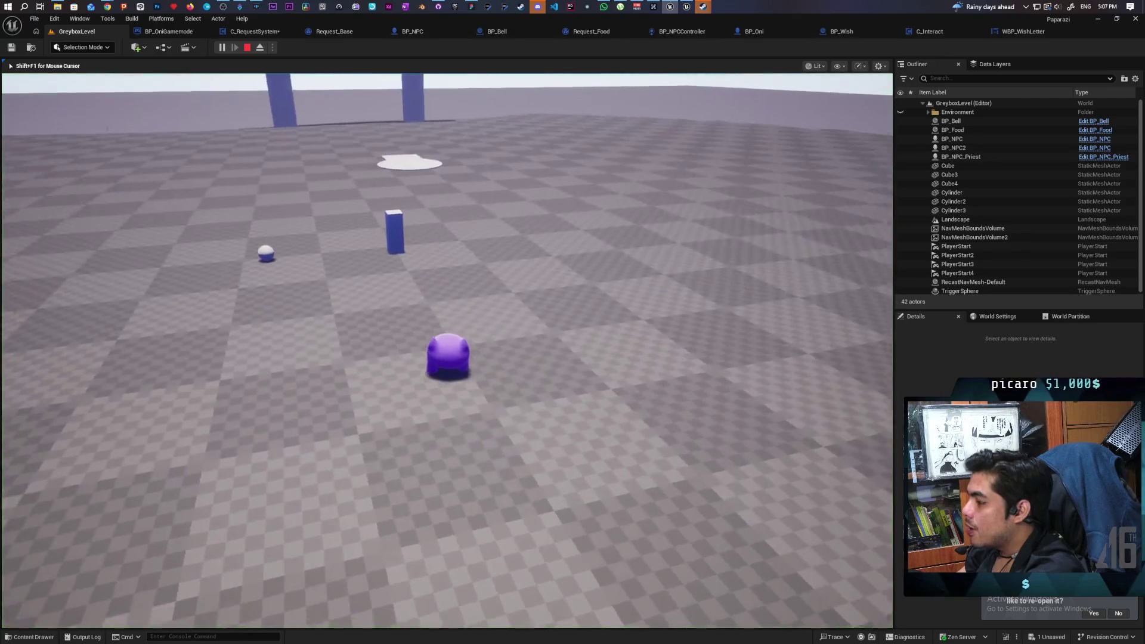
- Walk the purple character past the blue pillars toward the white disc platform
{"action": "key", "text": "w"}
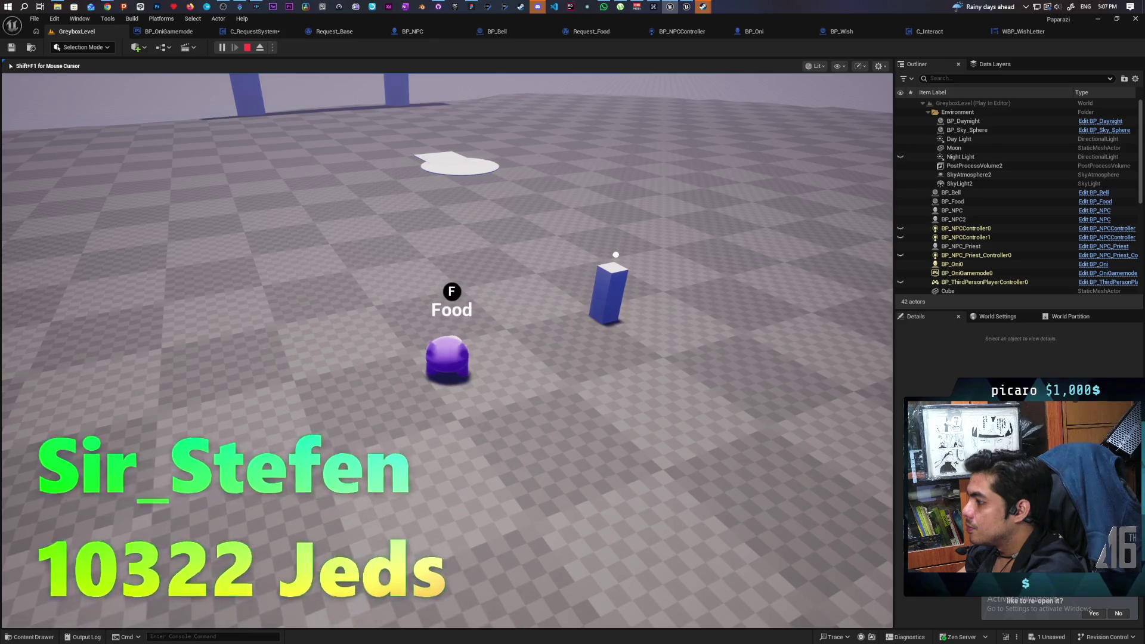
{"action": "key", "text": "a"}
{"action": "key", "text": "w"}
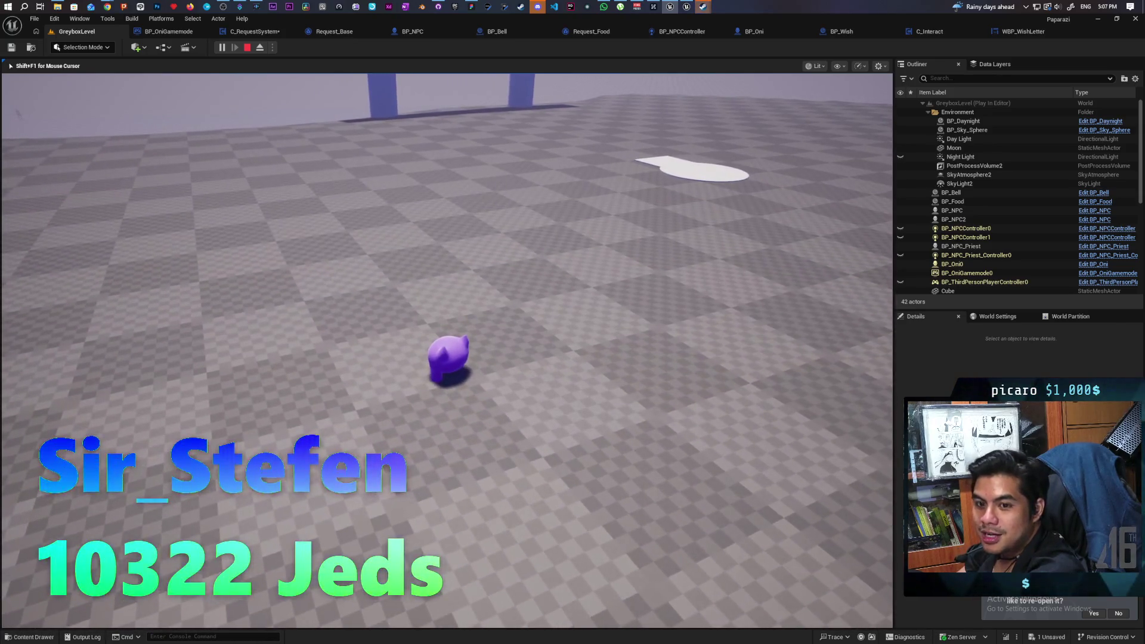
{"action": "key", "text": "w"}
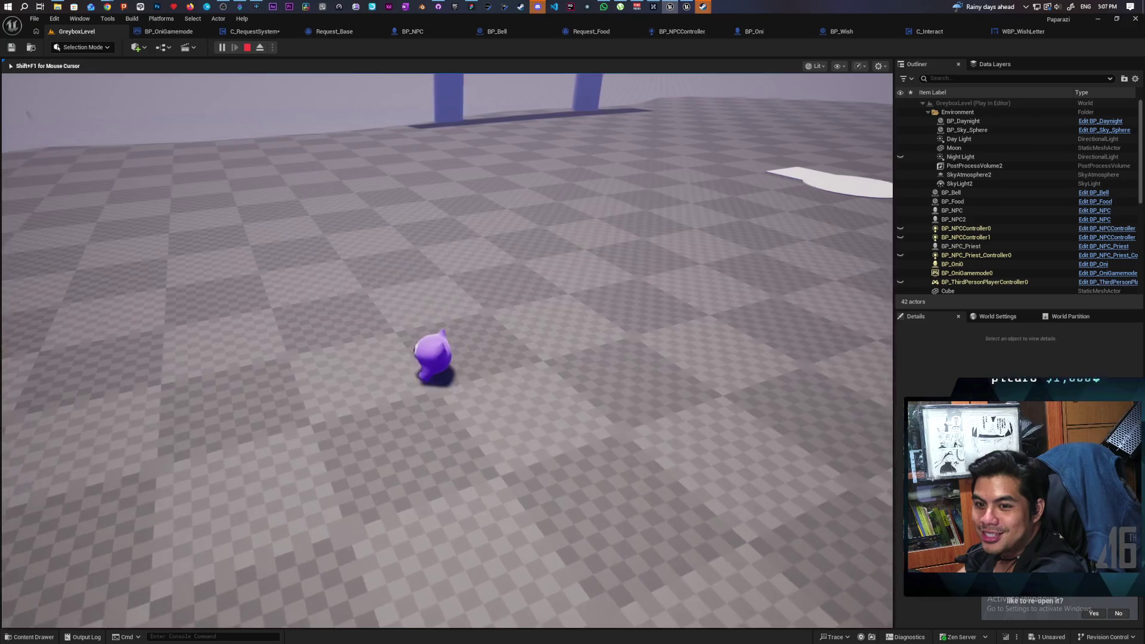
{"action": "key", "text": "w"}
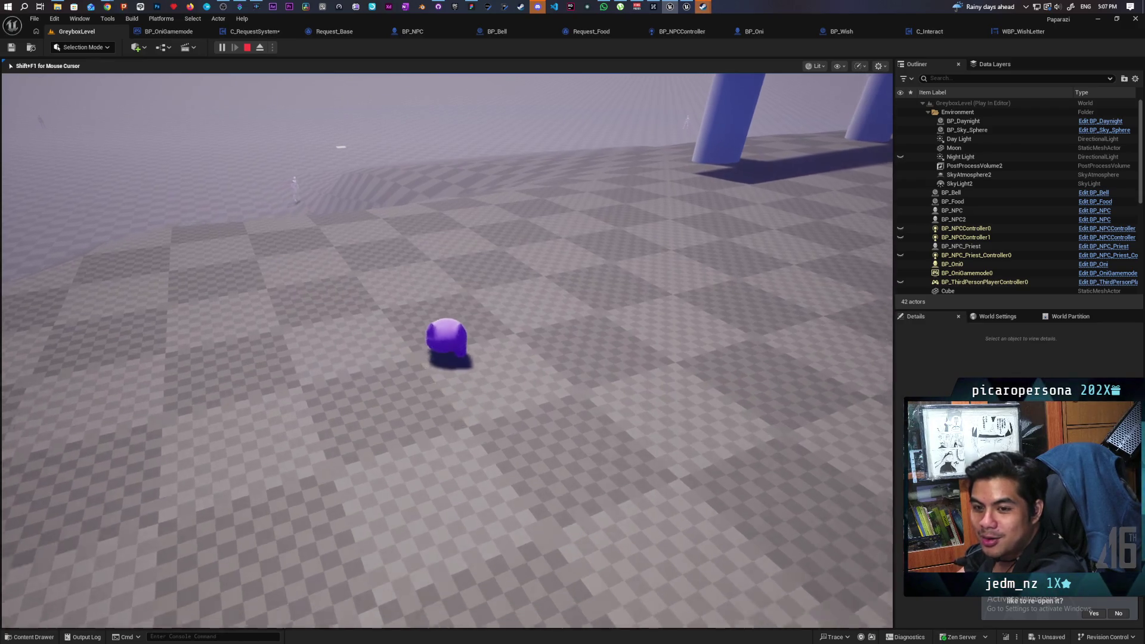
{"action": "key", "text": "a"}
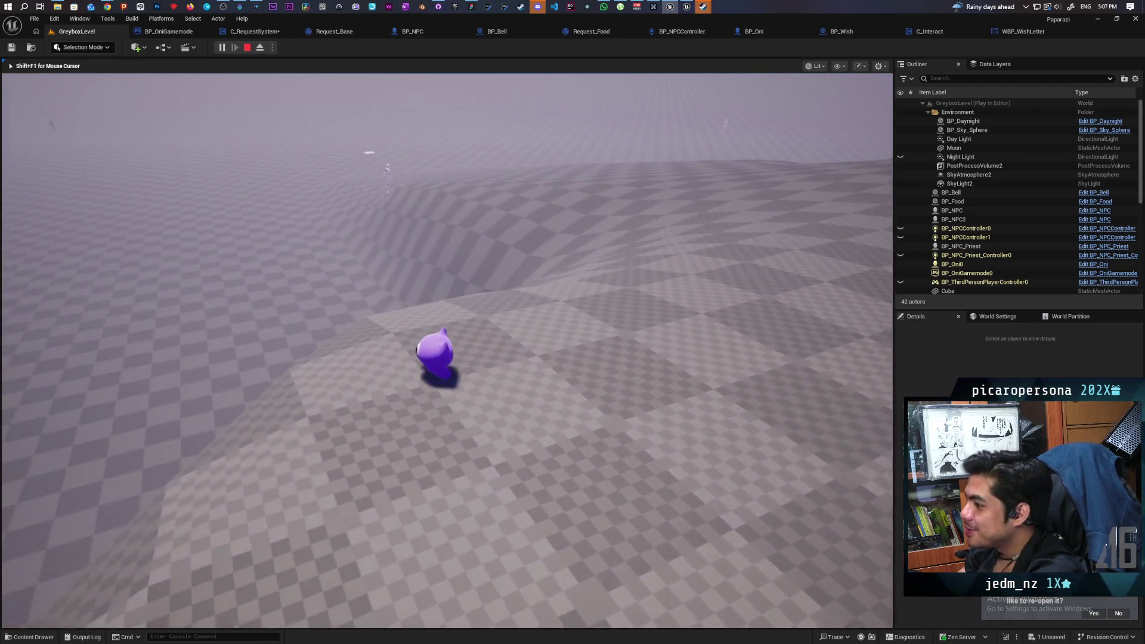
{"action": "key", "text": "w"}
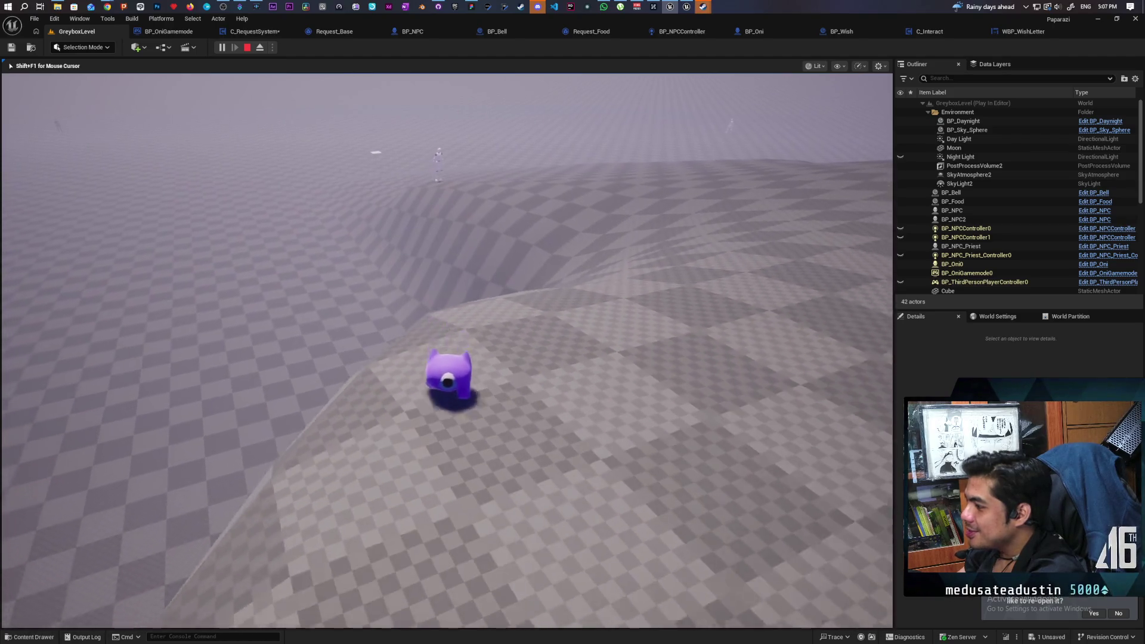
{"action": "key", "text": "a"}
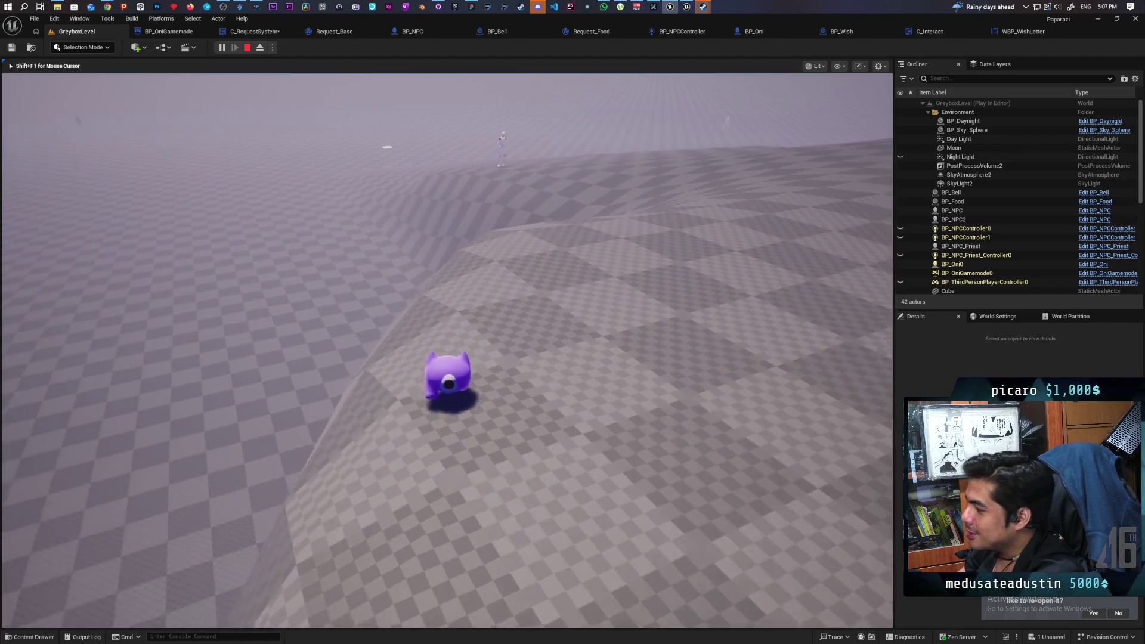
{"action": "key", "text": "d"}
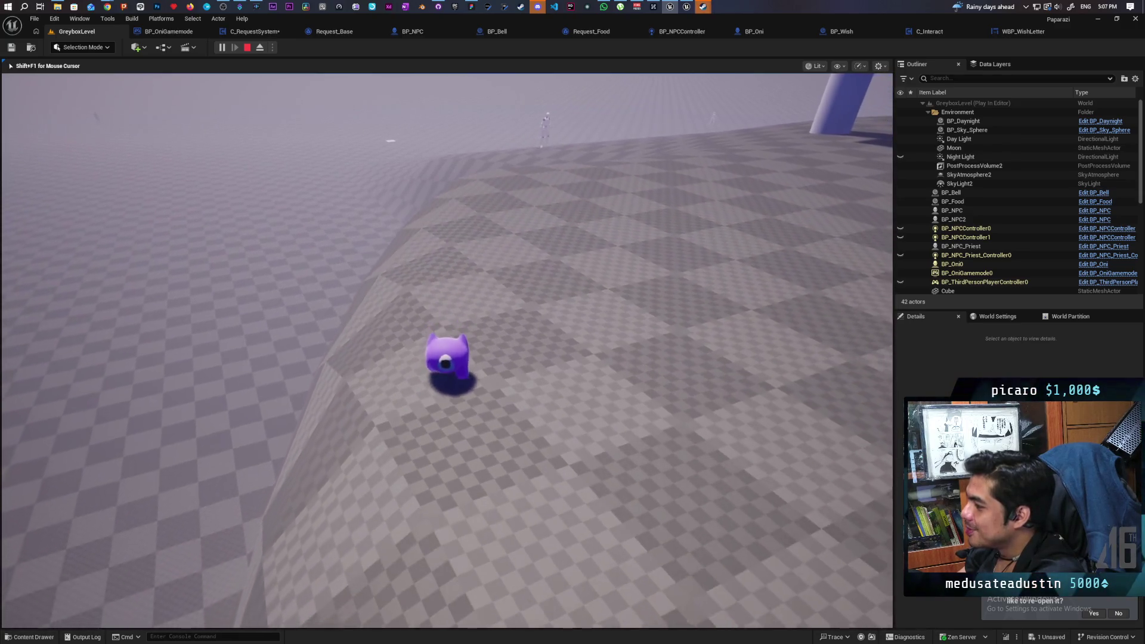
{"action": "key", "text": "d"}
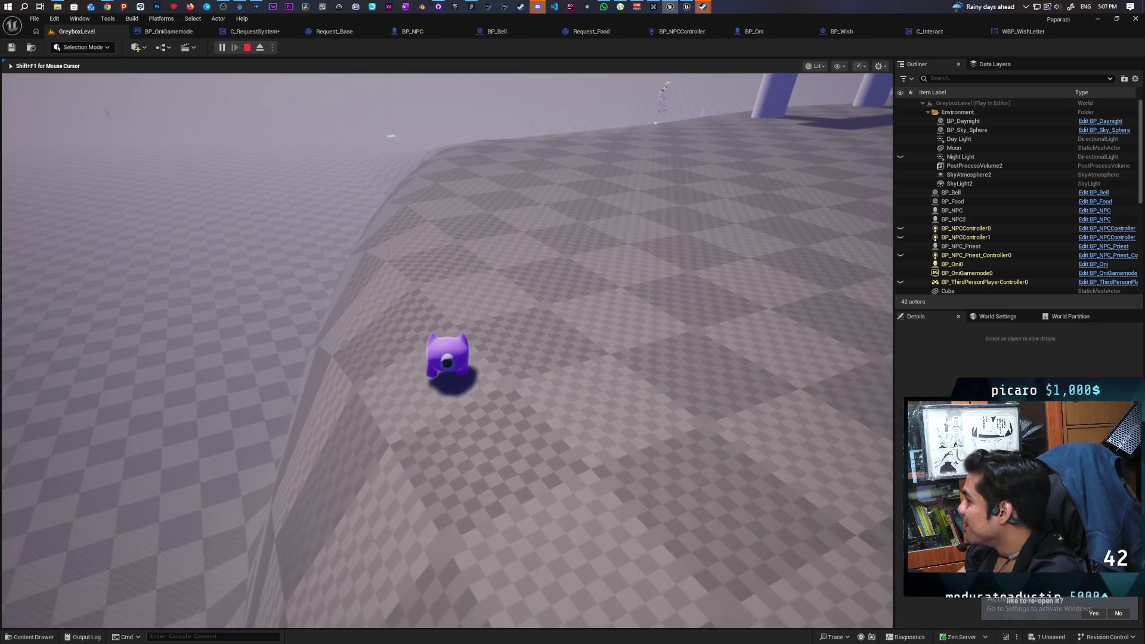
{"action": "key", "text": "d"}
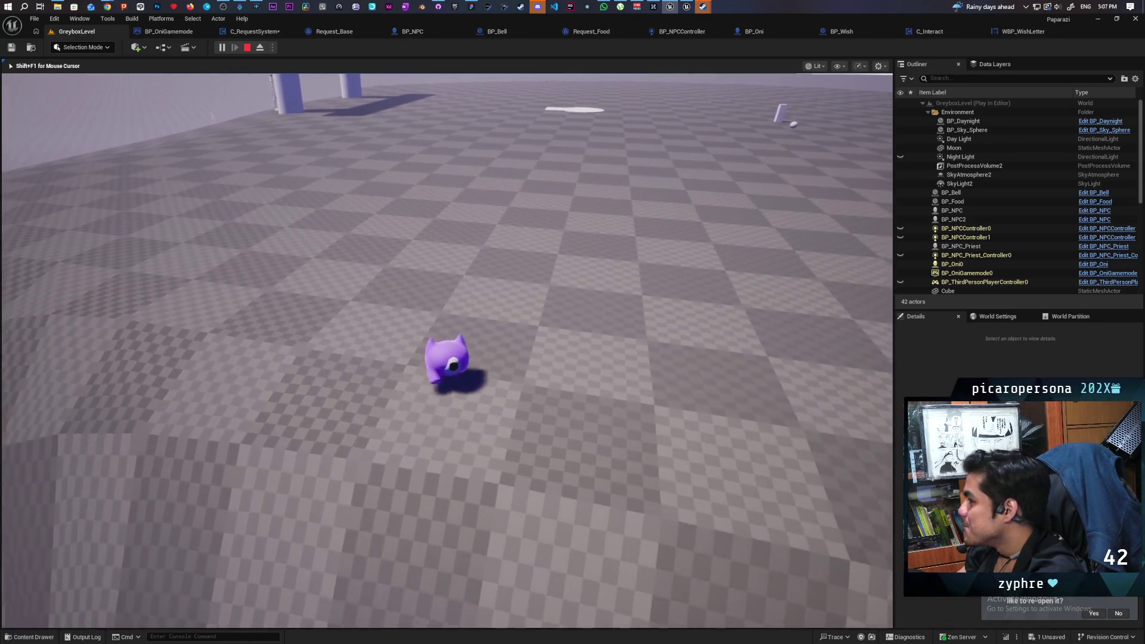
{"action": "key", "text": "a"}
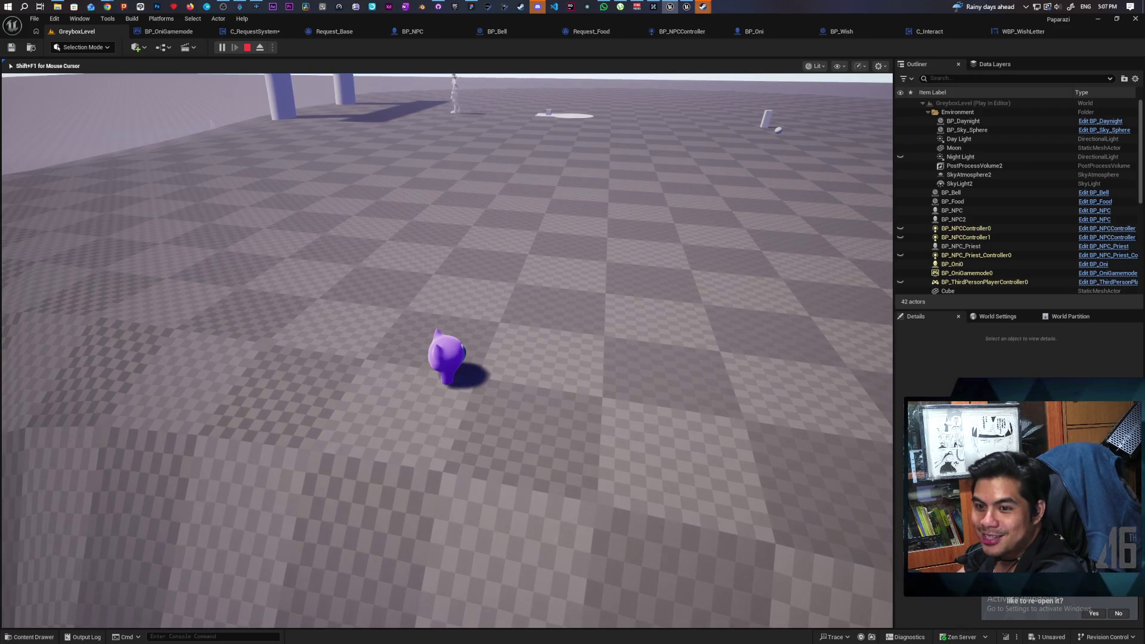
{"action": "key", "text": "w"}
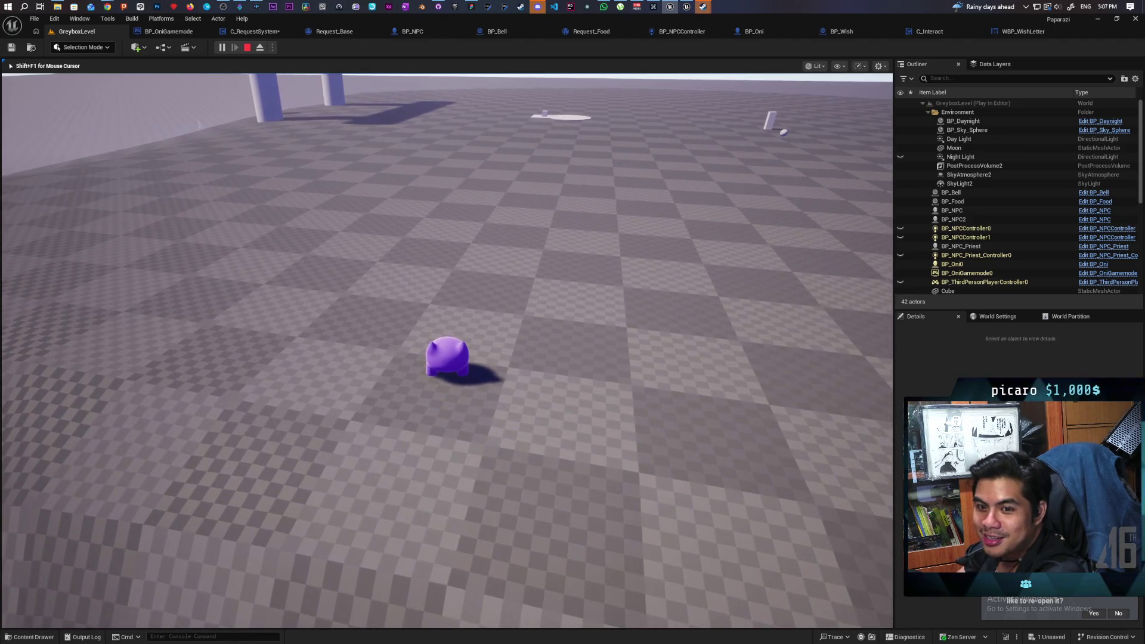
- Reach the platform beside the disc and read the food wish letter
{"action": "key", "text": "w"}
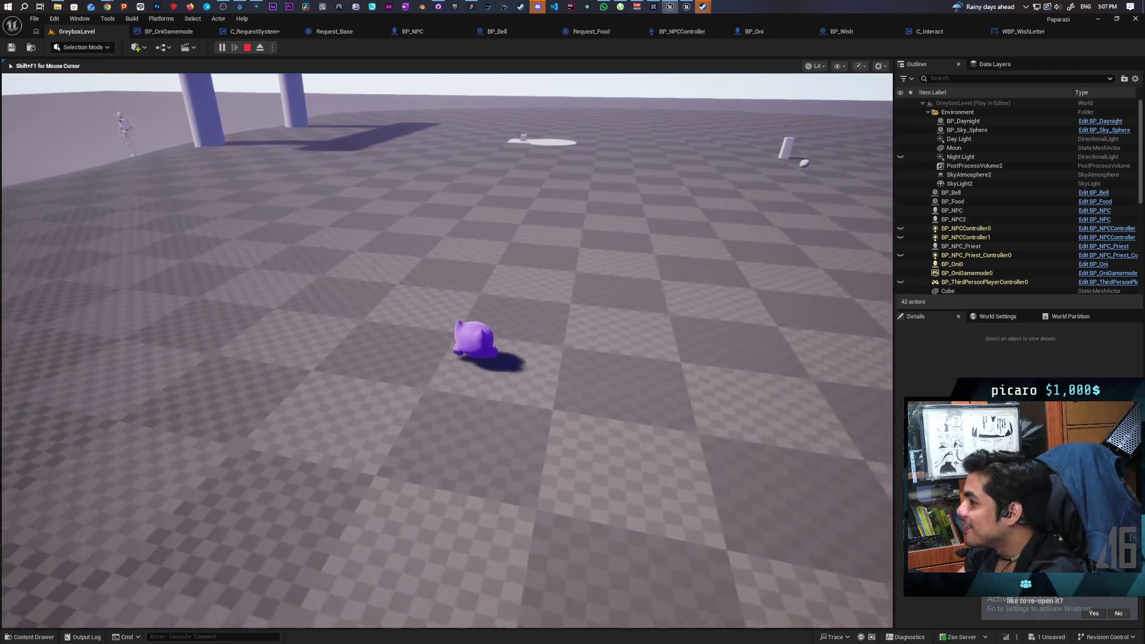
{"action": "key", "text": "w"}
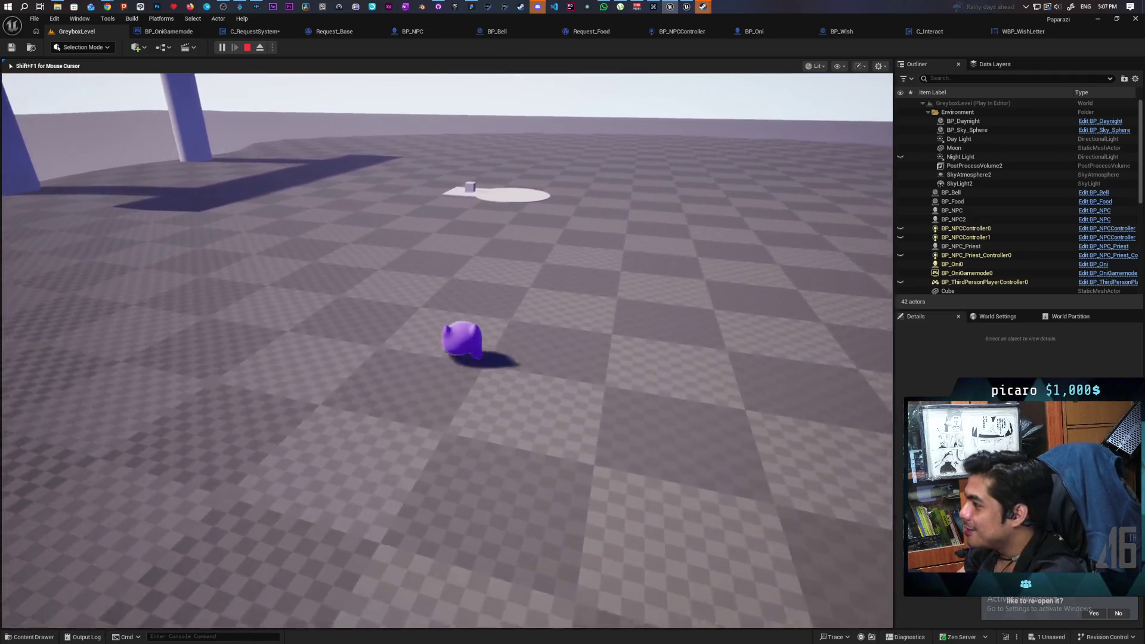
{"action": "key", "text": "w"}
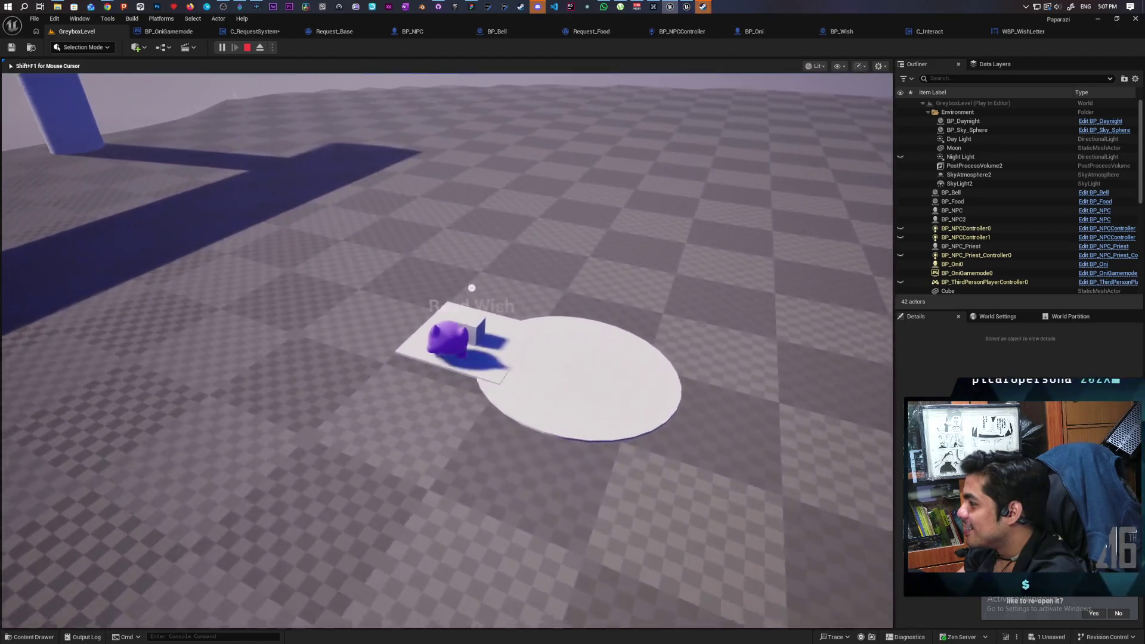
{"action": "key", "text": "f"}
{"action": "key", "text": "f"}
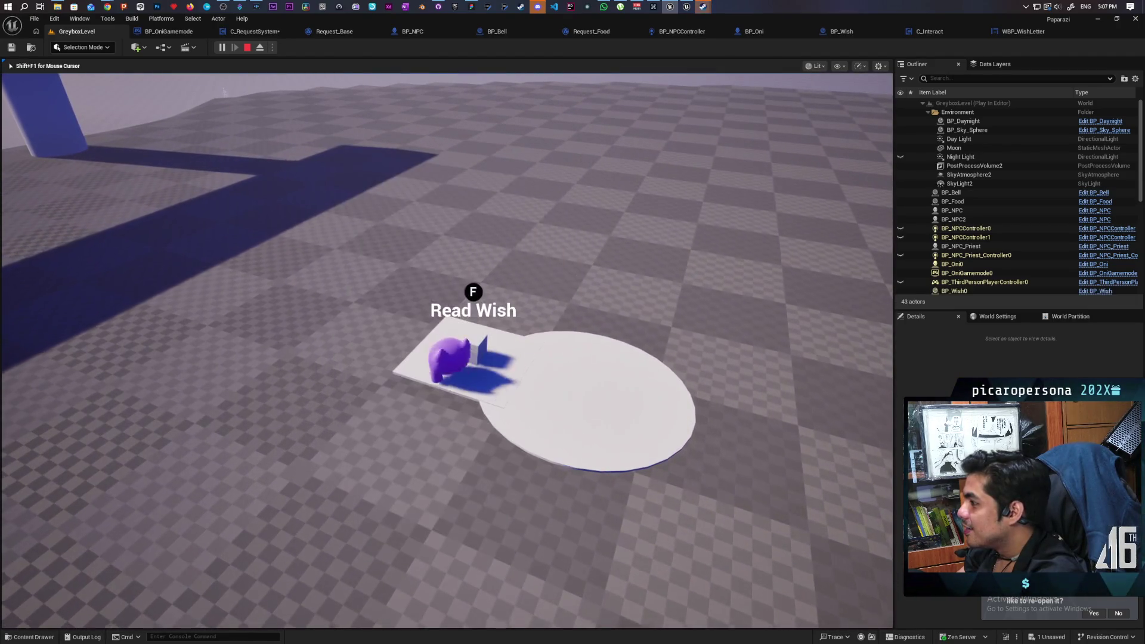
{"action": "key", "text": "s"}
- Pick up the food ball and carry it onto the white disc
{"action": "key", "text": "w"}
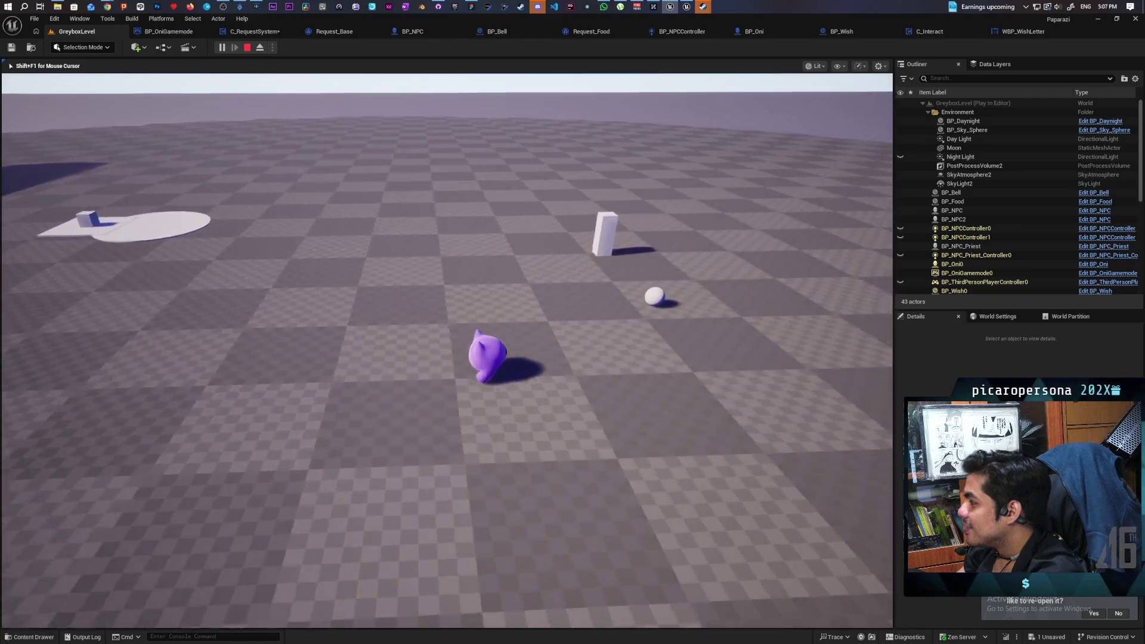
{"action": "key", "text": "w"}
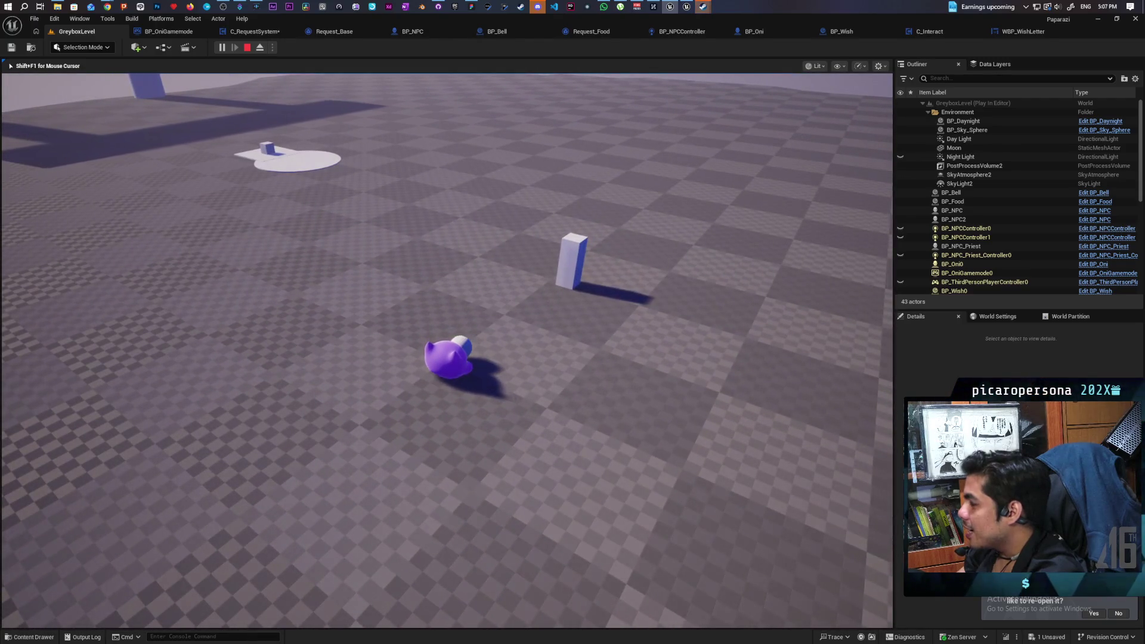
{"action": "key", "text": "w"}
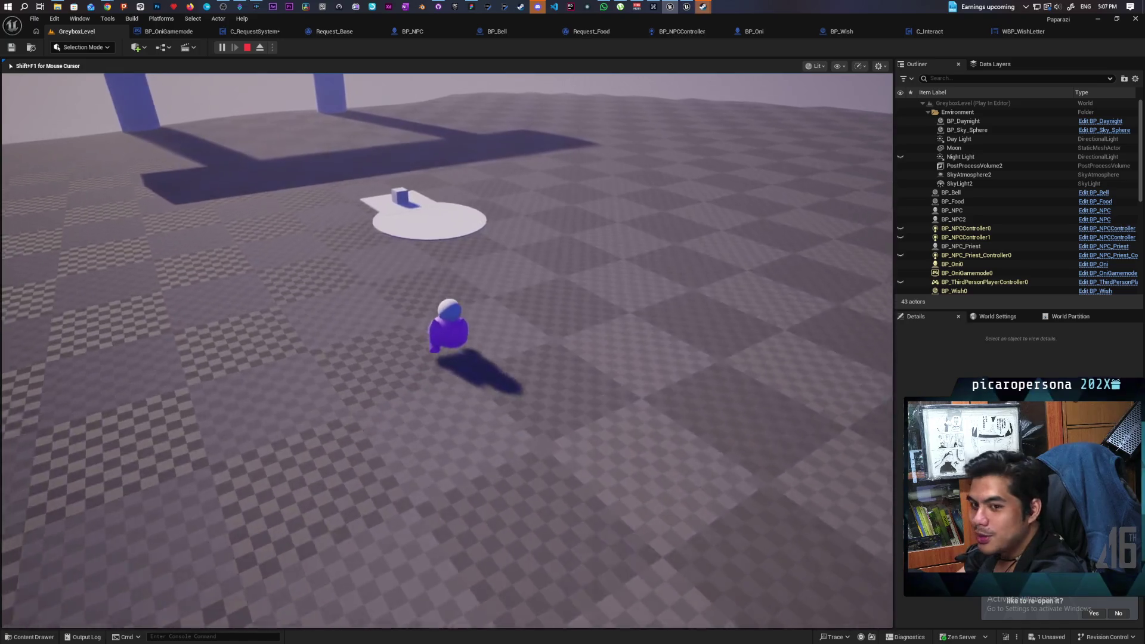
{"action": "key", "text": "w"}
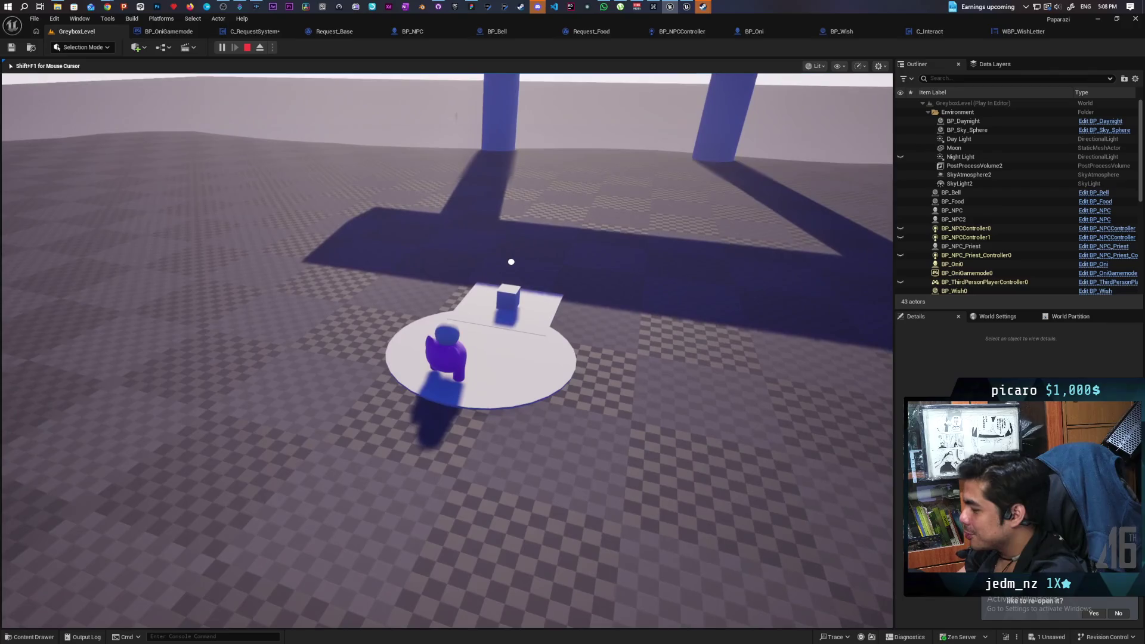
{"action": "key", "text": "a"}
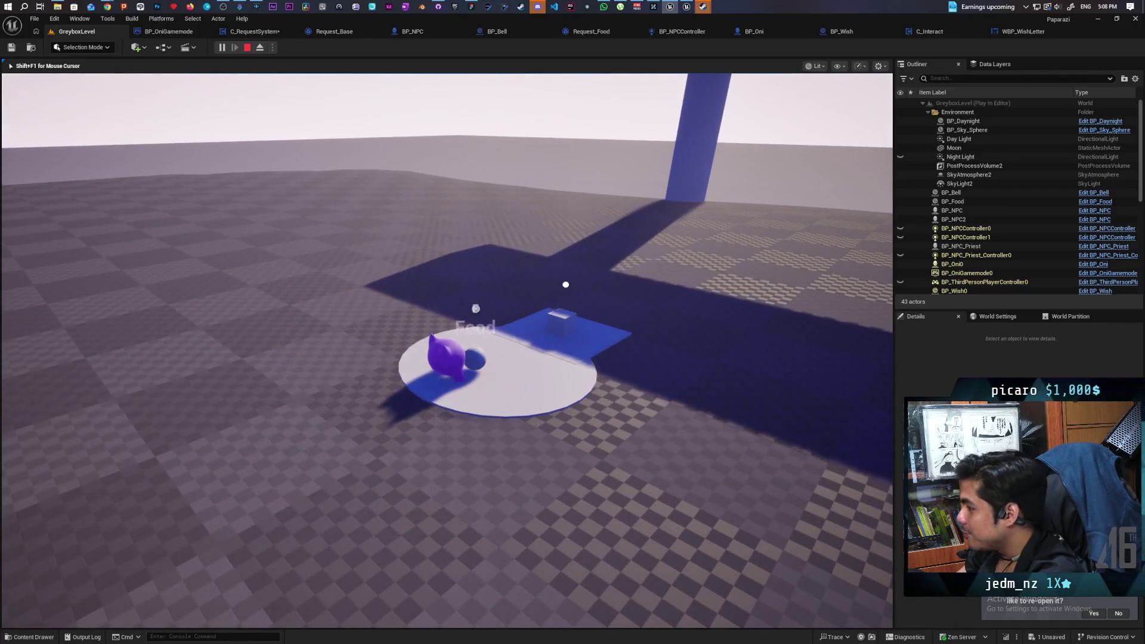
{"action": "key", "text": "s"}
- Walk to the bell pillar, then around the checkered slope back toward the pillars
{"action": "key", "text": "w"}
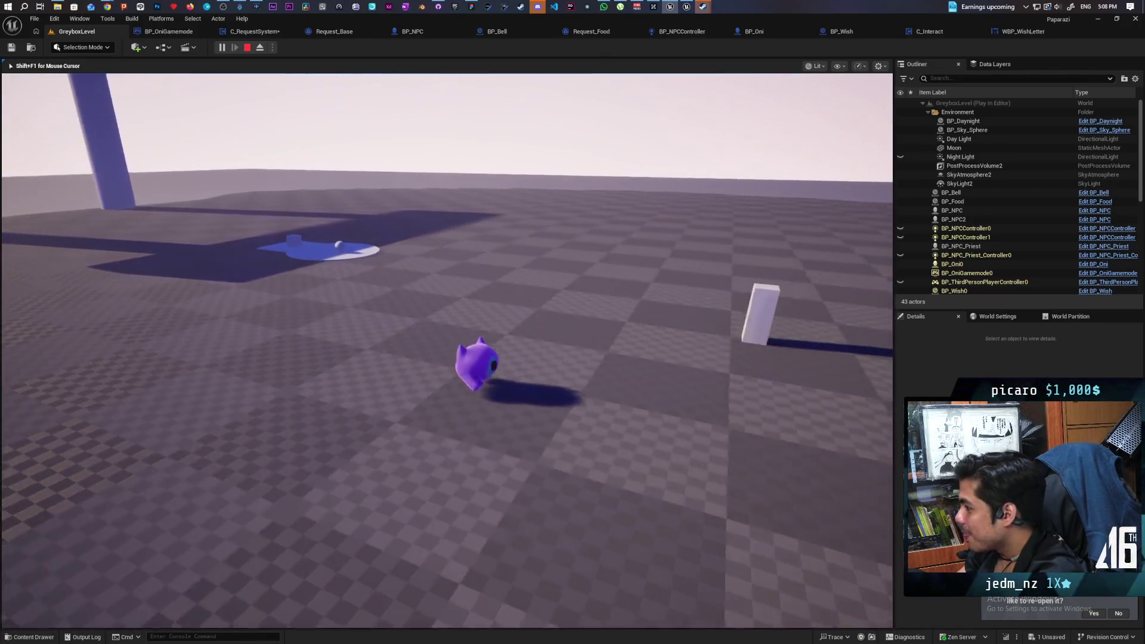
{"action": "key", "text": "a"}
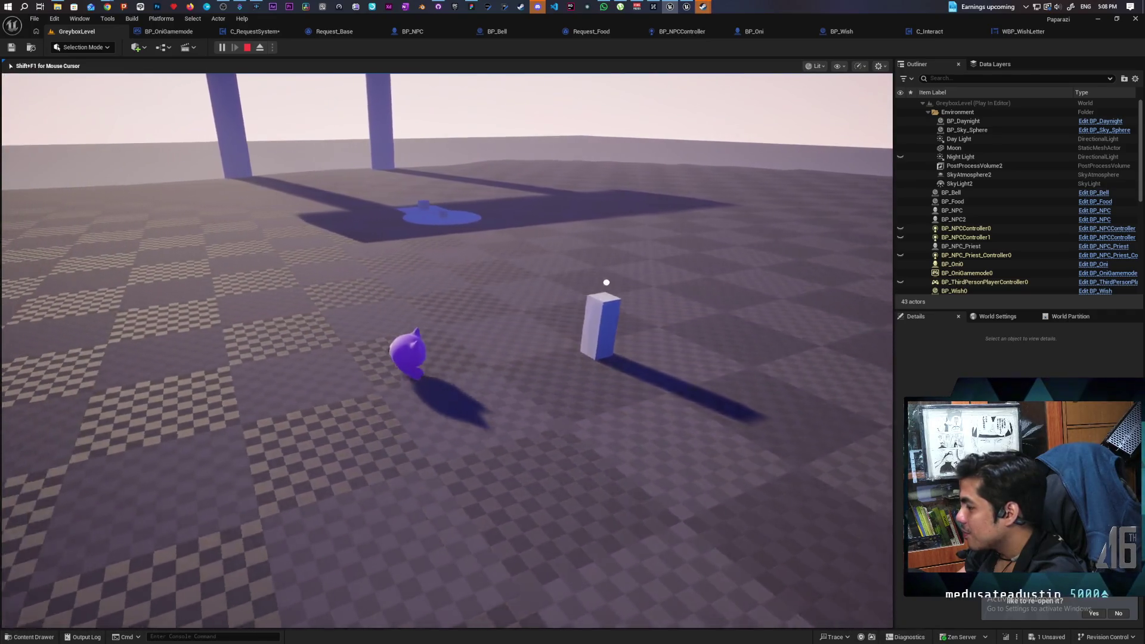
{"action": "key", "text": "a"}
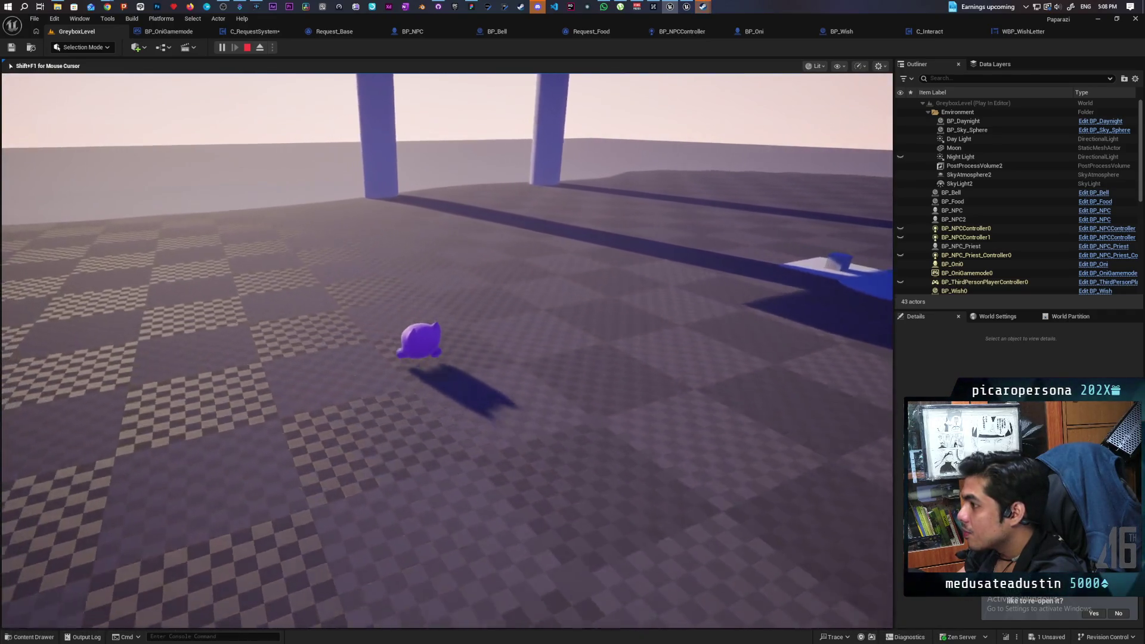
{"action": "key", "text": "a"}
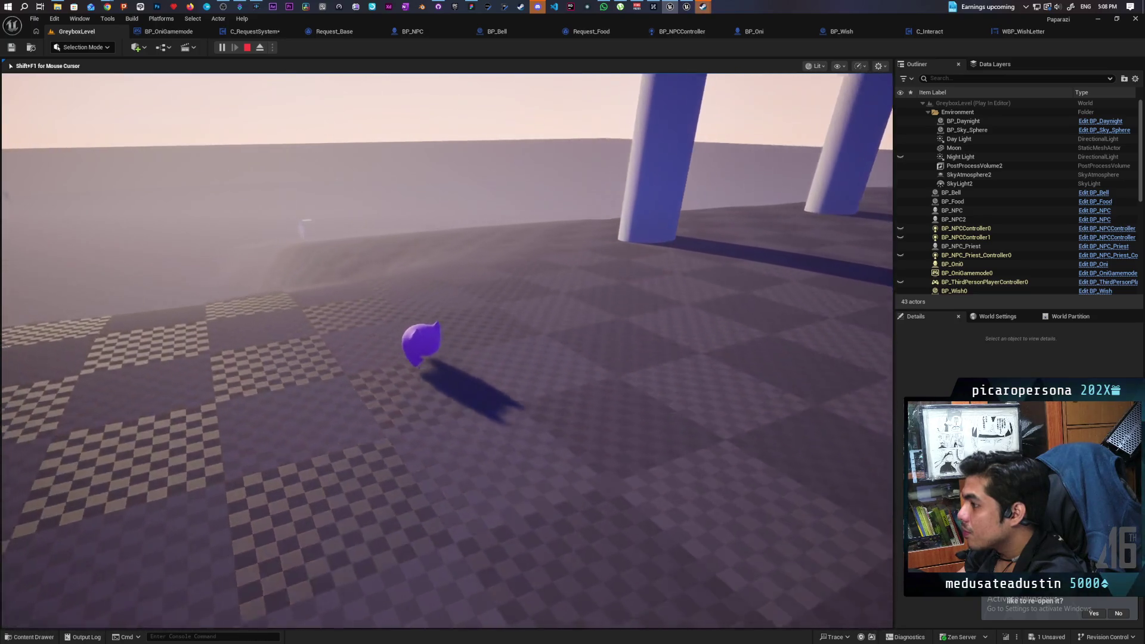
{"action": "key", "text": "a"}
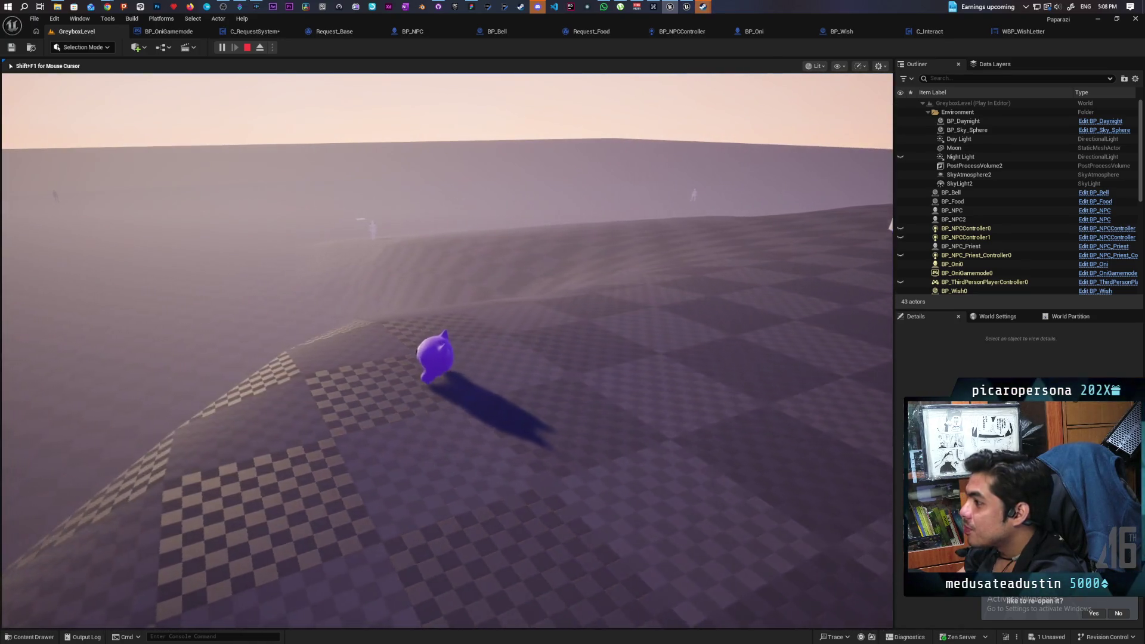
{"action": "key", "text": "w"}
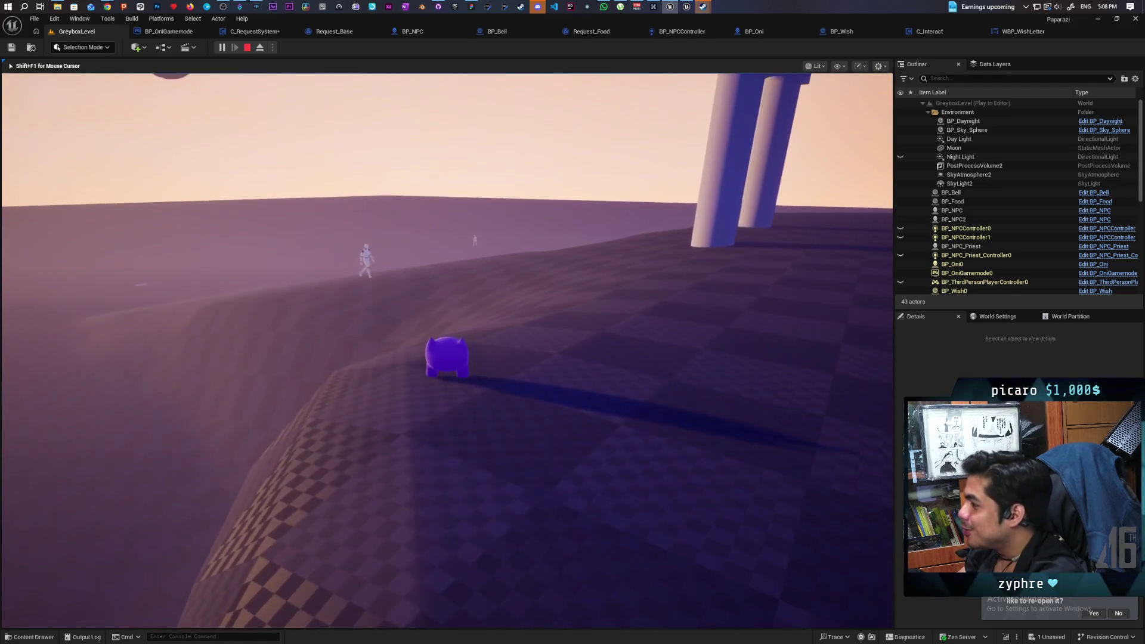
{"action": "key", "text": "s"}
{"action": "key", "text": "w"}
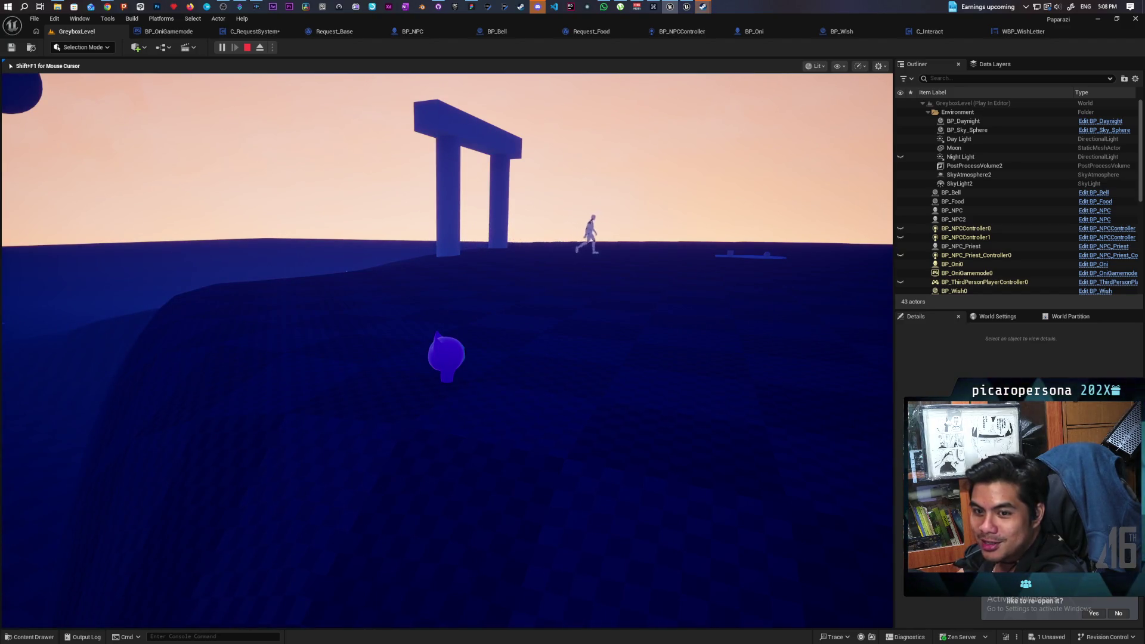
{"action": "key", "text": "w"}
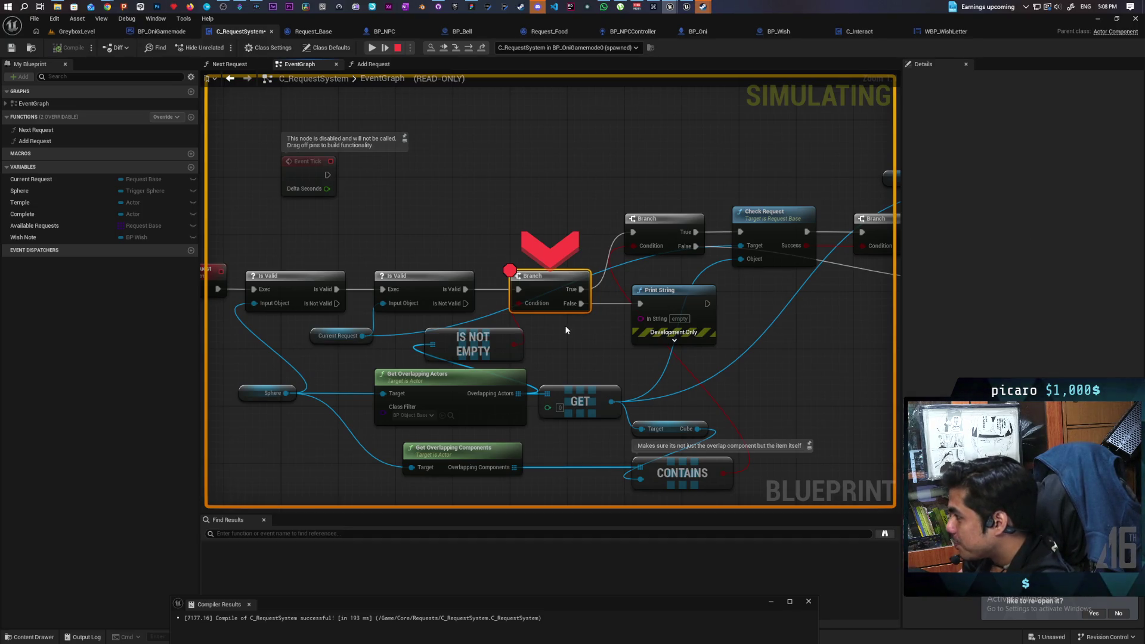
- Step the debugger past the next Branch to the Check Request node
{"action": "key", "text": "F10"}
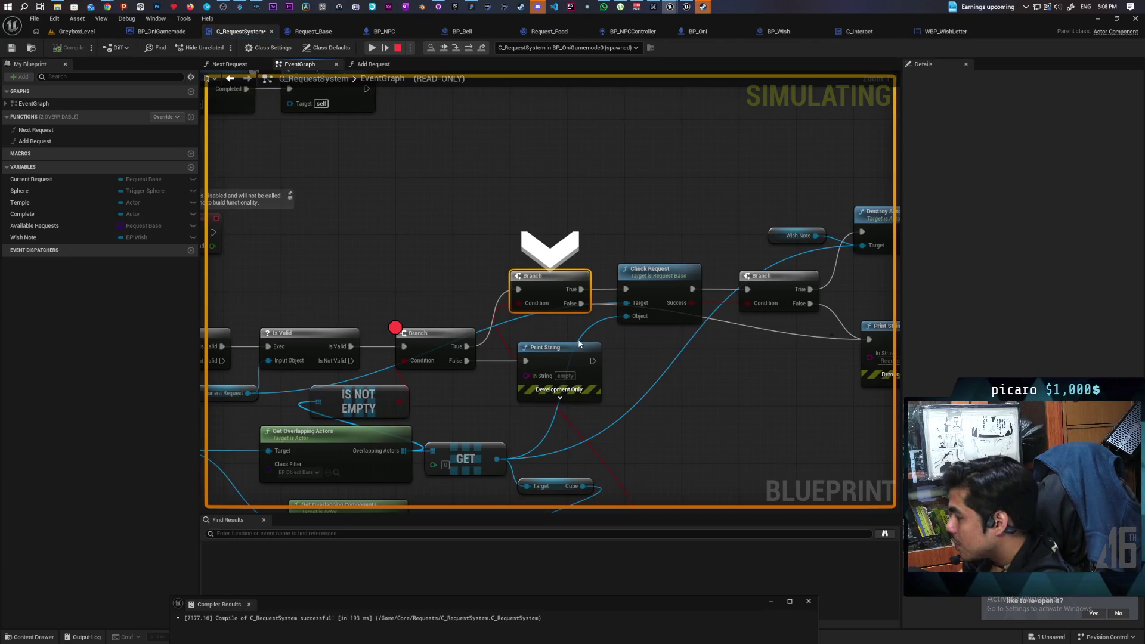
{"action": "key", "text": "F10"}
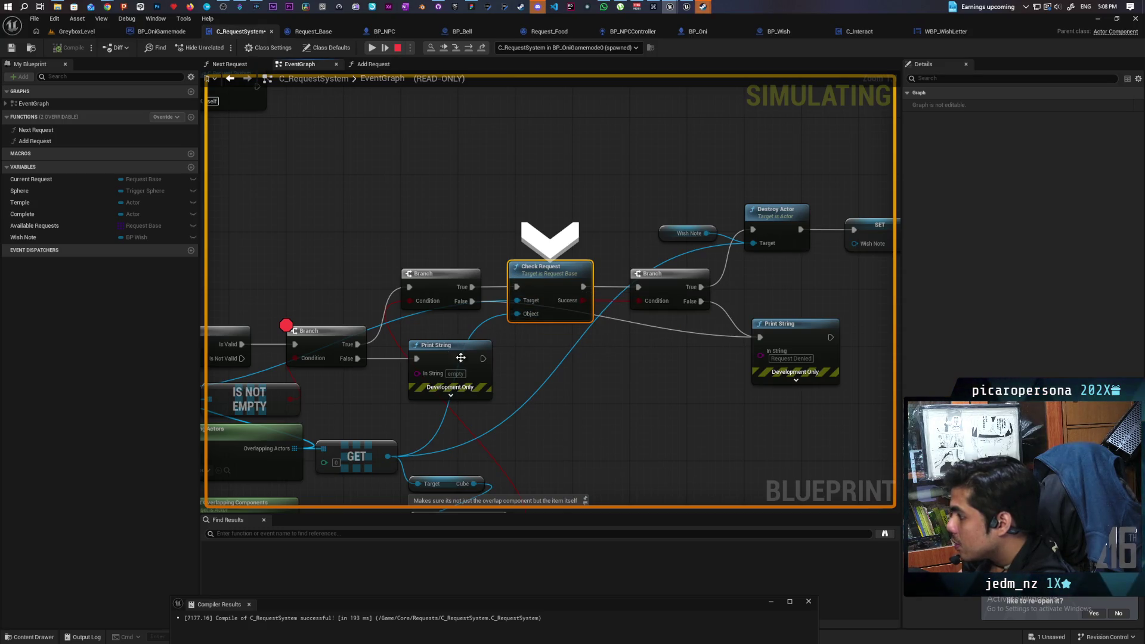
{"action": "left_click_drag", "start_coordinate": [560, 414], "coordinate": [538, 288]}
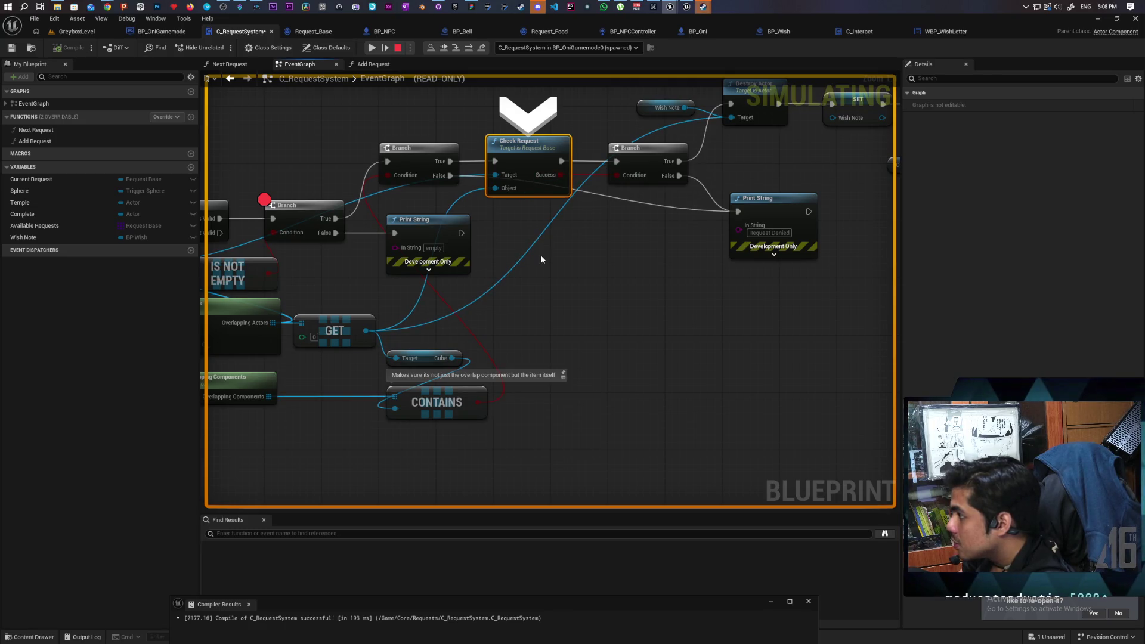
- Step into Check Request and confirm Has Tag's Return Value is False
{"action": "key", "text": "F11"}
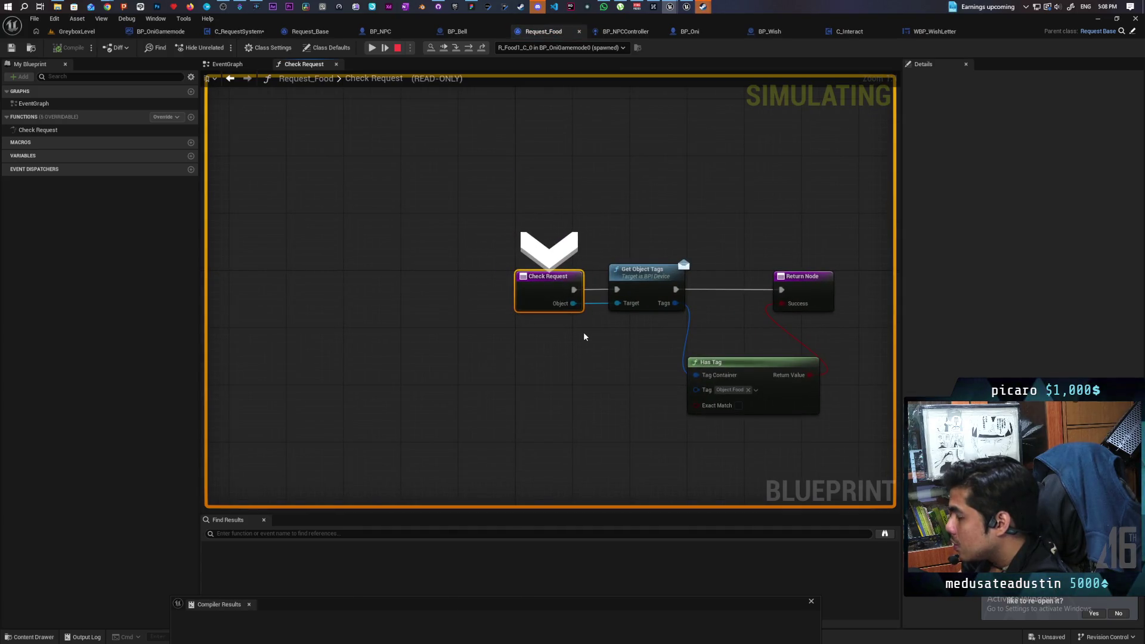
{"action": "key", "text": "F10"}
{"action": "mouse_move", "coordinate": [578, 307]}
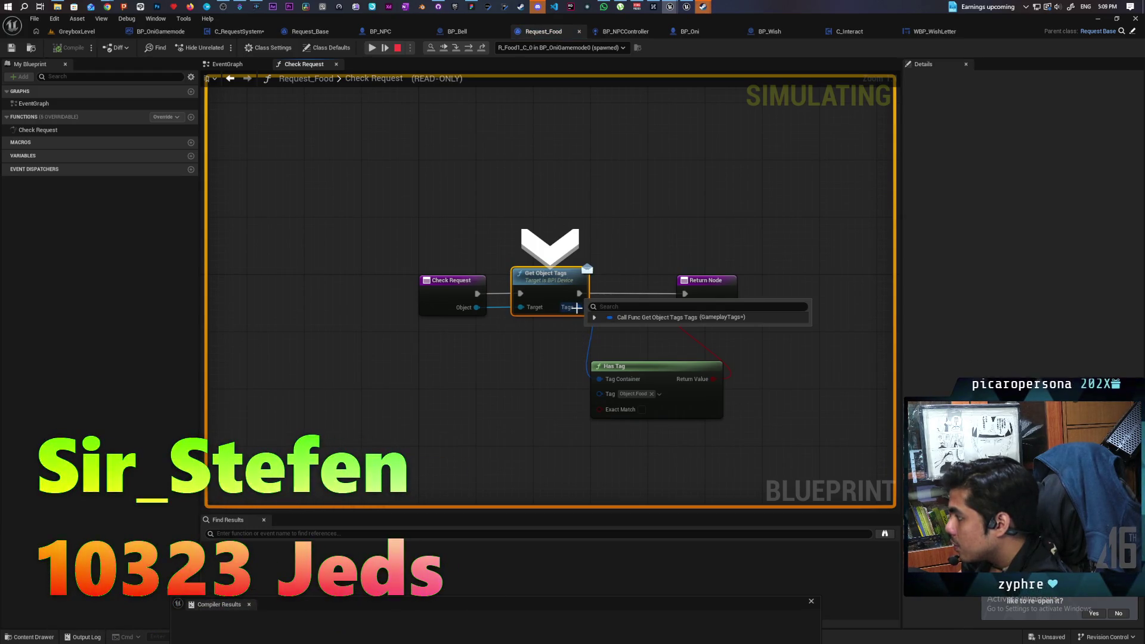
{"action": "key", "text": "F10"}
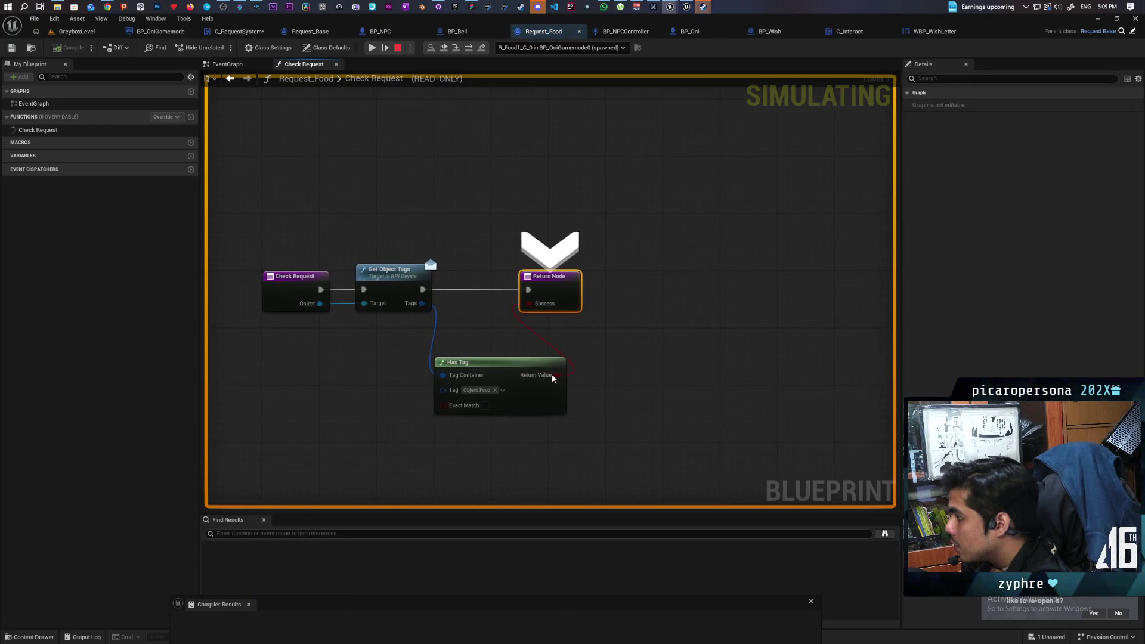
{"action": "mouse_move", "coordinate": [553, 379]}
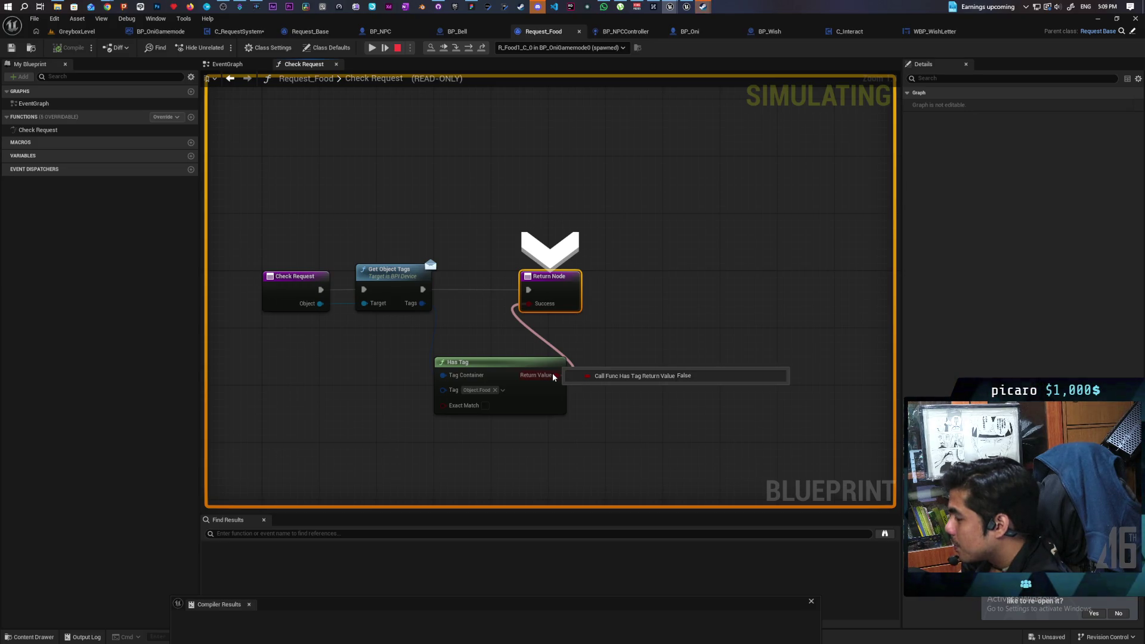
- Step out to the Request Denied Print String and stop the play session
{"action": "key", "text": "F10"}
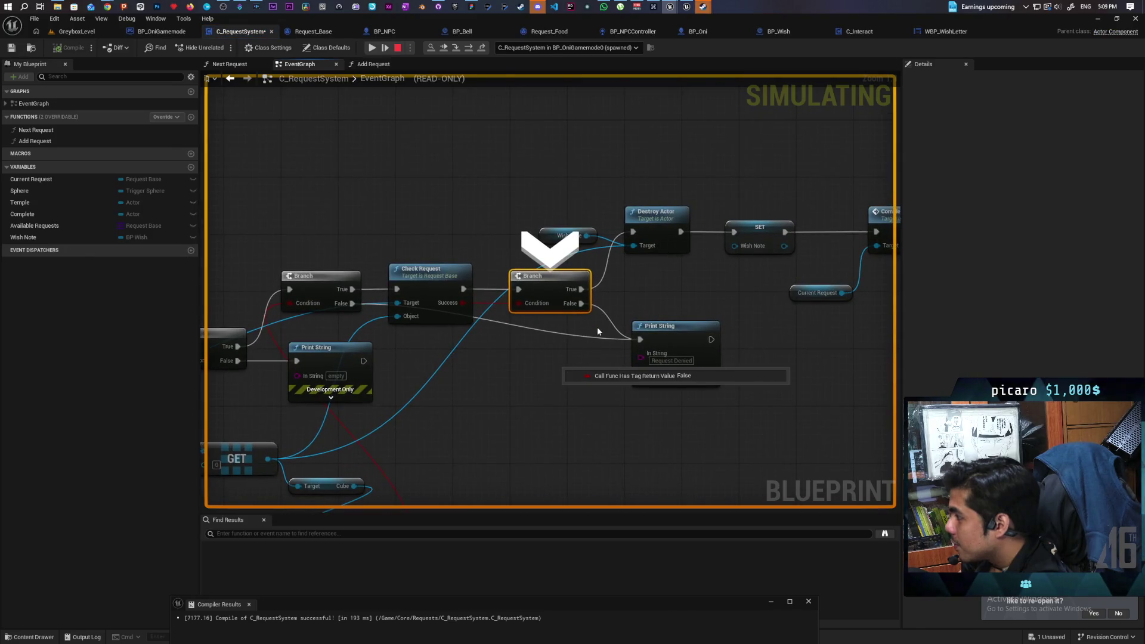
{"action": "key", "text": "F10"}
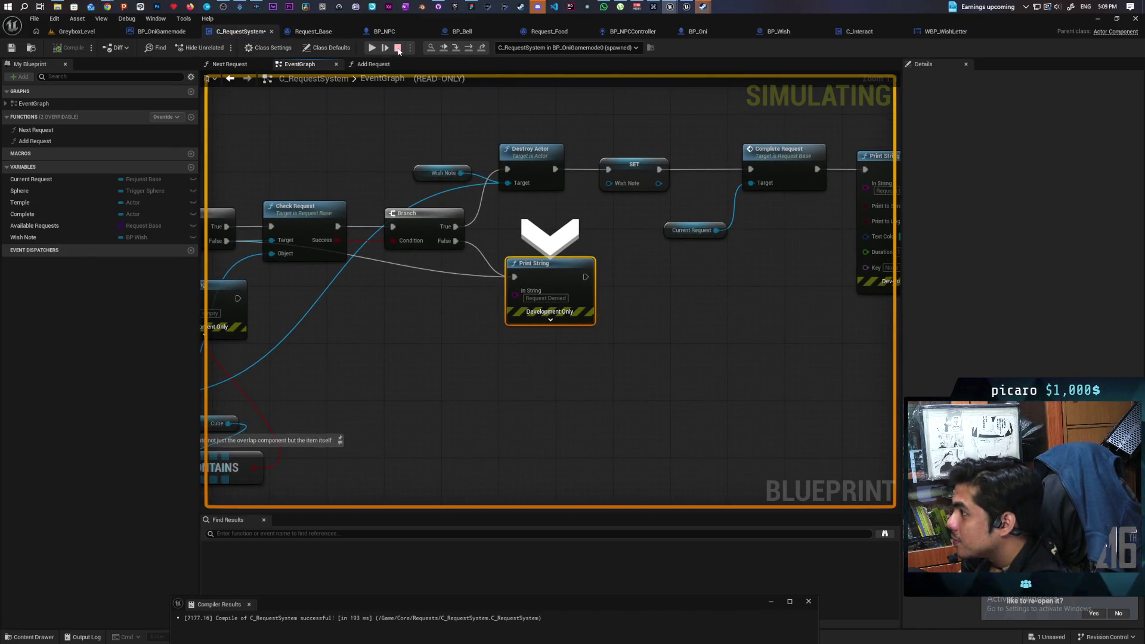
{"action": "left_click", "coordinate": [397, 48]}
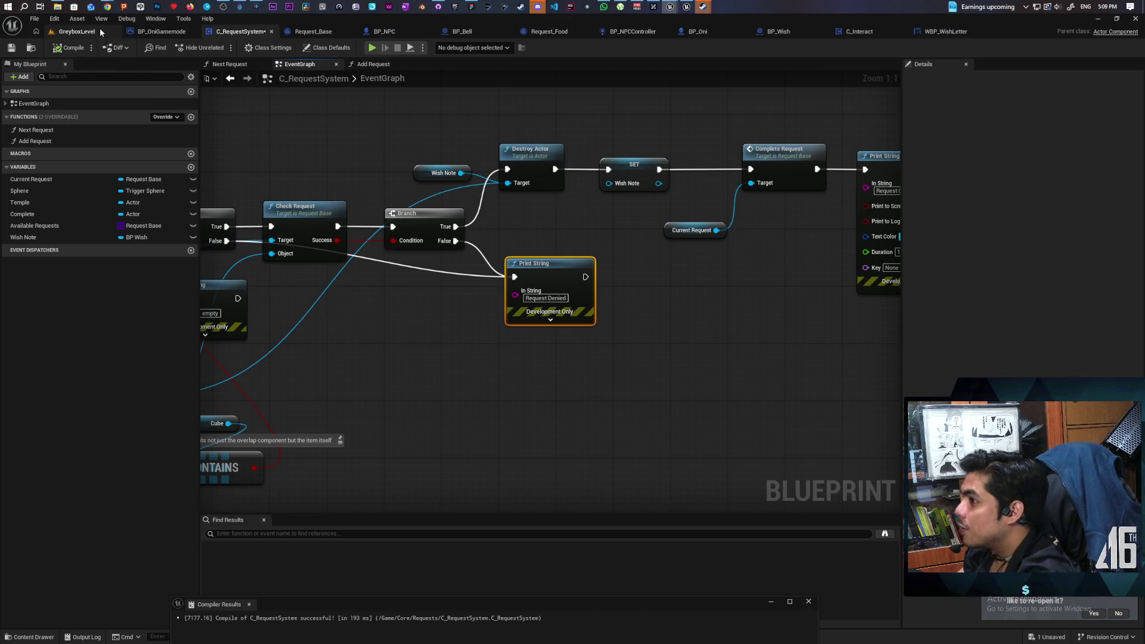
- Select BP_Food in GreyboxLevel and open its blueprint showing Name Item Food and the Object.Food tag
{"action": "left_click", "coordinate": [76, 31]}
{"action": "key", "text": "w"}
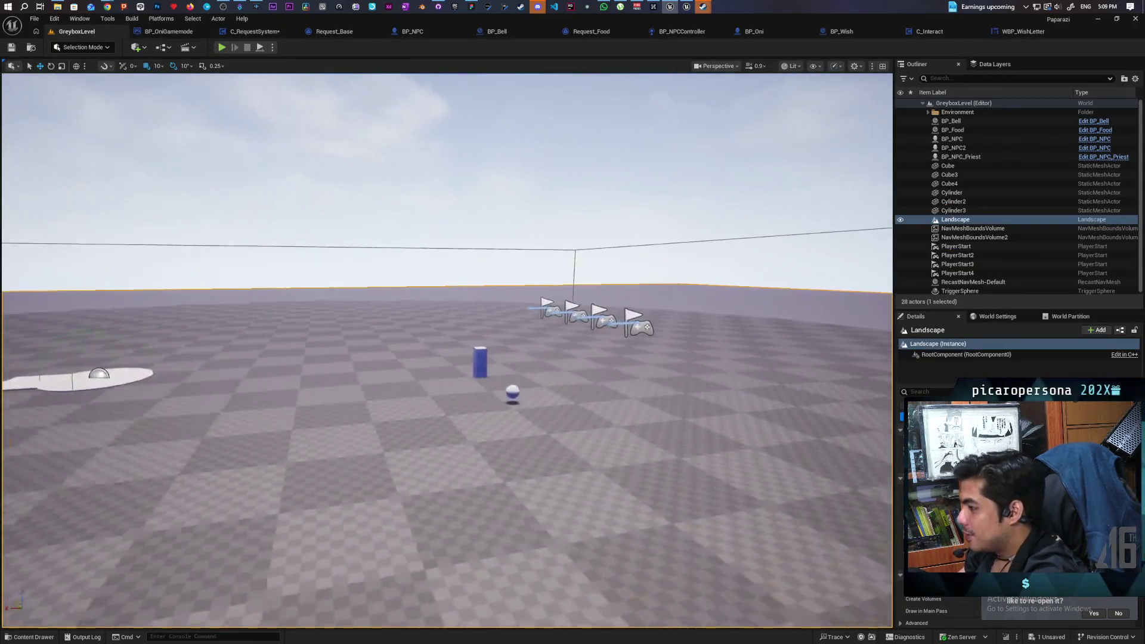
{"action": "left_click", "coordinate": [338, 468]}
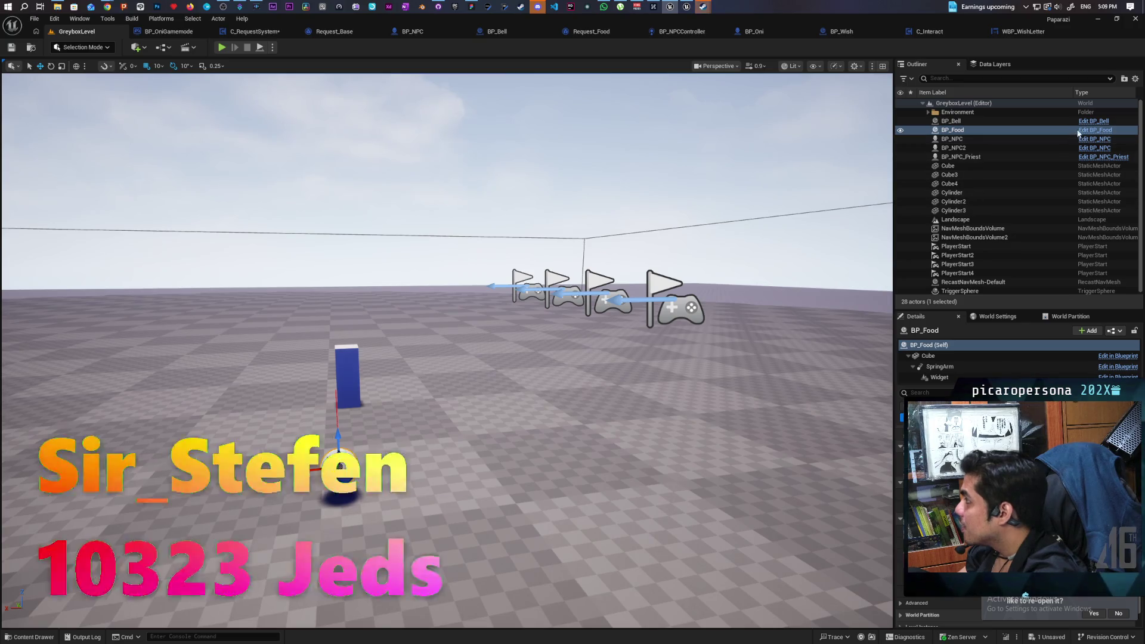
{"action": "key", "text": "ctrl+e"}
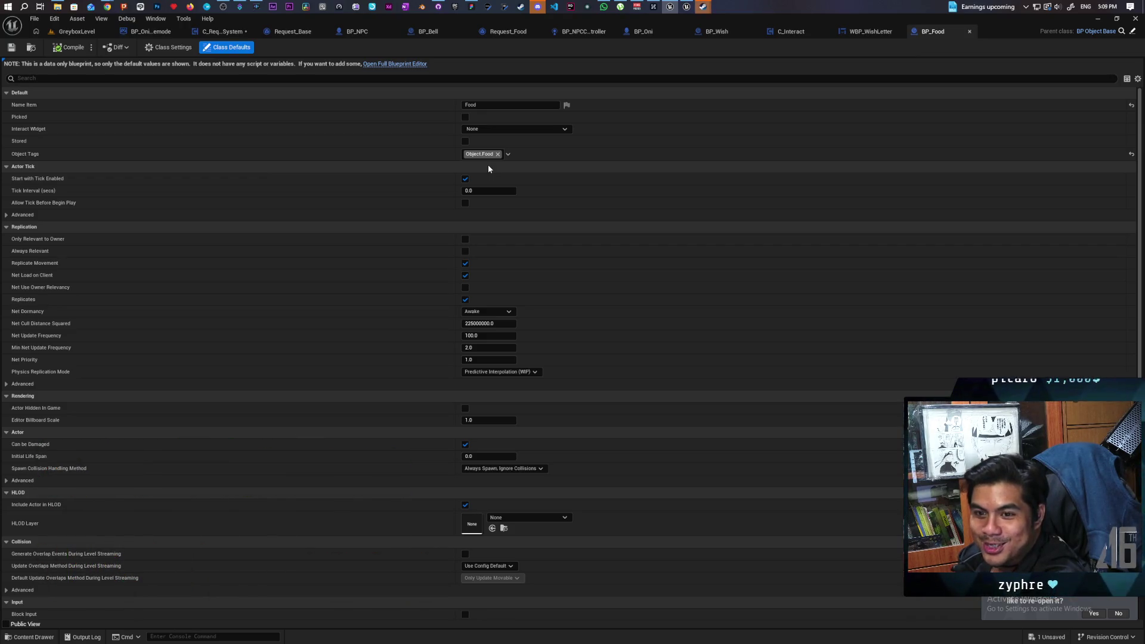
{"action": "left_click", "coordinate": [465, 178]}
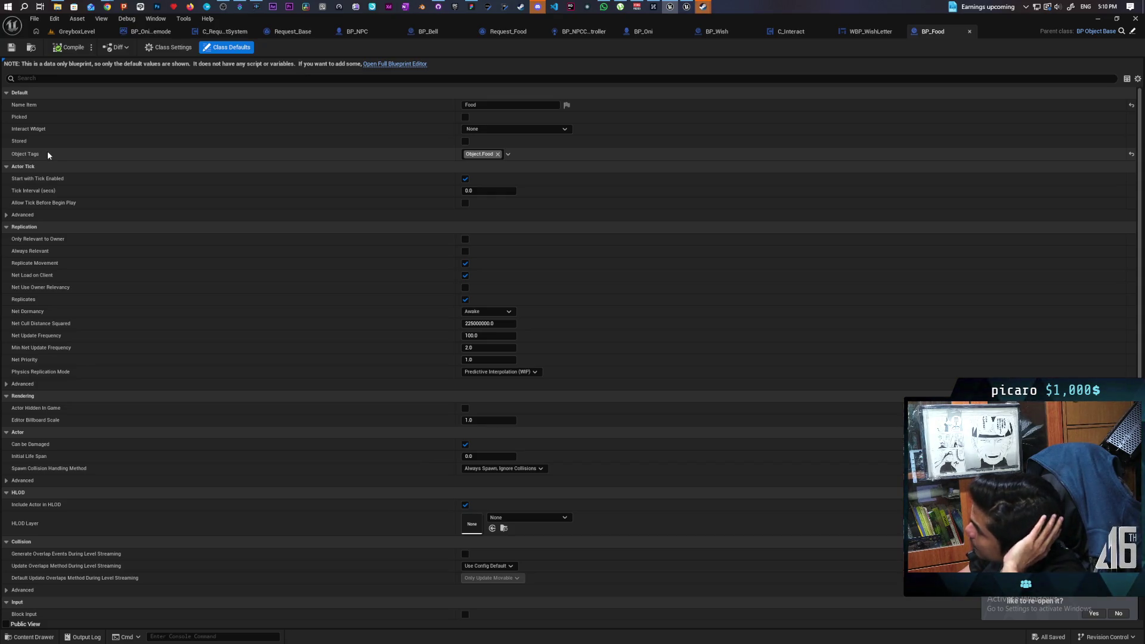
- Return to GreyboxLevel and frame the food's round platform in the viewport
{"action": "left_click", "coordinate": [76, 31]}
{"action": "left_click_drag", "start_coordinate": [386, 316], "coordinate": [386, 316]}
{"action": "key", "text": "Down"}
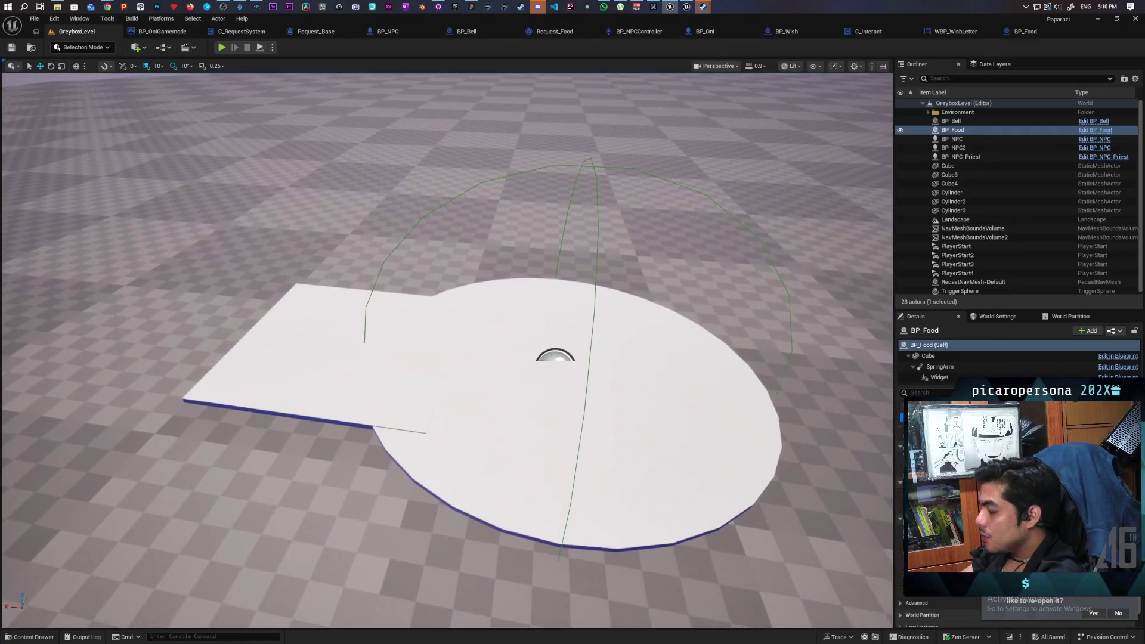
{"action": "key", "text": "Left"}
{"action": "key", "text": "Down"}
{"action": "key", "text": "Right"}
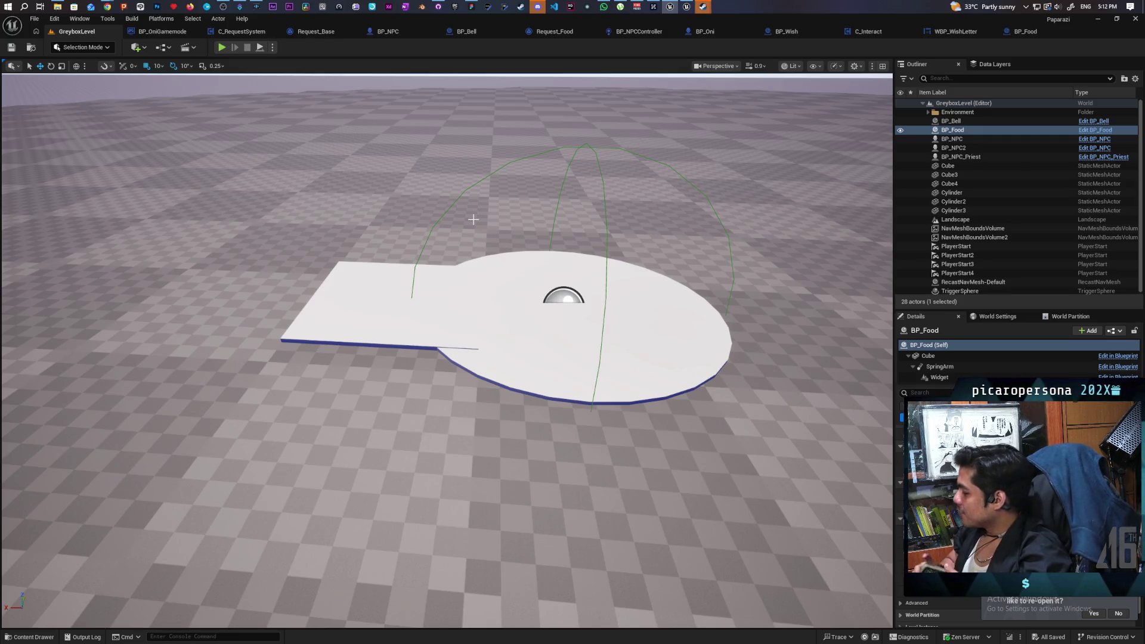
{"action": "left_click_drag", "start_coordinate": [473, 220], "coordinate": [472, 230]}
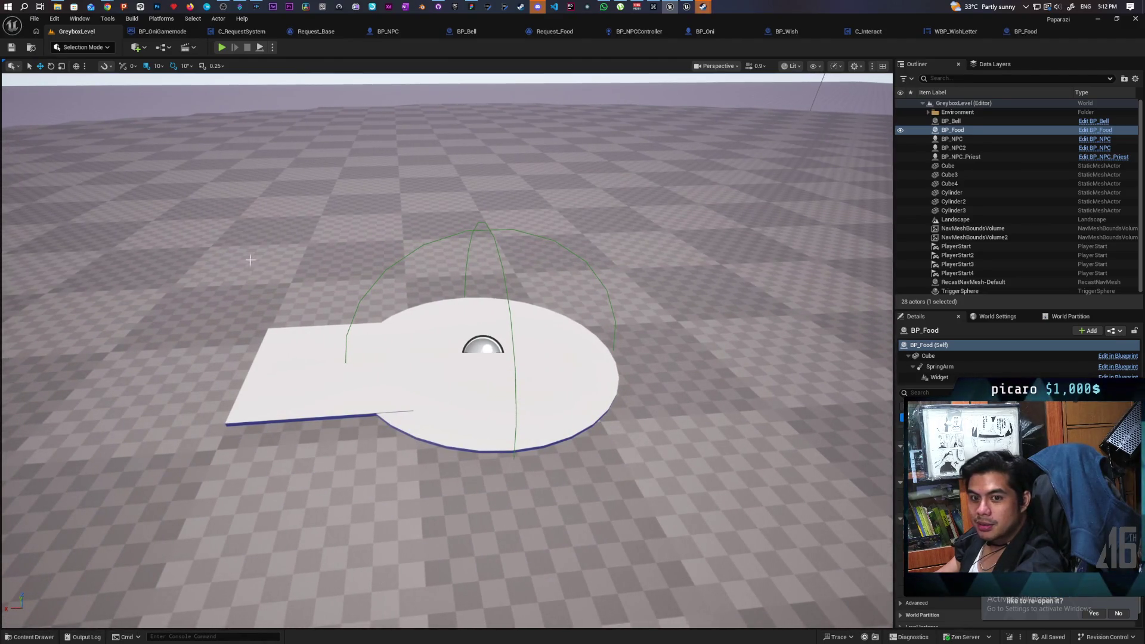
- Slide Cube3 along X until it butts against the round platform, then save the level
{"action": "left_click", "coordinate": [321, 417]}
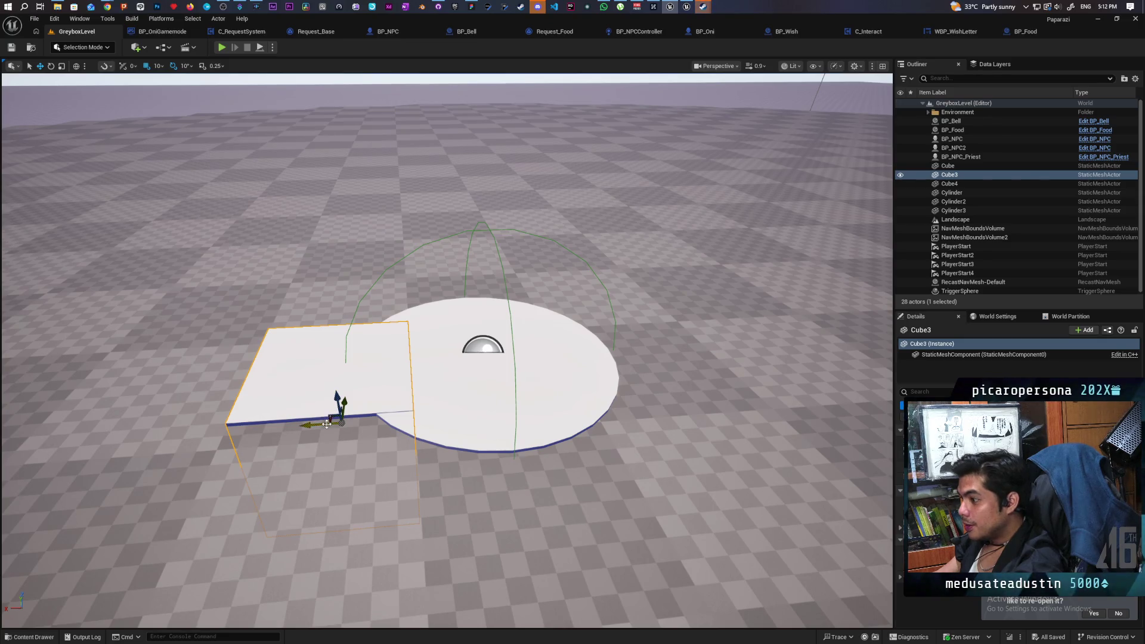
{"action": "left_click_drag", "start_coordinate": [321, 423], "coordinate": [272, 419]}
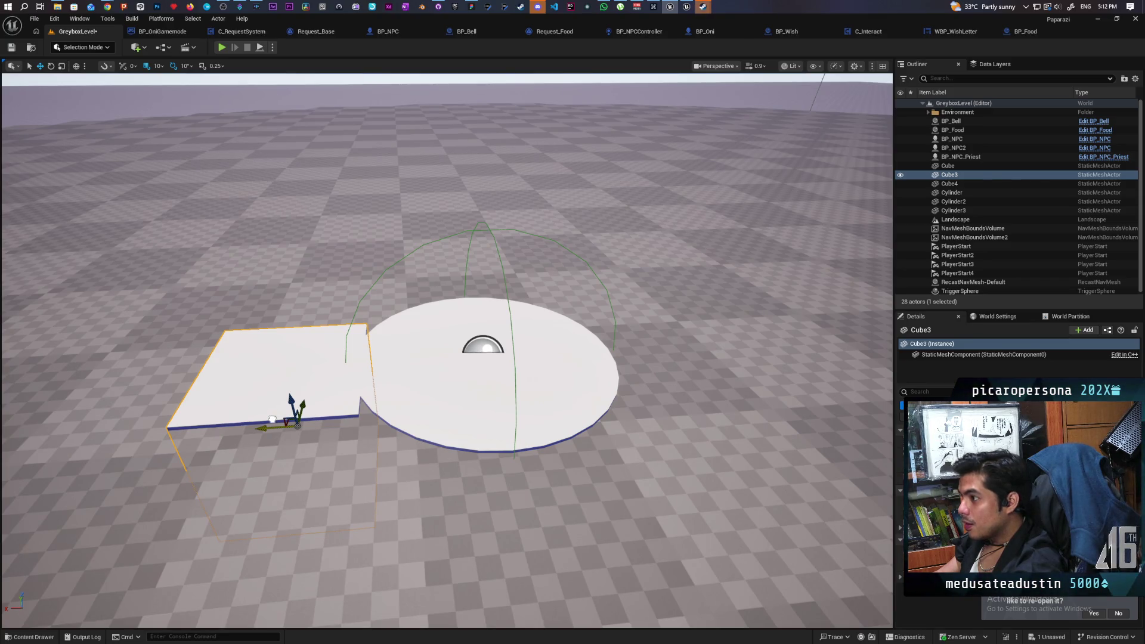
{"action": "left_click_drag", "start_coordinate": [271, 419], "coordinate": [300, 420]}
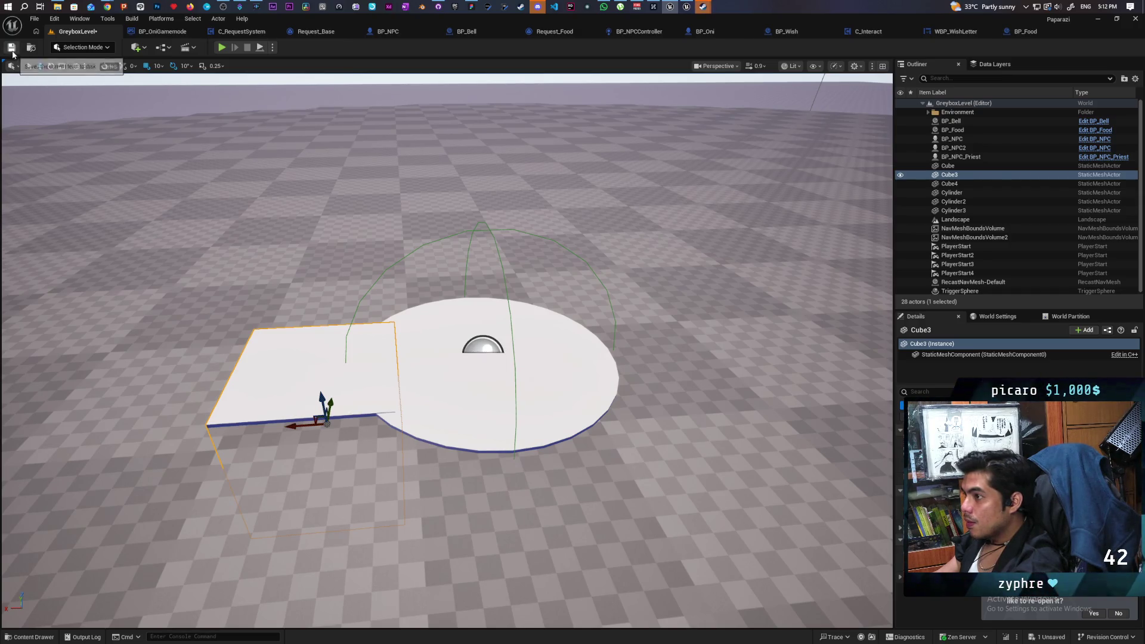
{"action": "left_click", "coordinate": [11, 48]}
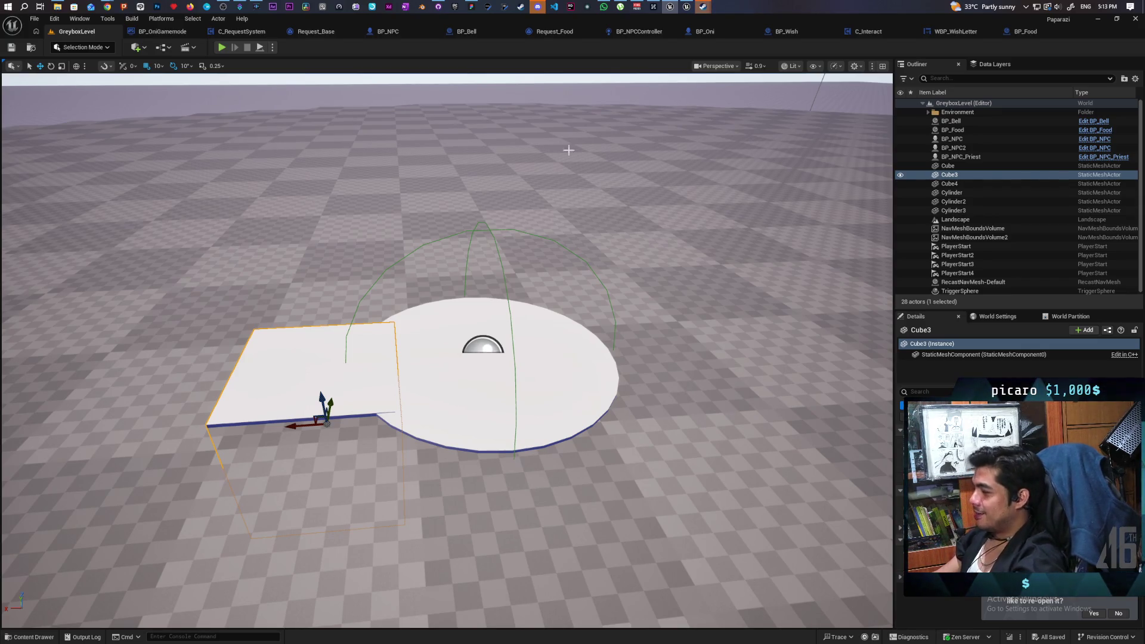
- Browse the BP_Food, WBP_WishLetter, Request_Food and BP_Bell tabs, then view C_RequestSystem's Check Request chain
{"action": "left_click", "coordinate": [1027, 34]}
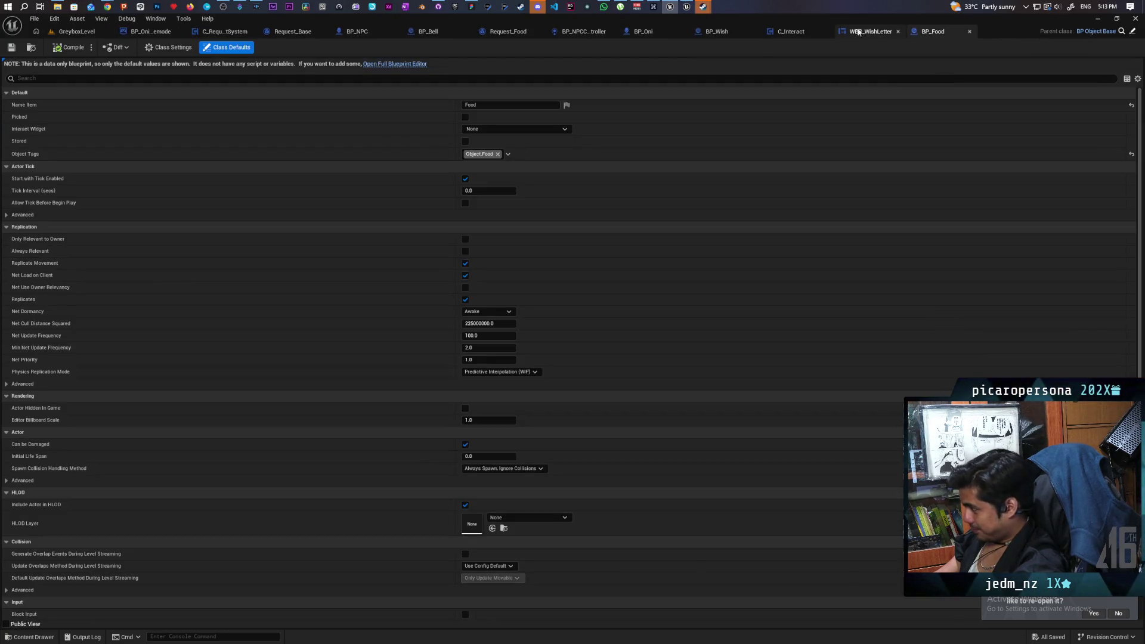
{"action": "left_click", "coordinate": [857, 31]}
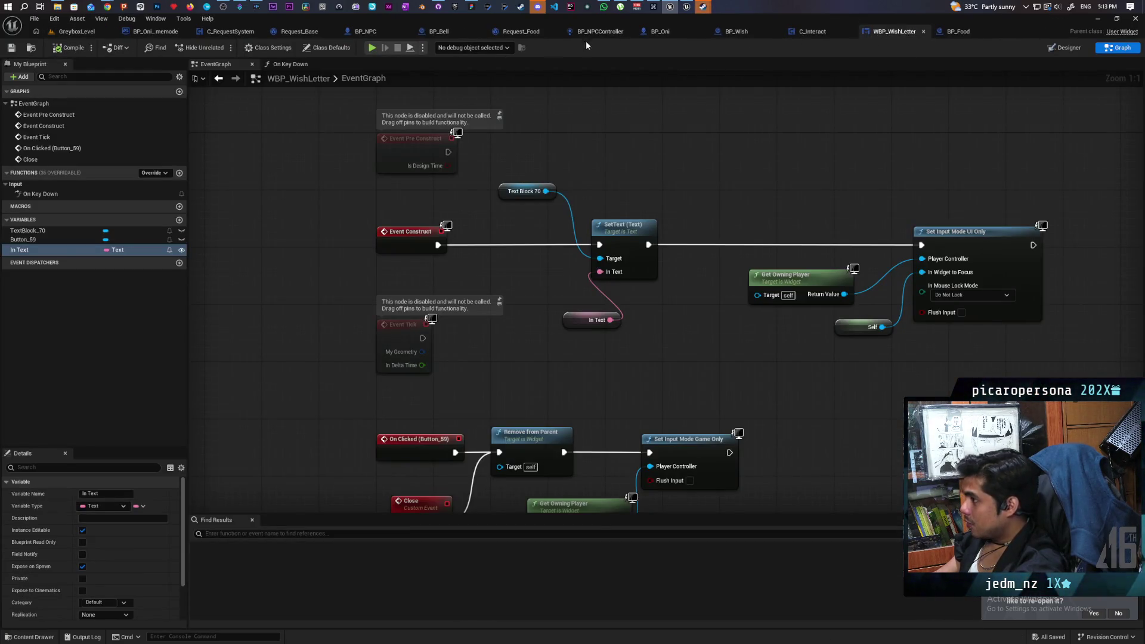
{"action": "left_click", "coordinate": [516, 33]}
{"action": "left_click", "coordinate": [434, 34]}
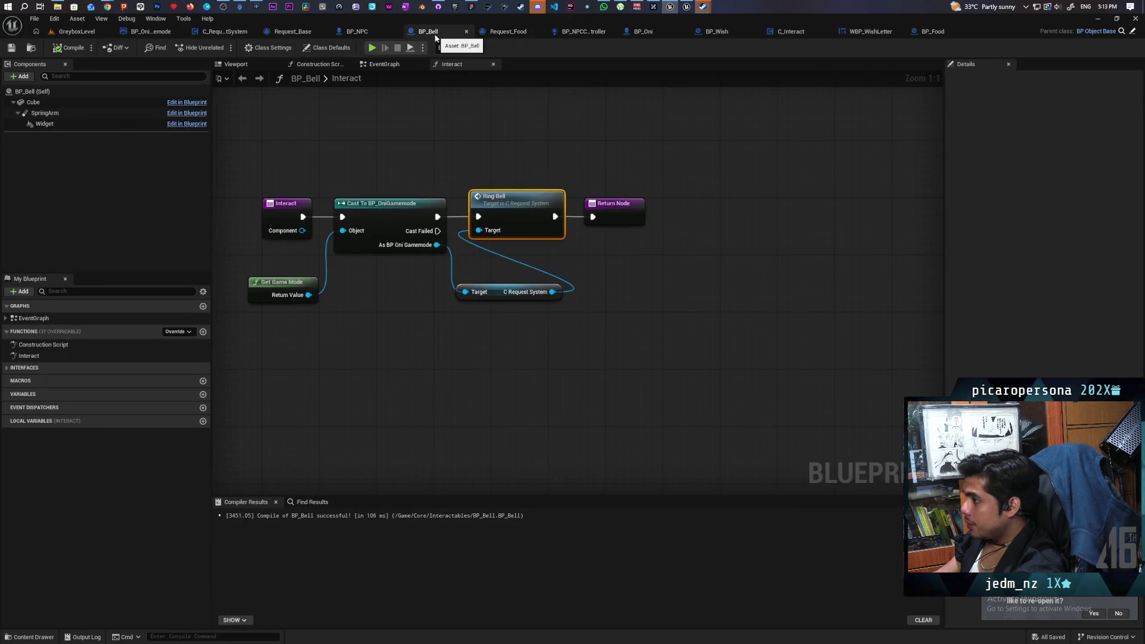
{"action": "left_click", "coordinate": [74, 33]}
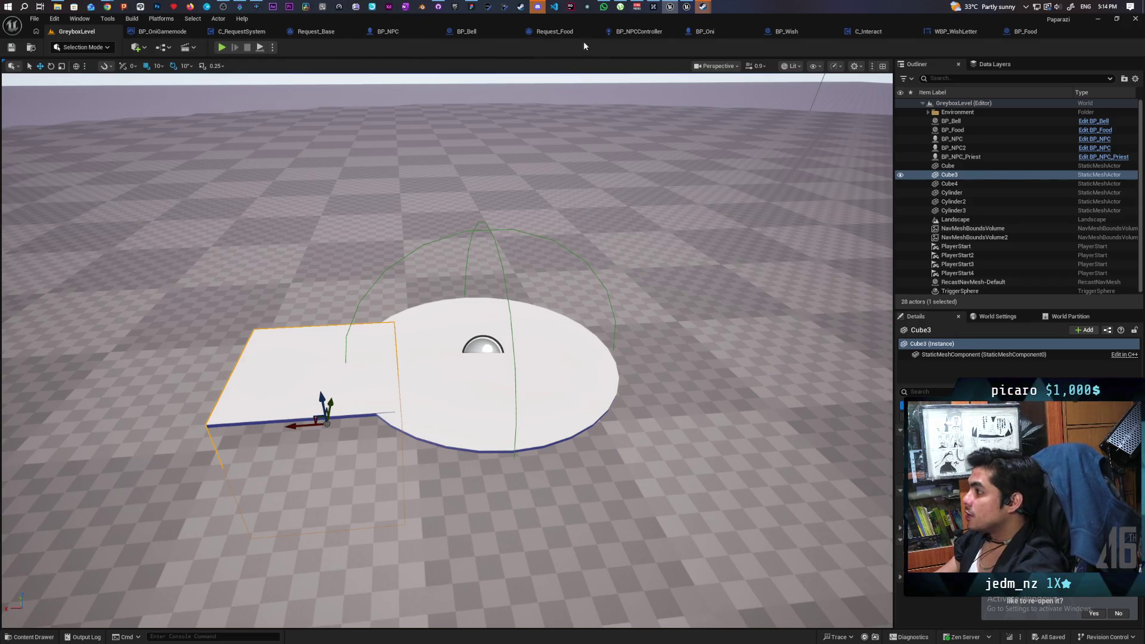
{"action": "left_click", "coordinate": [242, 31]}
{"action": "mouse_move", "coordinate": [405, 295]}
{"action": "left_mouse_down"}
{"action": "mouse_move", "coordinate": [675, 327]}
{"action": "mouse_move", "coordinate": [474, 258]}
{"action": "mouse_move", "coordinate": [604, 269]}
{"action": "left_mouse_up"}
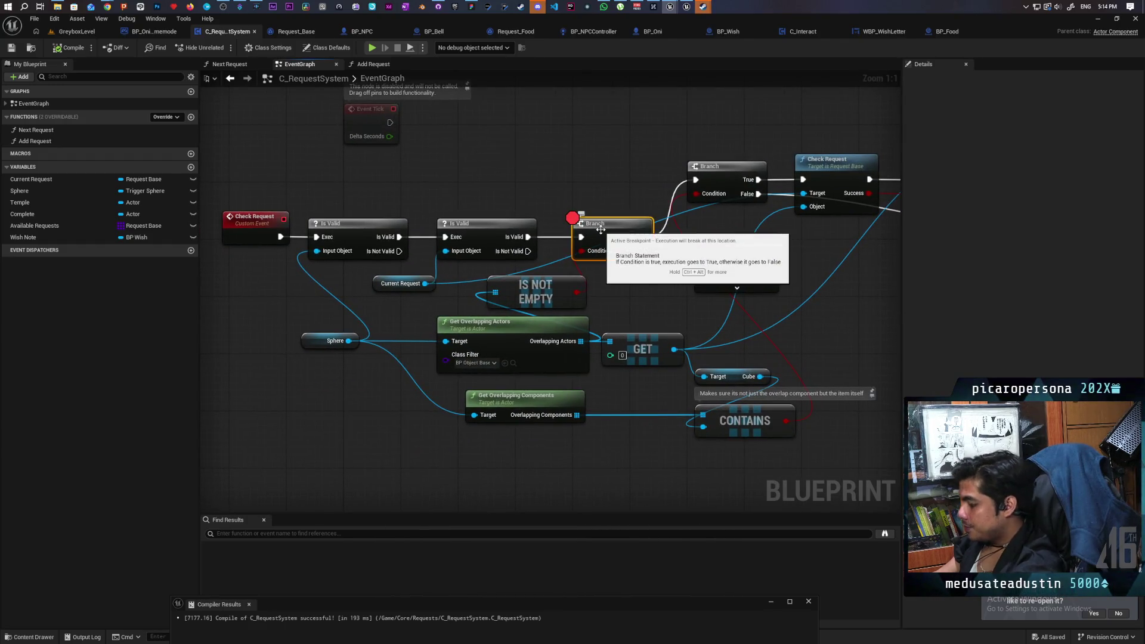
{"action": "key", "text": "F9"}
{"action": "scroll", "coordinate": [501, 325], "scroll_direction": "up", "scroll_amount": 1}
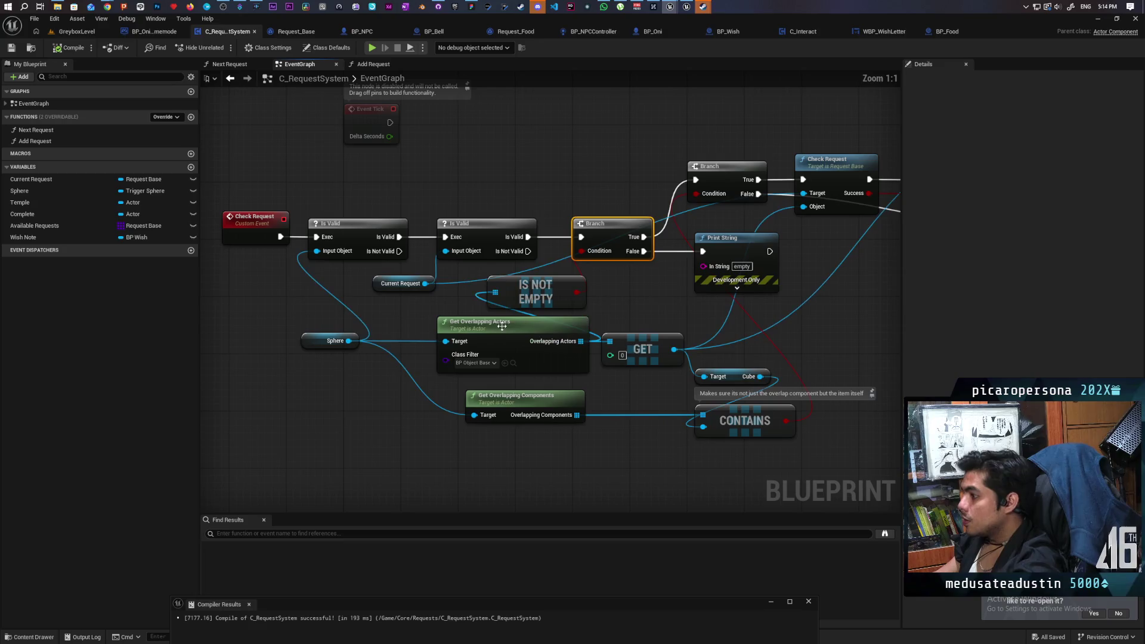
{"action": "left_click_drag", "start_coordinate": [407, 321], "coordinate": [485, 361]}
{"action": "scroll", "coordinate": [404, 370], "scroll_direction": "up", "scroll_amount": 3}
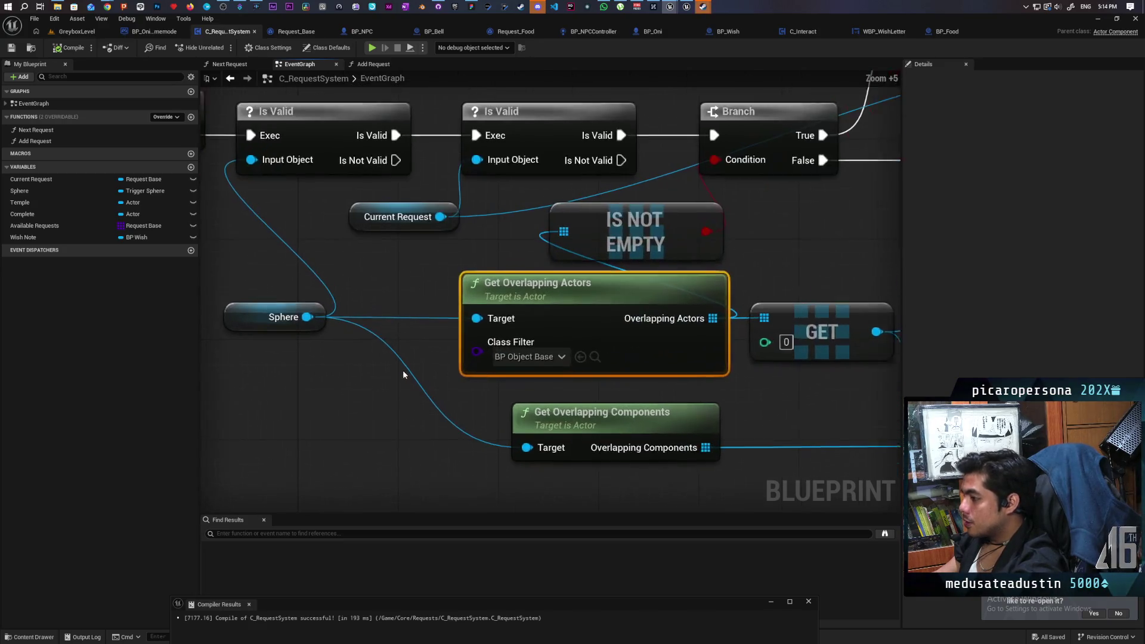
{"action": "left_click", "coordinate": [437, 353]}
{"action": "scroll", "coordinate": [420, 320], "scroll_direction": "up", "scroll_amount": 1}
{"action": "left_click_drag", "start_coordinate": [434, 289], "coordinate": [499, 330]}
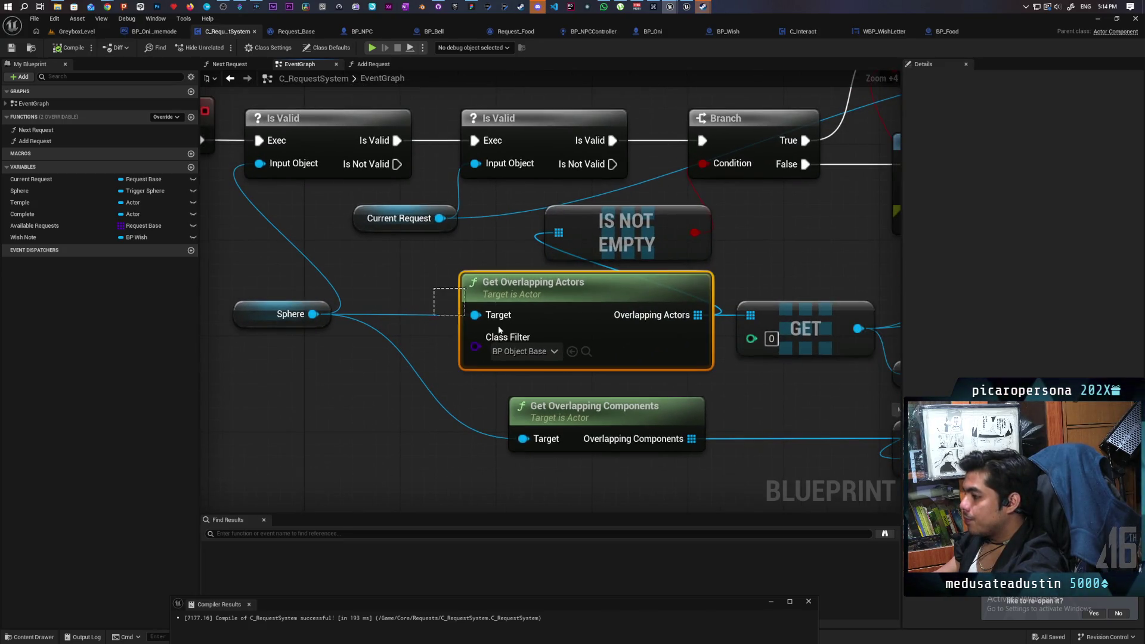
{"action": "left_click", "coordinate": [430, 360]}
{"action": "mouse_move", "coordinate": [798, 379]}
{"action": "left_mouse_down"}
{"action": "mouse_move", "coordinate": [383, 397]}
{"action": "mouse_move", "coordinate": [490, 350]}
{"action": "left_mouse_up"}
{"action": "scroll", "coordinate": [642, 385], "scroll_direction": "down", "scroll_amount": 3}
{"action": "left_click", "coordinate": [429, 357]}
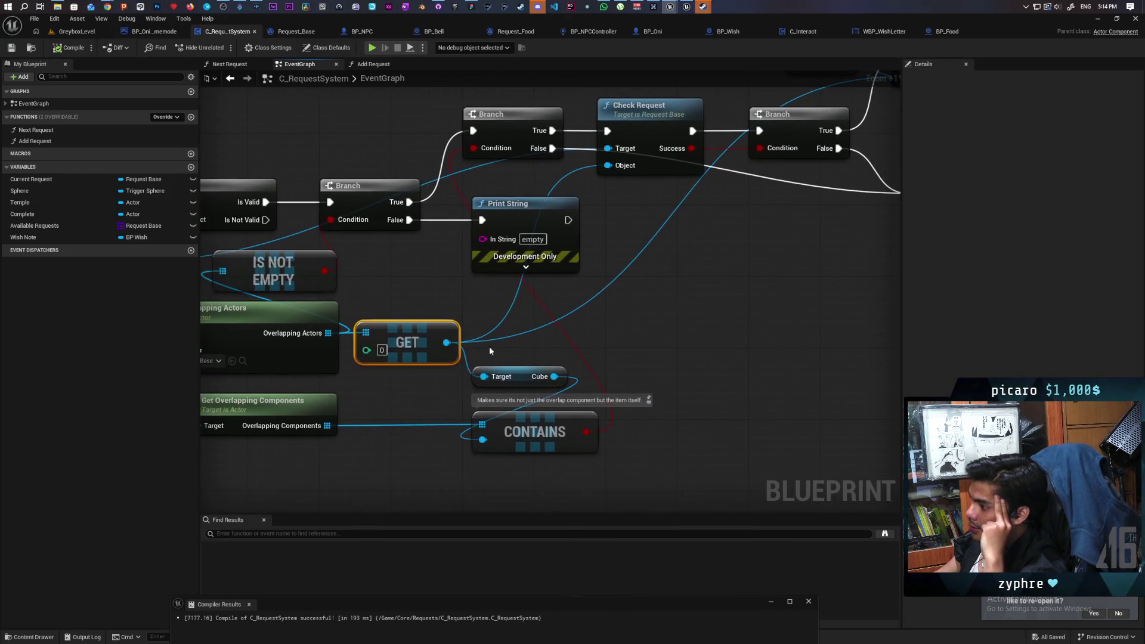
{"action": "mouse_move", "coordinate": [428, 394]}
{"action": "left_mouse_down"}
{"action": "mouse_move", "coordinate": [520, 367]}
{"action": "mouse_move", "coordinate": [430, 387]}
{"action": "left_mouse_up"}
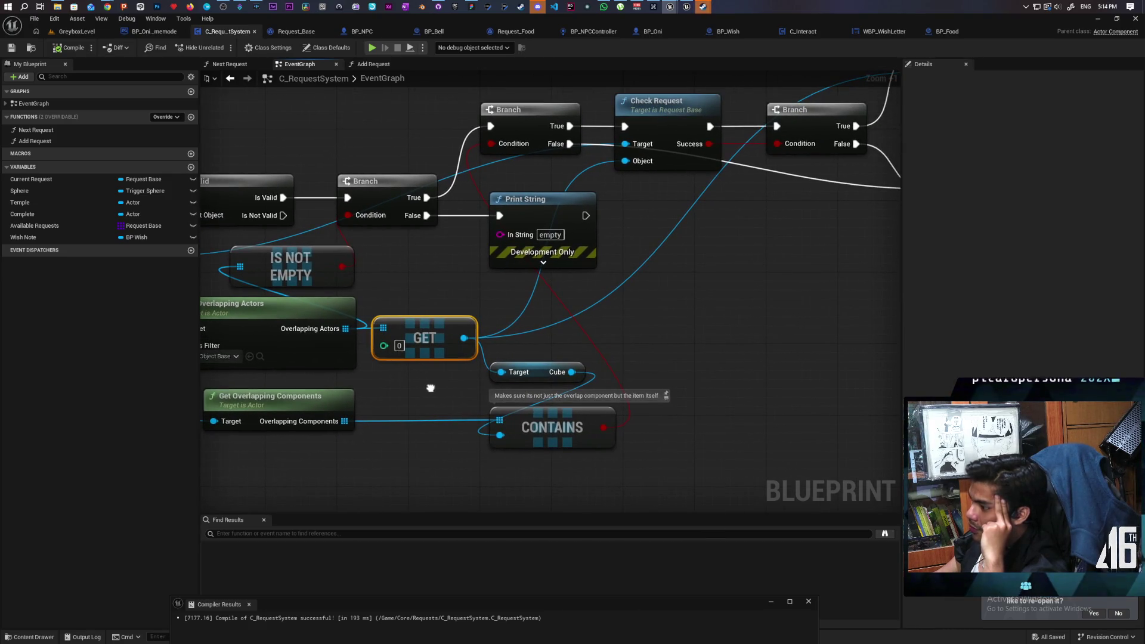
{"action": "left_click_drag", "start_coordinate": [430, 387], "coordinate": [428, 390]}
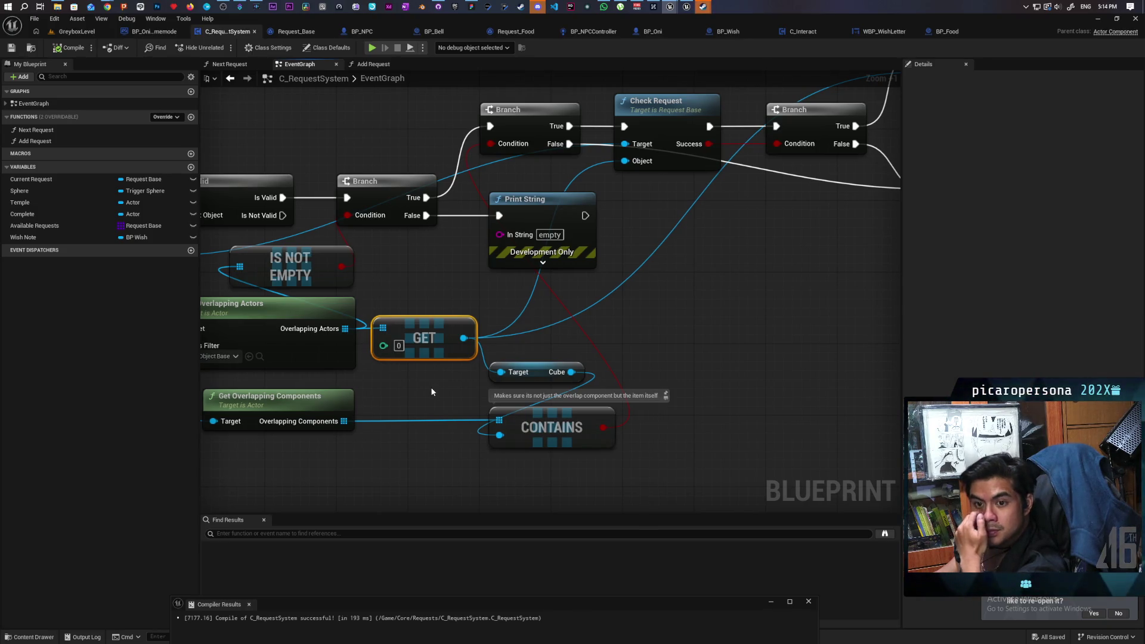
{"action": "mouse_move", "coordinate": [428, 391]}
{"action": "left_mouse_down"}
{"action": "mouse_move", "coordinate": [404, 426]}
{"action": "mouse_move", "coordinate": [405, 400]}
{"action": "left_mouse_up"}
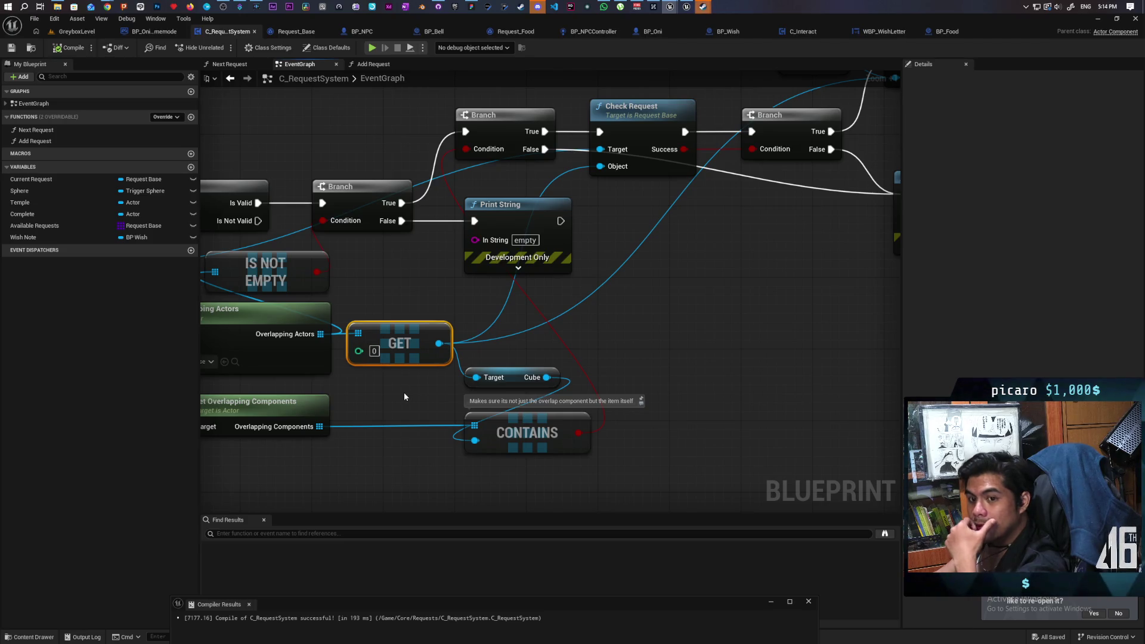
{"action": "mouse_move", "coordinate": [430, 398]}
{"action": "left_mouse_down"}
{"action": "mouse_move", "coordinate": [510, 341]}
{"action": "mouse_move", "coordinate": [512, 326]}
{"action": "left_mouse_up"}
{"action": "mouse_move", "coordinate": [607, 395]}
{"action": "left_mouse_down"}
{"action": "mouse_move", "coordinate": [572, 489]}
{"action": "mouse_move", "coordinate": [810, 469]}
{"action": "mouse_move", "coordinate": [785, 469]}
{"action": "left_mouse_up"}
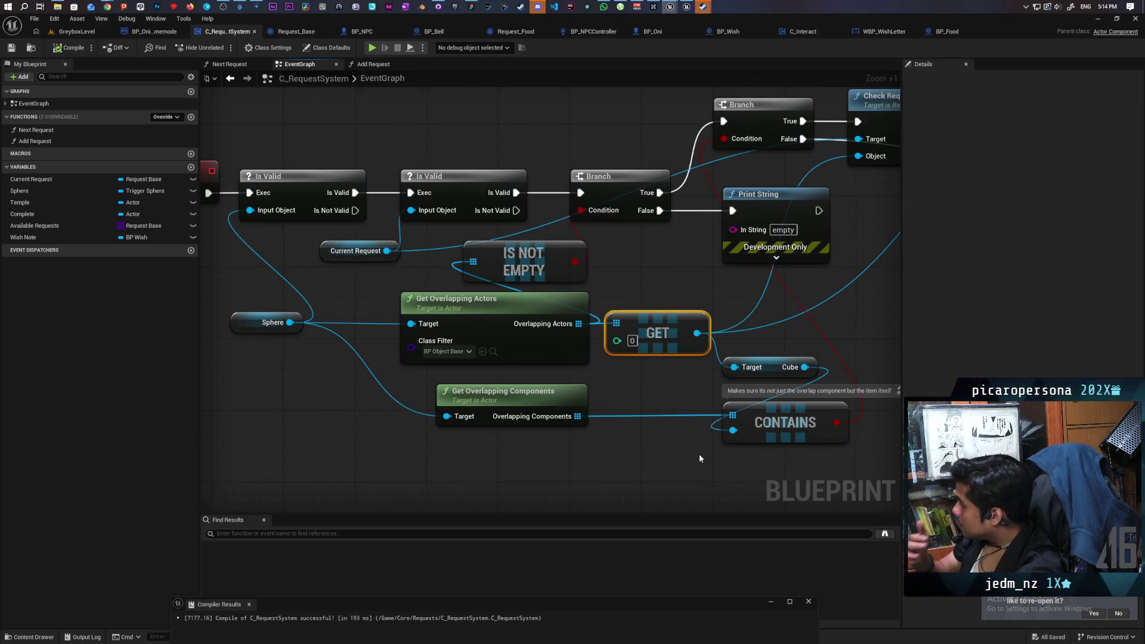
{"action": "left_click_drag", "start_coordinate": [842, 337], "coordinate": [663, 355]}
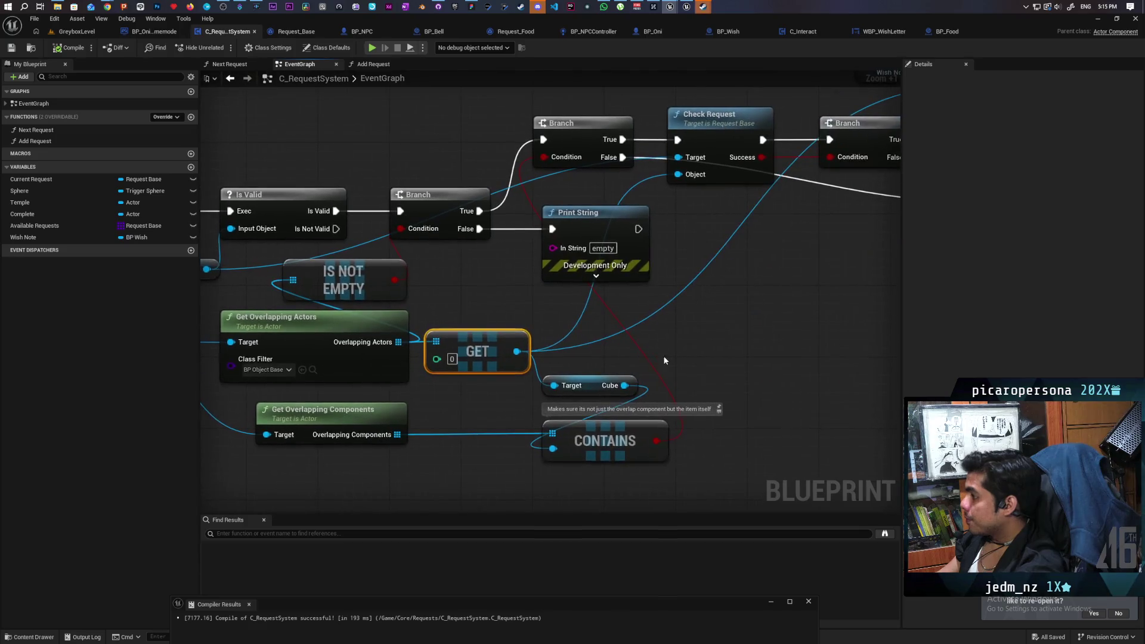
{"action": "mouse_move", "coordinate": [731, 343]}
{"action": "left_mouse_down"}
{"action": "mouse_move", "coordinate": [580, 335]}
{"action": "mouse_move", "coordinate": [677, 325]}
{"action": "left_mouse_up"}
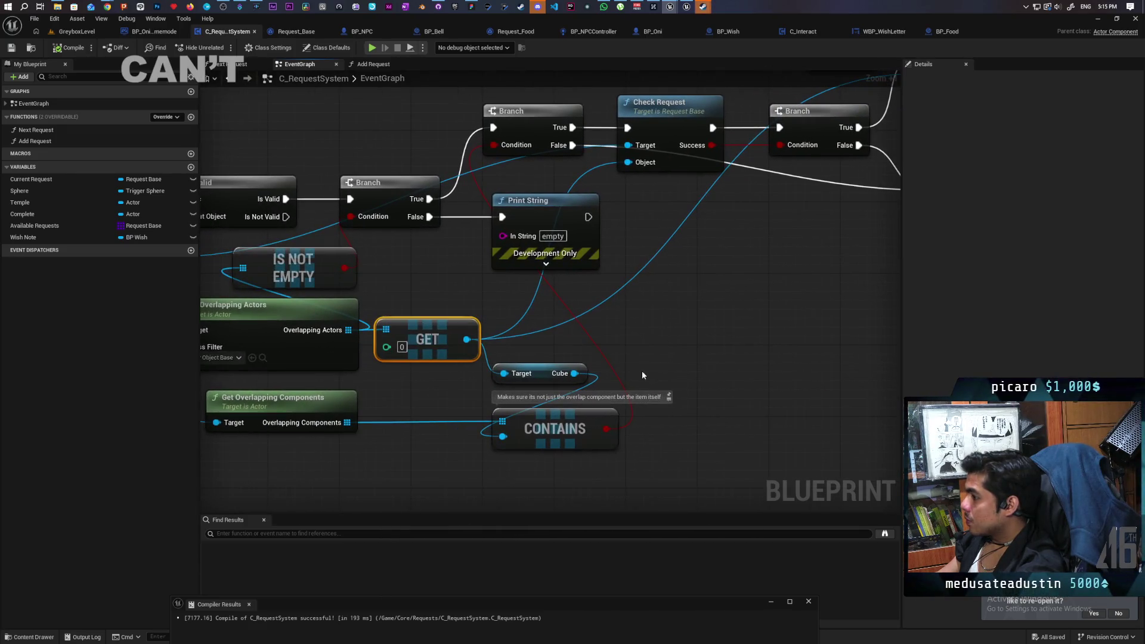
{"action": "left_click_drag", "start_coordinate": [551, 350], "coordinate": [576, 425]}
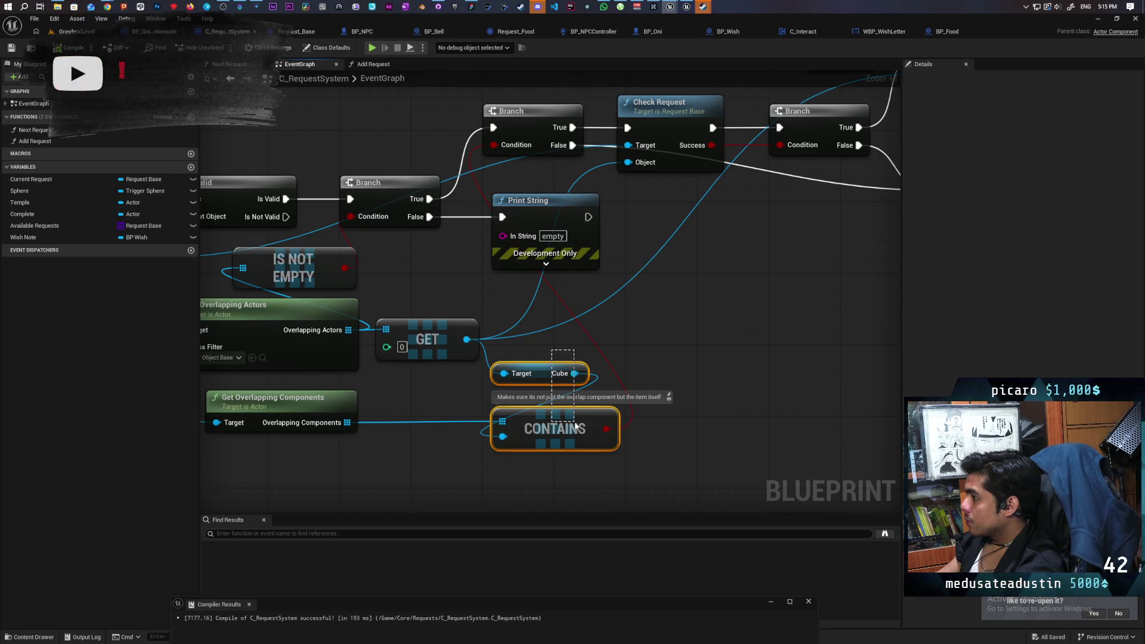
{"action": "mouse_move", "coordinate": [685, 355]}
{"action": "left_mouse_down"}
{"action": "mouse_move", "coordinate": [634, 501]}
{"action": "mouse_move", "coordinate": [675, 480]}
{"action": "mouse_move", "coordinate": [676, 409]}
{"action": "mouse_move", "coordinate": [450, 108]}
{"action": "left_mouse_up"}
{"action": "left_click_drag", "start_coordinate": [377, 117], "coordinate": [477, 238]}
{"action": "mouse_move", "coordinate": [616, 255]}
{"action": "left_mouse_down"}
{"action": "mouse_move", "coordinate": [615, 319]}
{"action": "mouse_move", "coordinate": [661, 307]}
{"action": "left_mouse_up"}
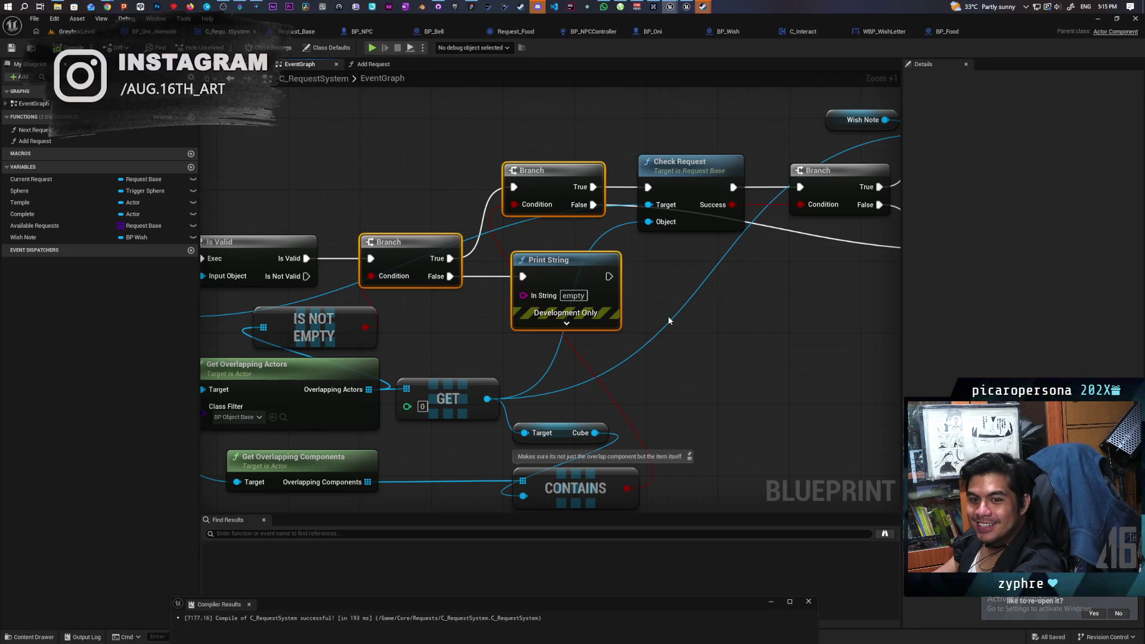
{"action": "left_click_drag", "start_coordinate": [669, 320], "coordinate": [644, 335]}
{"action": "mouse_move", "coordinate": [427, 340]}
{"action": "left_mouse_down"}
{"action": "mouse_move", "coordinate": [556, 317]}
{"action": "mouse_move", "coordinate": [461, 336]}
{"action": "mouse_move", "coordinate": [384, 327]}
{"action": "mouse_move", "coordinate": [466, 336]}
{"action": "left_mouse_up"}
{"action": "left_click", "coordinate": [492, 323]}
{"action": "left_click", "coordinate": [468, 322]}
{"action": "left_click", "coordinate": [407, 239], "text": "ctrl"}
{"action": "left_click", "coordinate": [475, 317]}
{"action": "left_click_drag", "start_coordinate": [590, 343], "coordinate": [452, 498]}
{"action": "left_click", "coordinate": [452, 499]}
{"action": "mouse_move", "coordinate": [402, 341]}
{"action": "left_mouse_down"}
{"action": "mouse_move", "coordinate": [585, 308]}
{"action": "mouse_move", "coordinate": [458, 305]}
{"action": "mouse_move", "coordinate": [733, 313]}
{"action": "mouse_move", "coordinate": [643, 306]}
{"action": "left_mouse_up"}
{"action": "mouse_move", "coordinate": [286, 480]}
{"action": "left_mouse_down"}
{"action": "mouse_move", "coordinate": [808, 360]}
{"action": "mouse_move", "coordinate": [804, 323]}
{"action": "left_mouse_up"}
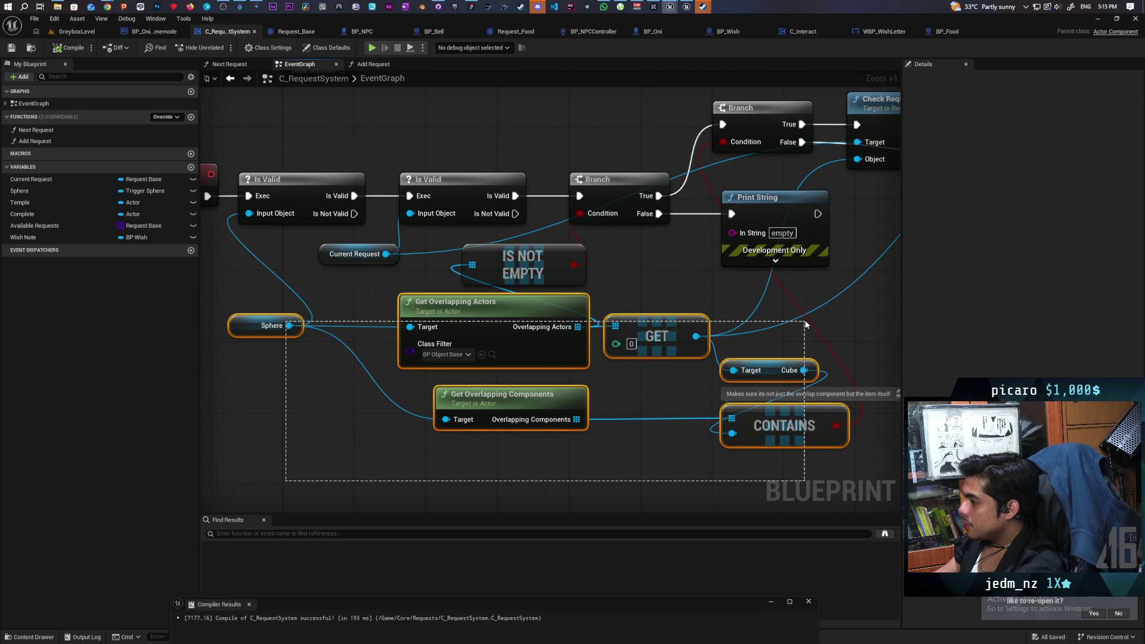
{"action": "left_click_drag", "start_coordinate": [804, 324], "coordinate": [804, 323]}
{"action": "mouse_move", "coordinate": [632, 295]}
{"action": "left_mouse_down"}
{"action": "mouse_move", "coordinate": [459, 288]}
{"action": "mouse_move", "coordinate": [619, 437]}
{"action": "left_mouse_up"}
{"action": "mouse_move", "coordinate": [668, 375]}
{"action": "left_mouse_down"}
{"action": "mouse_move", "coordinate": [621, 389]}
{"action": "mouse_move", "coordinate": [711, 325]}
{"action": "mouse_move", "coordinate": [662, 347]}
{"action": "mouse_move", "coordinate": [600, 410]}
{"action": "left_mouse_up"}
{"action": "left_click_drag", "start_coordinate": [875, 332], "coordinate": [715, 355]}
{"action": "left_click", "coordinate": [709, 345]}
{"action": "left_click_drag", "start_coordinate": [584, 384], "coordinate": [753, 386]}
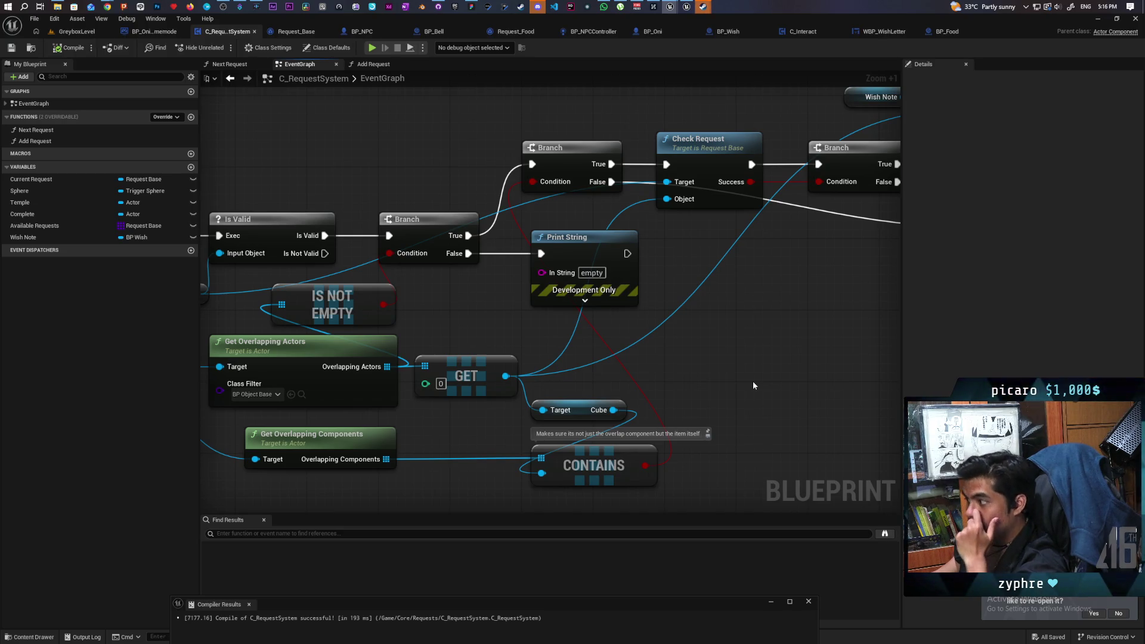
- Delete the redundant Branch and wire the first Branch's True output into Check Request
{"action": "scroll", "coordinate": [752, 381], "scroll_direction": "down", "scroll_amount": 1}
{"action": "mouse_move", "coordinate": [736, 380]}
{"action": "left_mouse_down"}
{"action": "mouse_move", "coordinate": [413, 446]}
{"action": "mouse_move", "coordinate": [511, 400]}
{"action": "mouse_move", "coordinate": [646, 303]}
{"action": "mouse_move", "coordinate": [688, 414]}
{"action": "mouse_move", "coordinate": [741, 356]}
{"action": "left_mouse_up"}
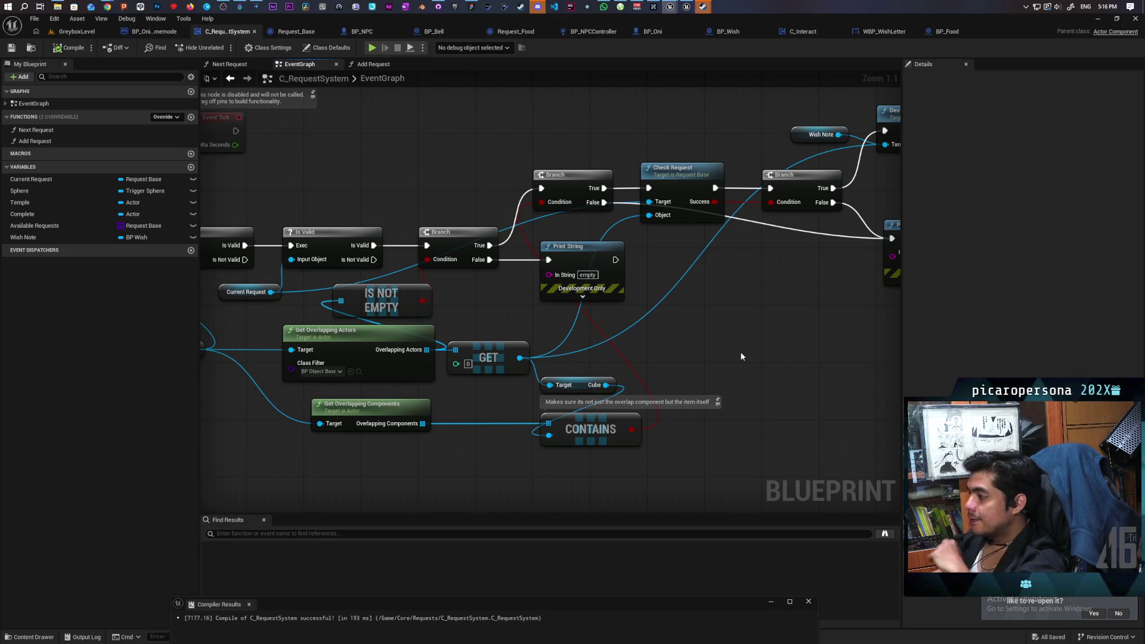
{"action": "mouse_move", "coordinate": [741, 356]}
{"action": "left_mouse_down"}
{"action": "mouse_move", "coordinate": [695, 284]}
{"action": "mouse_move", "coordinate": [725, 263]}
{"action": "mouse_move", "coordinate": [715, 316]}
{"action": "mouse_move", "coordinate": [855, 322]}
{"action": "mouse_move", "coordinate": [822, 326]}
{"action": "left_mouse_up"}
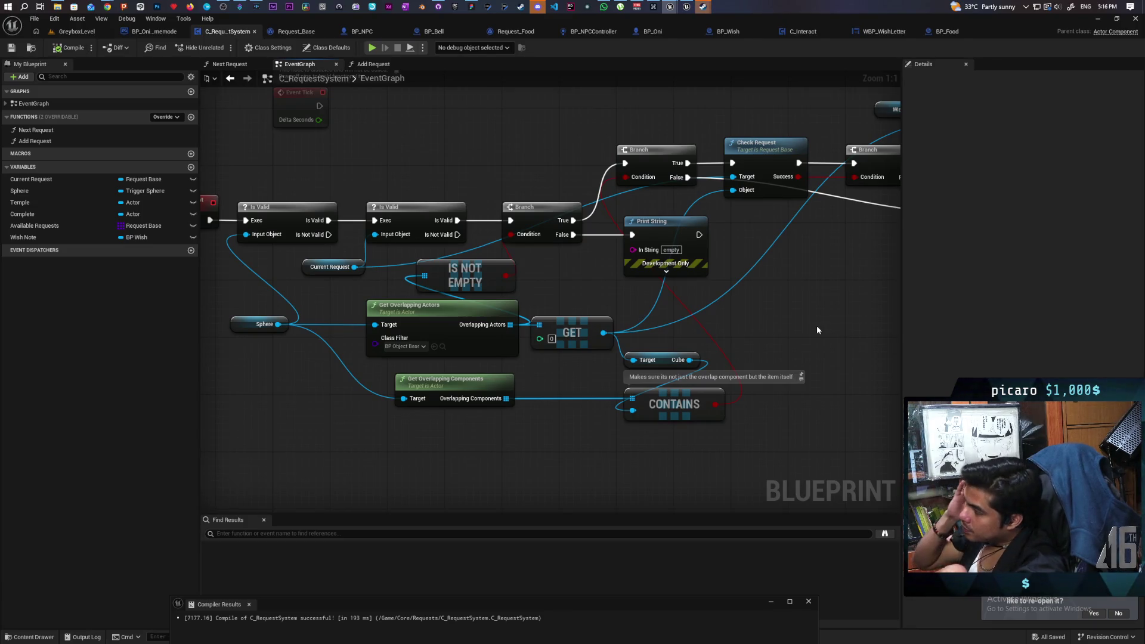
{"action": "mouse_move", "coordinate": [778, 320]}
{"action": "left_mouse_down"}
{"action": "mouse_move", "coordinate": [500, 370]}
{"action": "mouse_move", "coordinate": [688, 375]}
{"action": "left_mouse_up"}
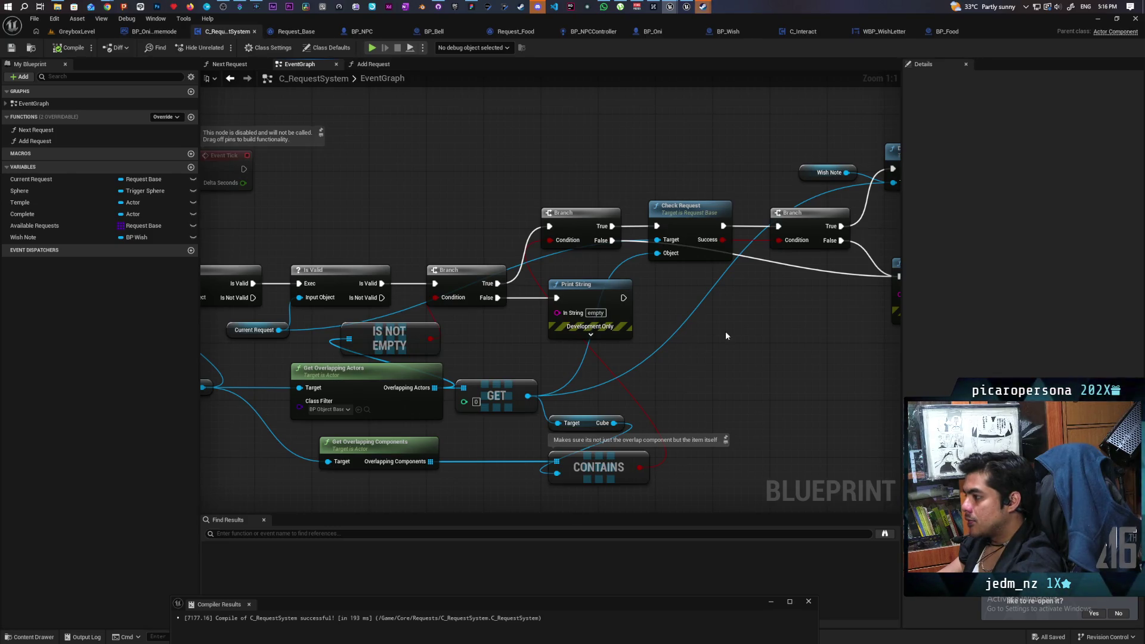
{"action": "left_click_drag", "start_coordinate": [725, 330], "coordinate": [678, 369]}
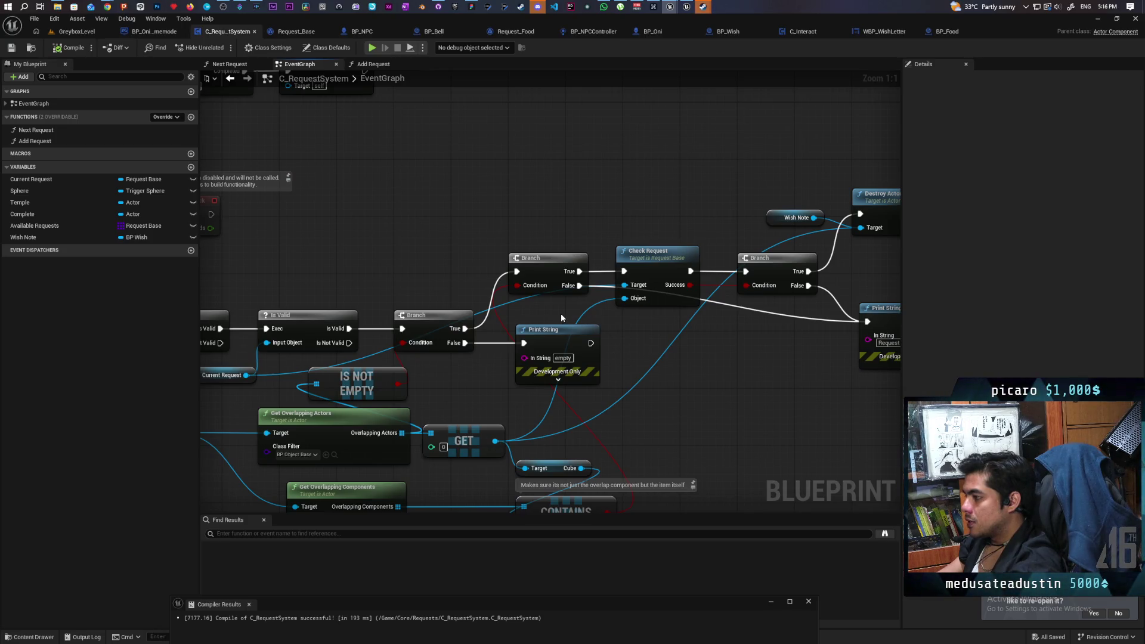
{"action": "left_click_drag", "start_coordinate": [561, 316], "coordinate": [542, 256]}
{"action": "left_click", "coordinate": [524, 227]}
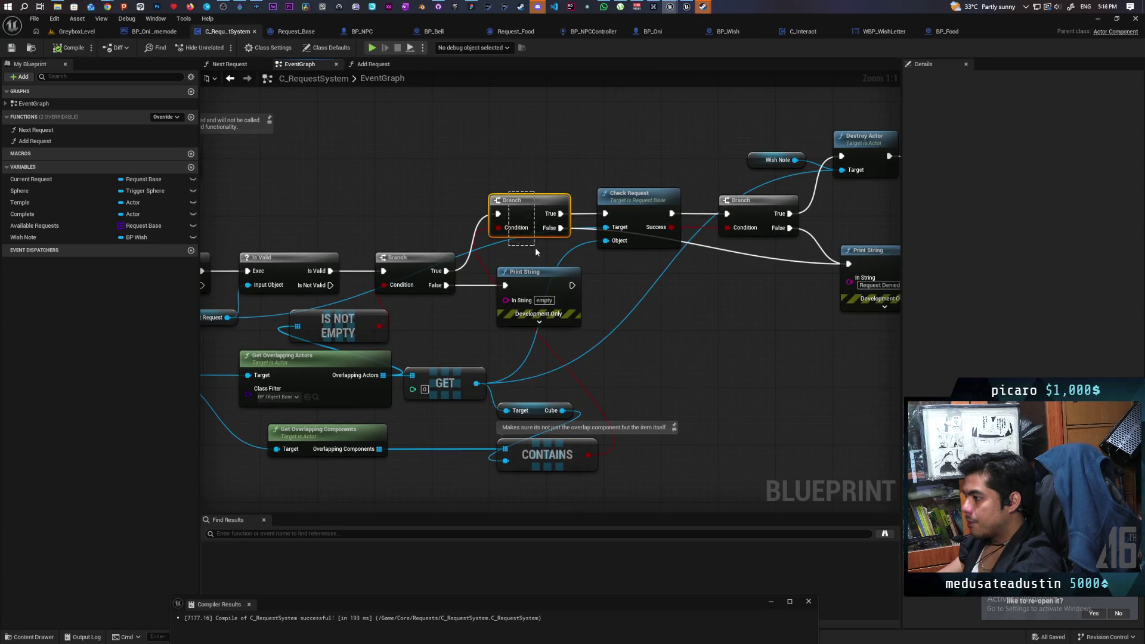
{"action": "key", "text": "Delete"}
{"action": "left_click_drag", "start_coordinate": [446, 270], "coordinate": [604, 214]}
{"action": "mouse_move", "coordinate": [626, 312]}
{"action": "left_mouse_down"}
{"action": "mouse_move", "coordinate": [756, 296]}
{"action": "mouse_move", "coordinate": [755, 309]}
{"action": "left_mouse_up"}
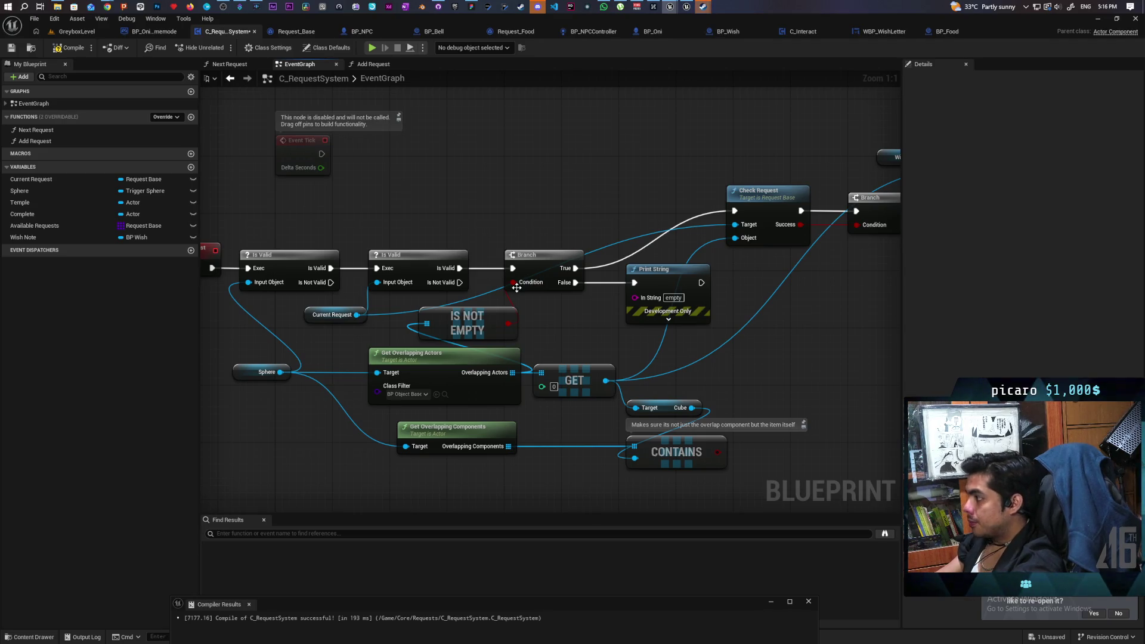
- Inspect the Current Request variable's properties, then clear the selection
{"action": "left_click", "coordinate": [364, 320]}
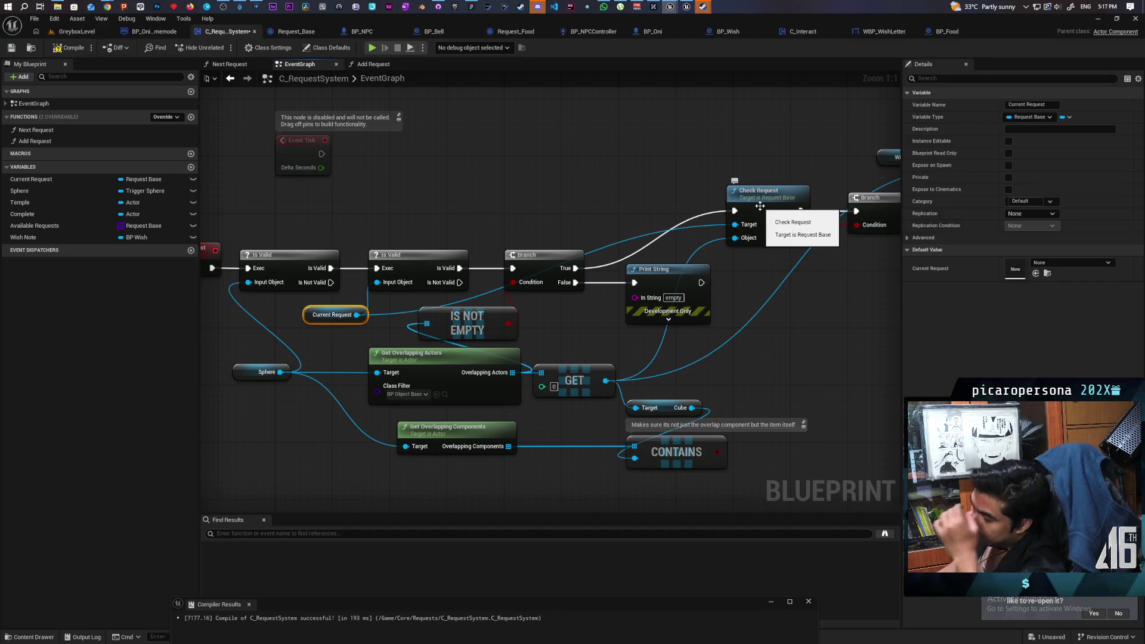
{"action": "mouse_move", "coordinate": [751, 292]}
{"action": "left_mouse_down"}
{"action": "mouse_move", "coordinate": [695, 273]}
{"action": "mouse_move", "coordinate": [703, 245]}
{"action": "mouse_move", "coordinate": [703, 269]}
{"action": "mouse_move", "coordinate": [774, 280]}
{"action": "mouse_move", "coordinate": [760, 280]}
{"action": "left_mouse_up"}
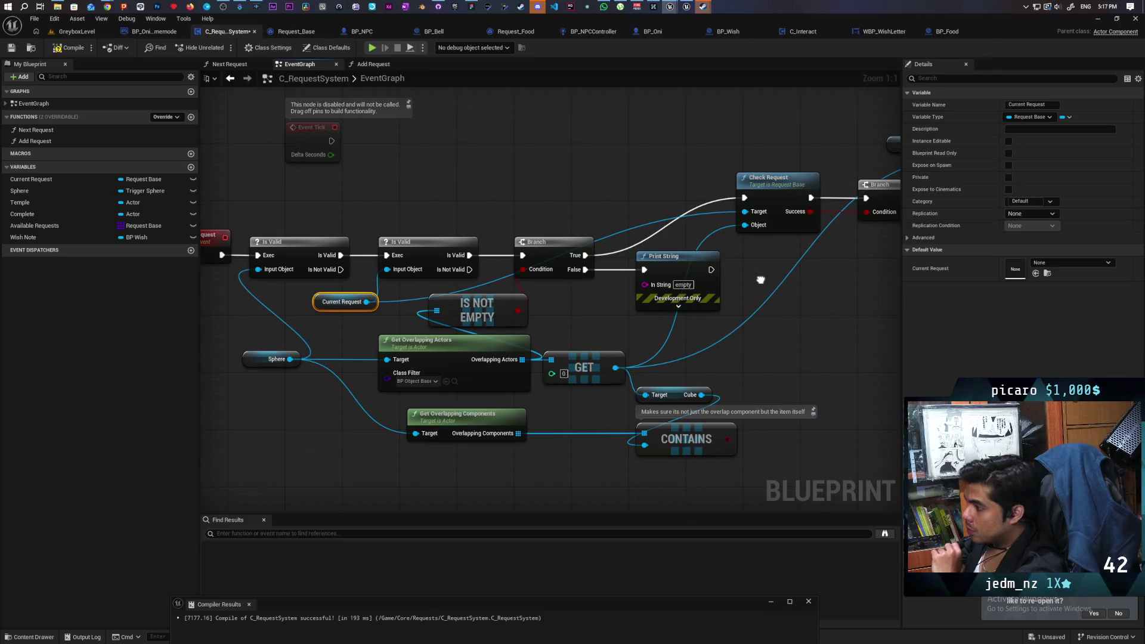
{"action": "left_click", "coordinate": [346, 325]}
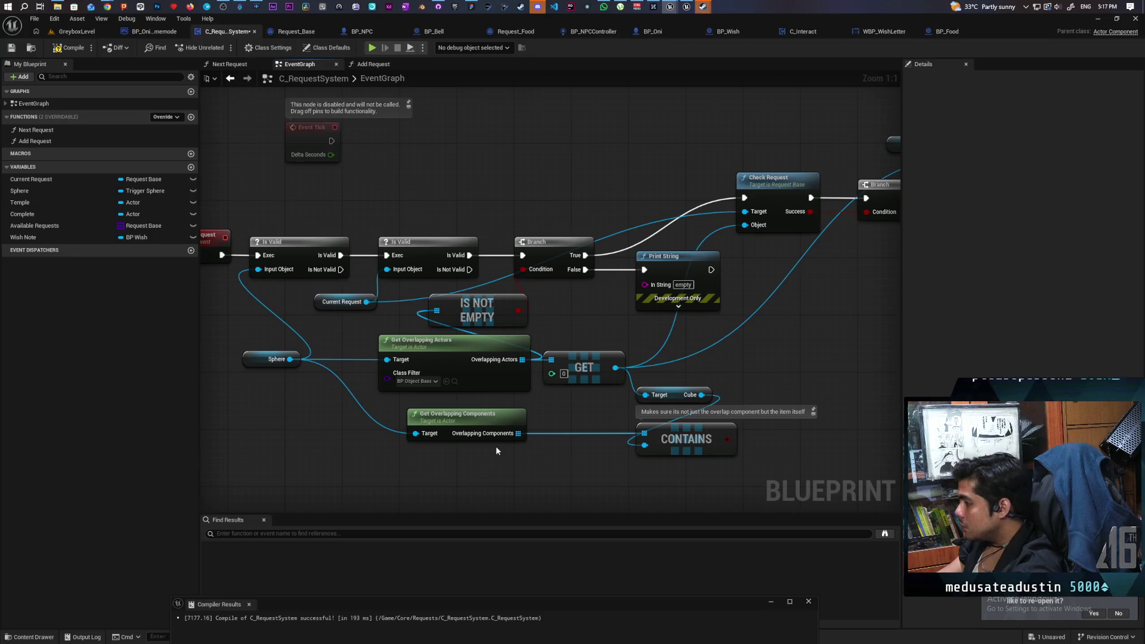
{"action": "scroll", "coordinate": [496, 445], "scroll_direction": "down", "scroll_amount": 4}
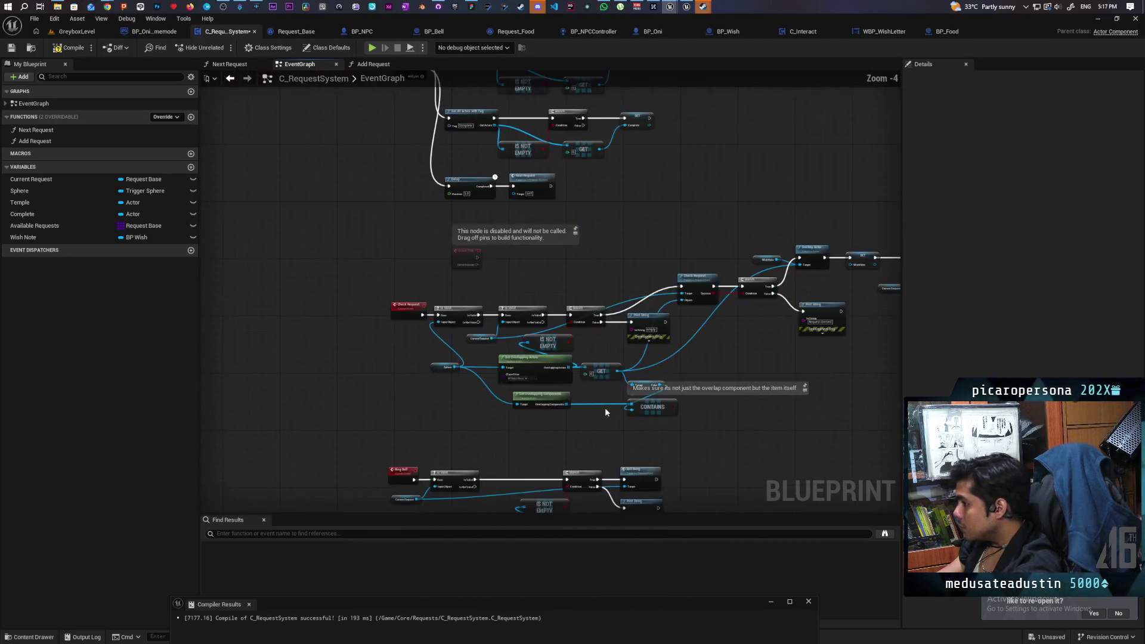
{"action": "scroll", "coordinate": [522, 454], "scroll_direction": "up", "scroll_amount": 3}
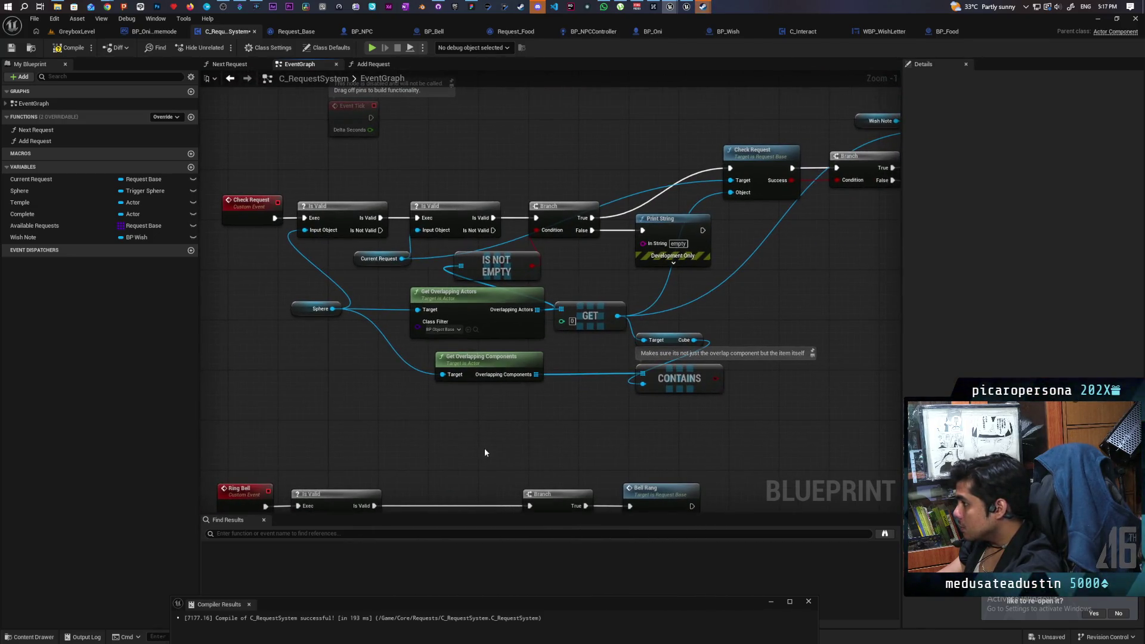
{"action": "mouse_move", "coordinate": [460, 448]}
{"action": "left_mouse_down"}
{"action": "mouse_move", "coordinate": [618, 429]}
{"action": "mouse_move", "coordinate": [511, 376]}
{"action": "mouse_move", "coordinate": [618, 428]}
{"action": "left_mouse_up"}
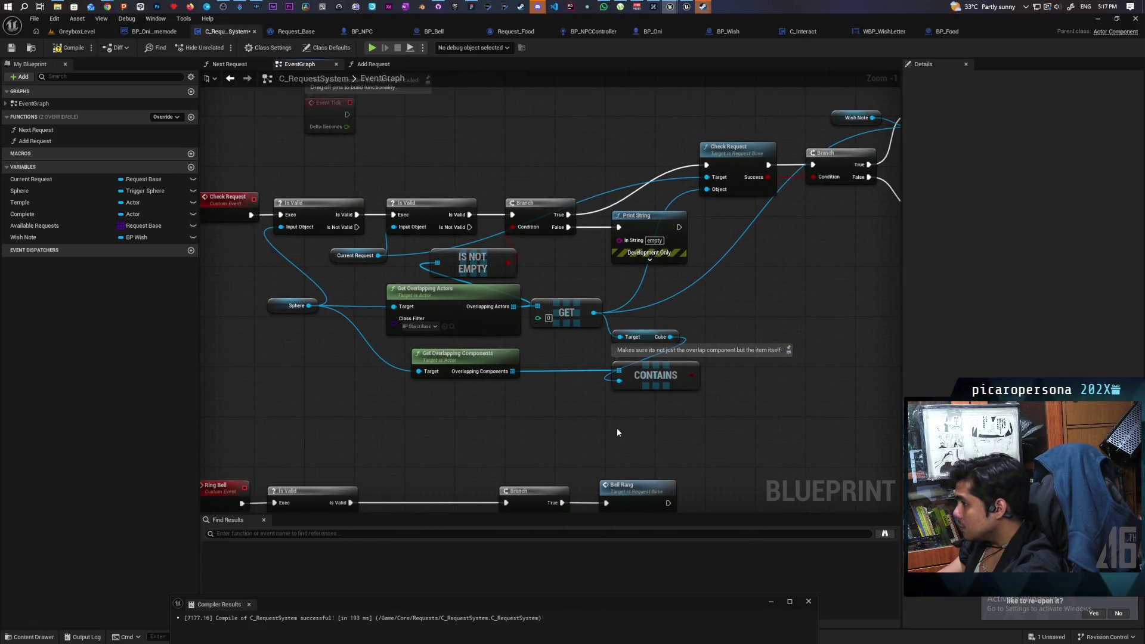
{"action": "mouse_move", "coordinate": [240, 412]}
{"action": "left_mouse_down"}
{"action": "mouse_move", "coordinate": [658, 384]}
{"action": "mouse_move", "coordinate": [769, 307]}
{"action": "left_mouse_up"}
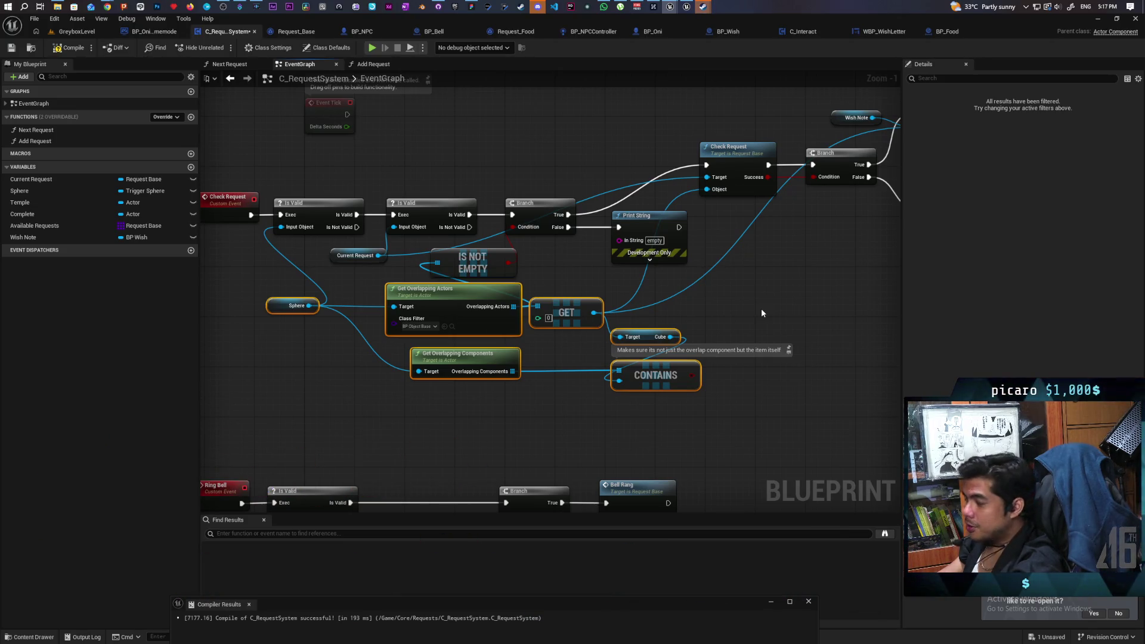
{"action": "mouse_move", "coordinate": [757, 309]}
{"action": "left_mouse_down"}
{"action": "mouse_move", "coordinate": [733, 349]}
{"action": "mouse_move", "coordinate": [731, 428]}
{"action": "mouse_move", "coordinate": [756, 235]}
{"action": "mouse_move", "coordinate": [725, 335]}
{"action": "mouse_move", "coordinate": [651, 374]}
{"action": "mouse_move", "coordinate": [701, 387]}
{"action": "left_mouse_up"}
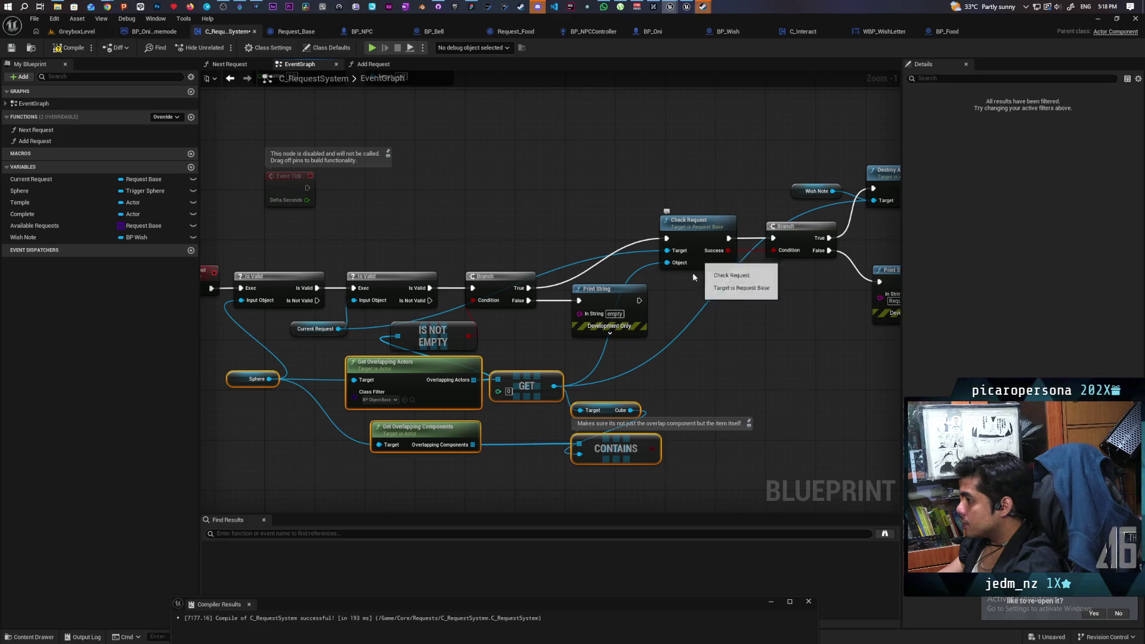
{"action": "scroll", "coordinate": [680, 335], "scroll_direction": "down", "scroll_amount": 3}
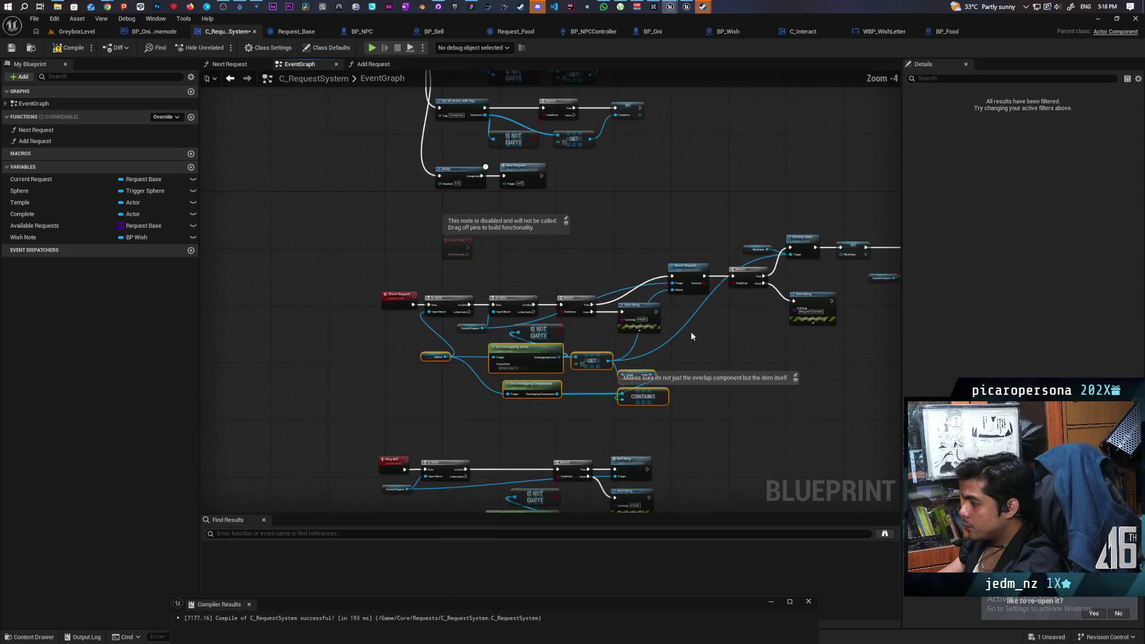
{"action": "left_click_drag", "start_coordinate": [305, 191], "coordinate": [770, 521]}
{"action": "left_click_drag", "start_coordinate": [563, 259], "coordinate": [561, 345]}
{"action": "scroll", "coordinate": [525, 401], "scroll_direction": "up", "scroll_amount": 1}
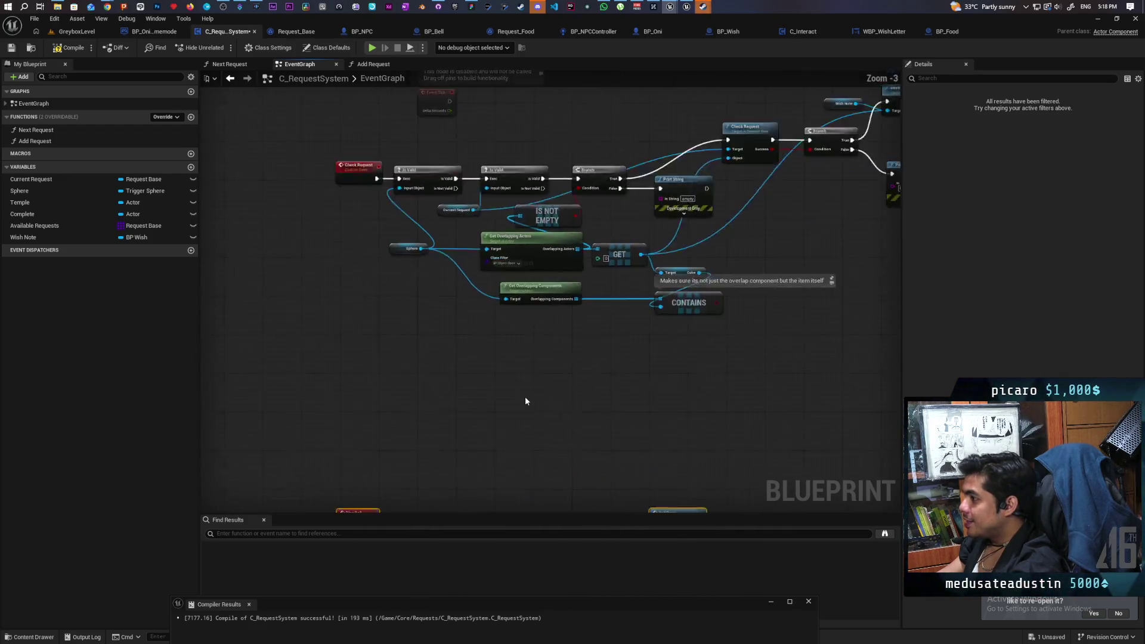
{"action": "scroll", "coordinate": [485, 455], "scroll_direction": "up", "scroll_amount": 1}
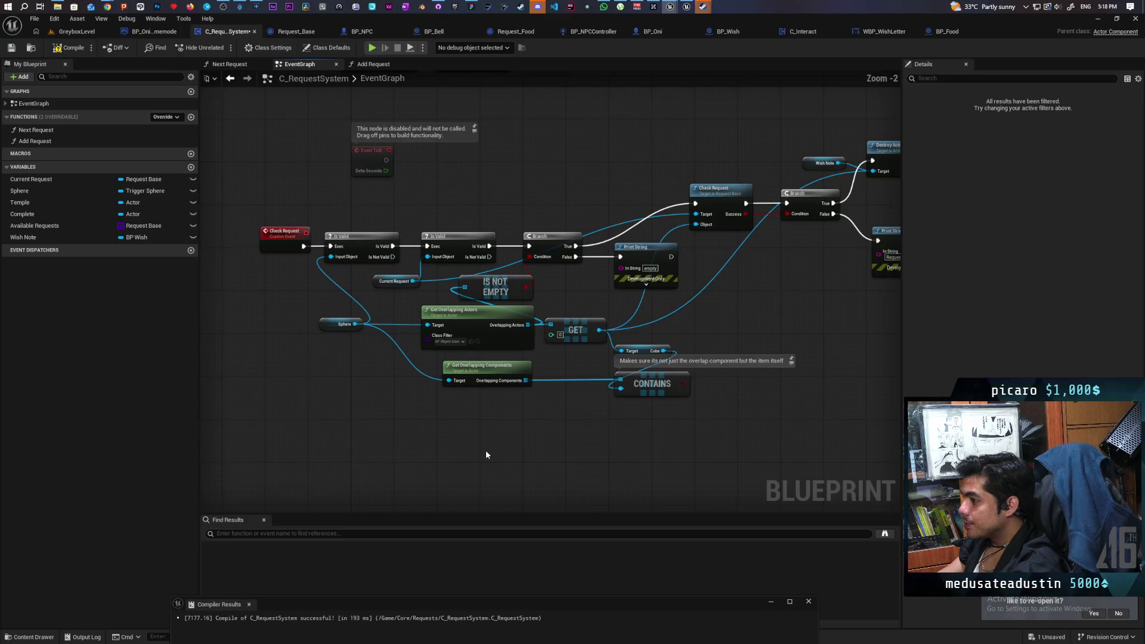
{"action": "mouse_move", "coordinate": [476, 381]}
{"action": "left_mouse_down"}
{"action": "mouse_move", "coordinate": [513, 383]}
{"action": "mouse_move", "coordinate": [487, 435]}
{"action": "left_mouse_up"}
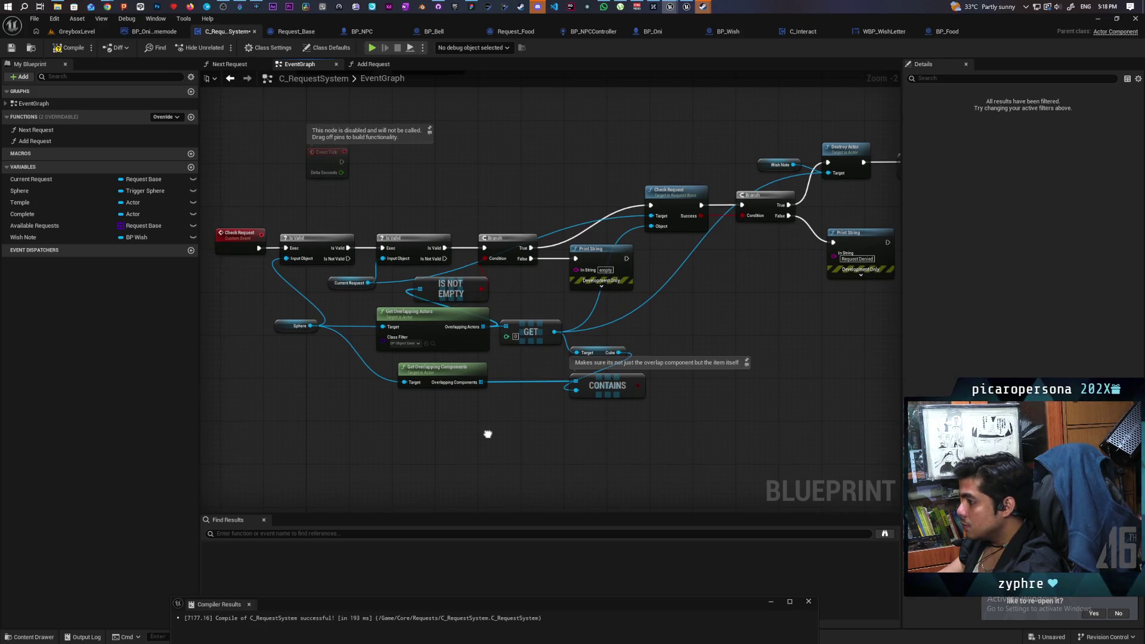
{"action": "mouse_move", "coordinate": [488, 434]}
{"action": "left_mouse_down"}
{"action": "mouse_move", "coordinate": [433, 449]}
{"action": "mouse_move", "coordinate": [475, 449]}
{"action": "mouse_move", "coordinate": [472, 431]}
{"action": "mouse_move", "coordinate": [505, 475]}
{"action": "left_mouse_up"}
{"action": "scroll", "coordinate": [505, 475], "scroll_direction": "up", "scroll_amount": 1}
- Paste a For Each Loop over the overlapping actors, feeding each element into the Cube target
{"action": "key", "text": "ctrl+v"}
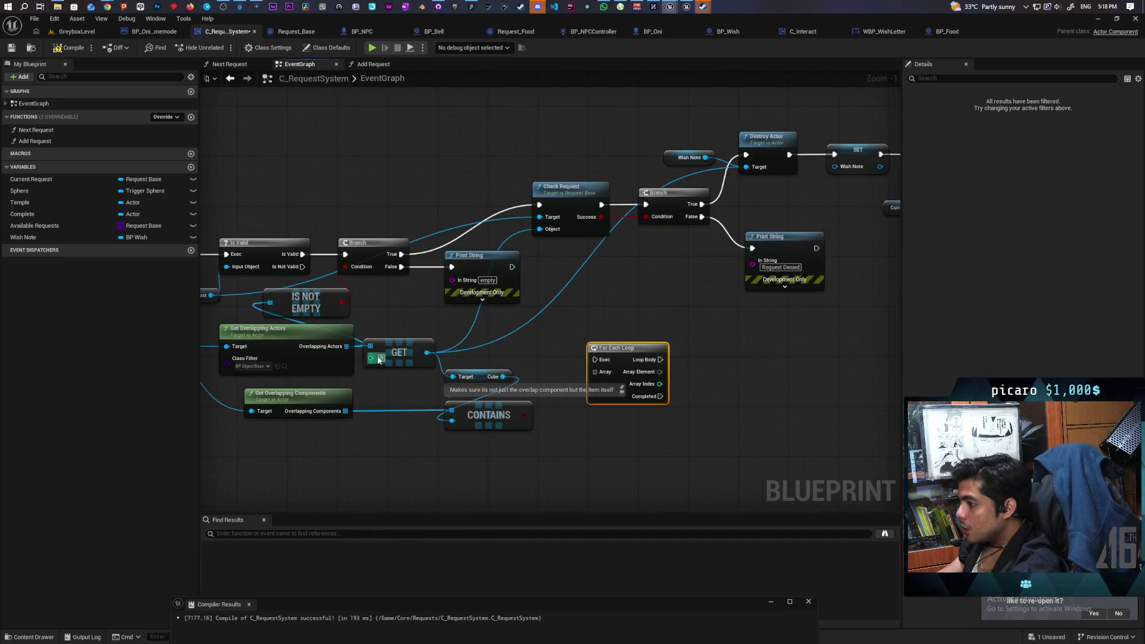
{"action": "mouse_move", "coordinate": [346, 346]}
{"action": "left_mouse_down"}
{"action": "mouse_move", "coordinate": [594, 371]}
{"action": "mouse_move", "coordinate": [613, 322]}
{"action": "mouse_move", "coordinate": [733, 320]}
{"action": "left_mouse_up"}
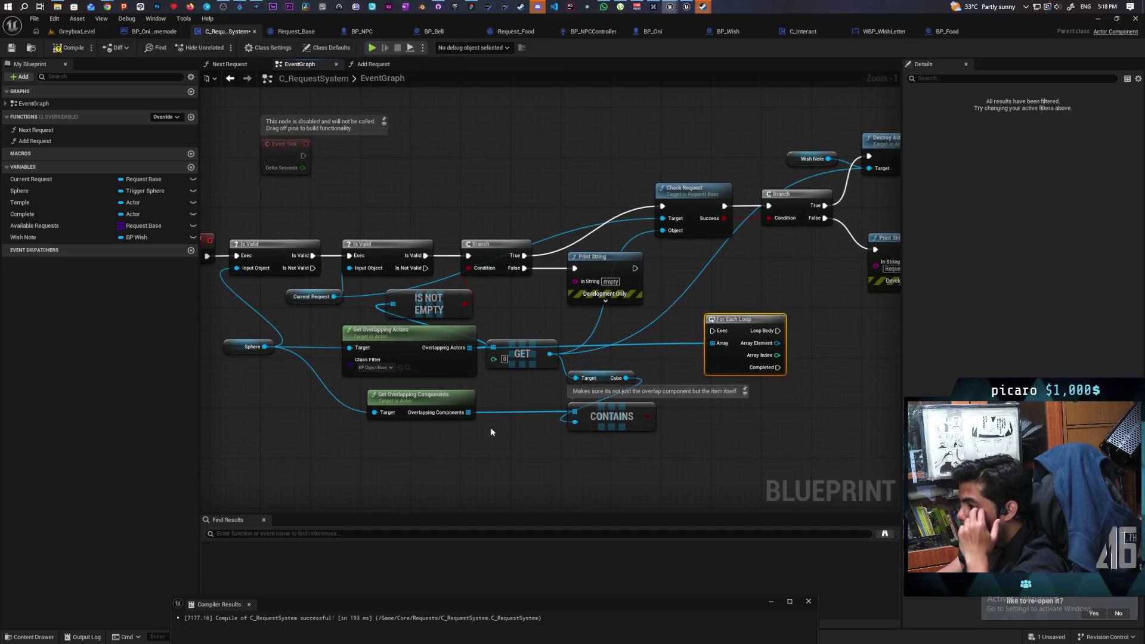
{"action": "left_click_drag", "start_coordinate": [490, 428], "coordinate": [480, 418]}
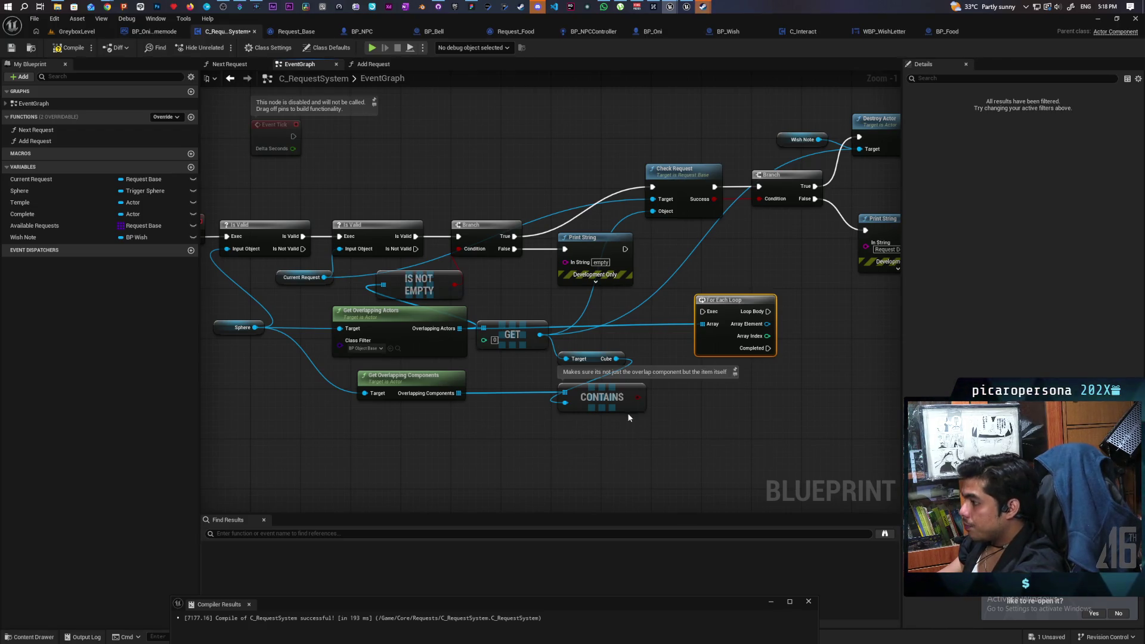
{"action": "left_click_drag", "start_coordinate": [767, 324], "coordinate": [565, 358]}
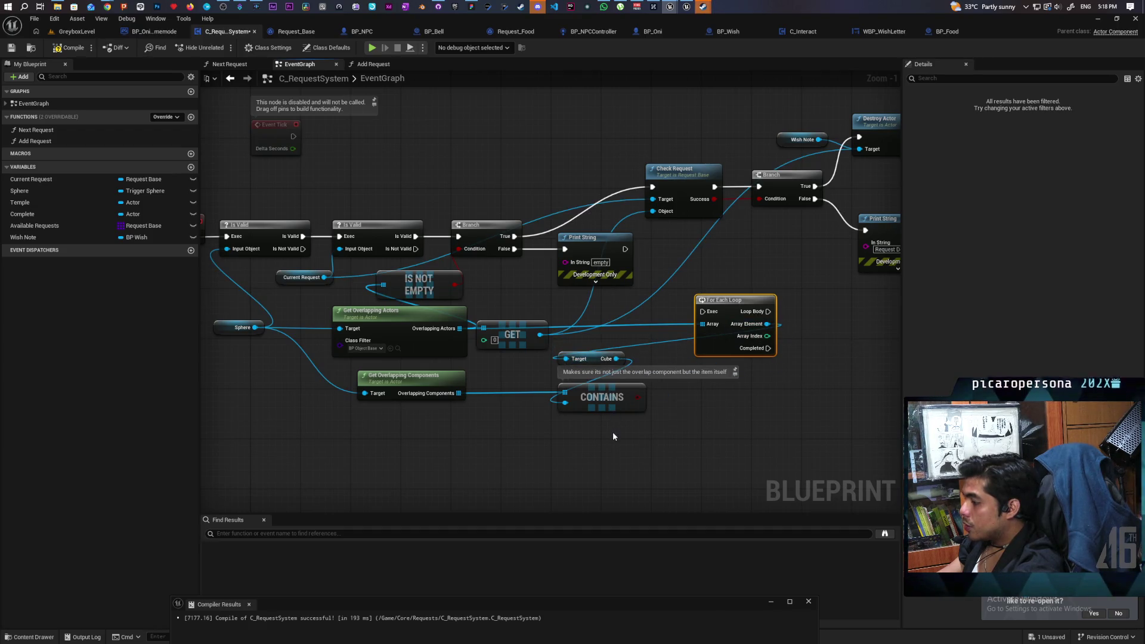
{"action": "mouse_move", "coordinate": [614, 436]}
{"action": "left_mouse_down"}
{"action": "mouse_move", "coordinate": [684, 427]}
{"action": "mouse_move", "coordinate": [582, 437]}
{"action": "mouse_move", "coordinate": [669, 414]}
{"action": "mouse_move", "coordinate": [657, 438]}
{"action": "mouse_move", "coordinate": [621, 452]}
{"action": "mouse_move", "coordinate": [697, 446]}
{"action": "mouse_move", "coordinate": [467, 463]}
{"action": "mouse_move", "coordinate": [475, 455]}
{"action": "left_mouse_up"}
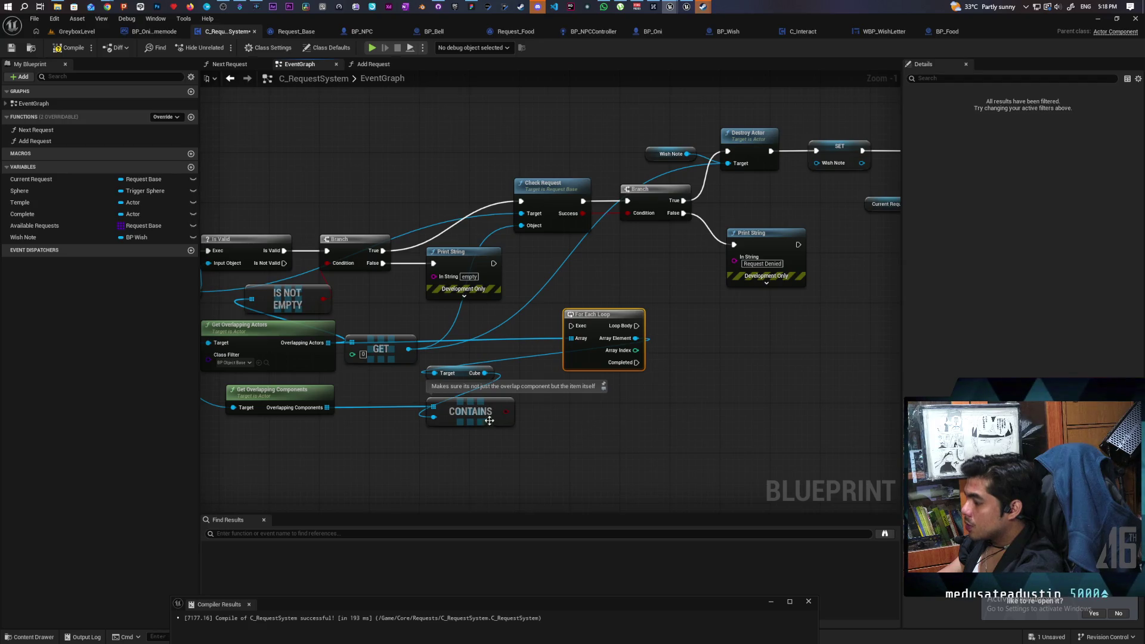
- Add a Branch on the CONTAINS result and run a duplicated Check Request from its True
{"action": "left_click", "coordinate": [685, 332]}
{"action": "mouse_move", "coordinate": [506, 411]}
{"action": "left_mouse_down"}
{"action": "mouse_move", "coordinate": [653, 341]}
{"action": "mouse_move", "coordinate": [685, 349]}
{"action": "mouse_move", "coordinate": [688, 318]}
{"action": "left_mouse_up"}
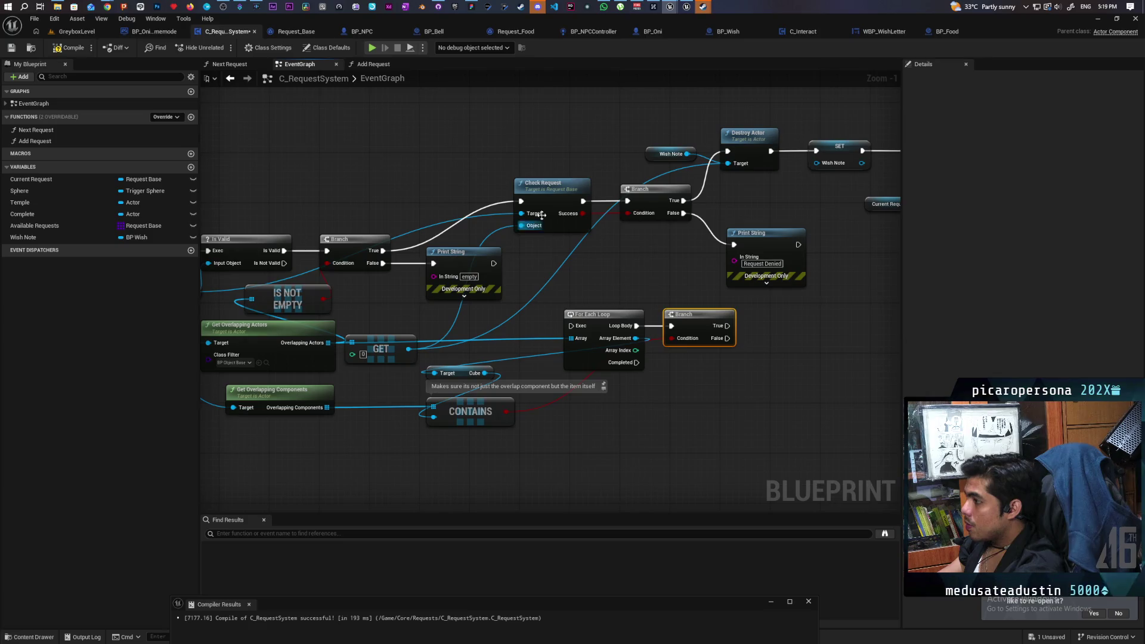
{"action": "left_click", "coordinate": [548, 184]}
{"action": "key", "text": "ctrl+c"}
{"action": "key", "text": "ctrl+v"}
{"action": "mouse_move", "coordinate": [754, 326]}
{"action": "left_mouse_down"}
{"action": "mouse_move", "coordinate": [754, 308]}
{"action": "mouse_move", "coordinate": [754, 378]}
{"action": "mouse_move", "coordinate": [459, 337]}
{"action": "left_mouse_up"}
- Paste a Current Request getter for the new Check Request and follow it with a second Branch
{"action": "left_click", "coordinate": [304, 261]}
{"action": "key", "text": "ctrl+c"}
{"action": "mouse_move", "coordinate": [820, 349]}
{"action": "left_mouse_down"}
{"action": "mouse_move", "coordinate": [579, 352]}
{"action": "mouse_move", "coordinate": [652, 310]}
{"action": "left_mouse_up"}
{"action": "key", "text": "ctrl+v"}
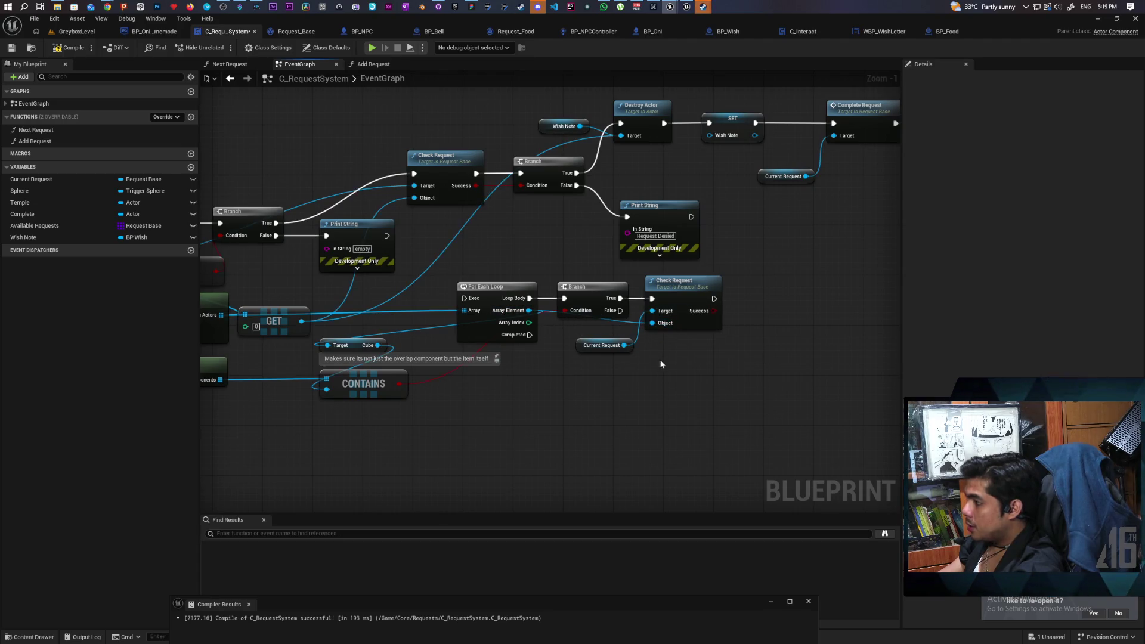
{"action": "scroll", "coordinate": [658, 412], "scroll_direction": "down", "scroll_amount": 3}
{"action": "scroll", "coordinate": [657, 412], "scroll_direction": "up", "scroll_amount": 1}
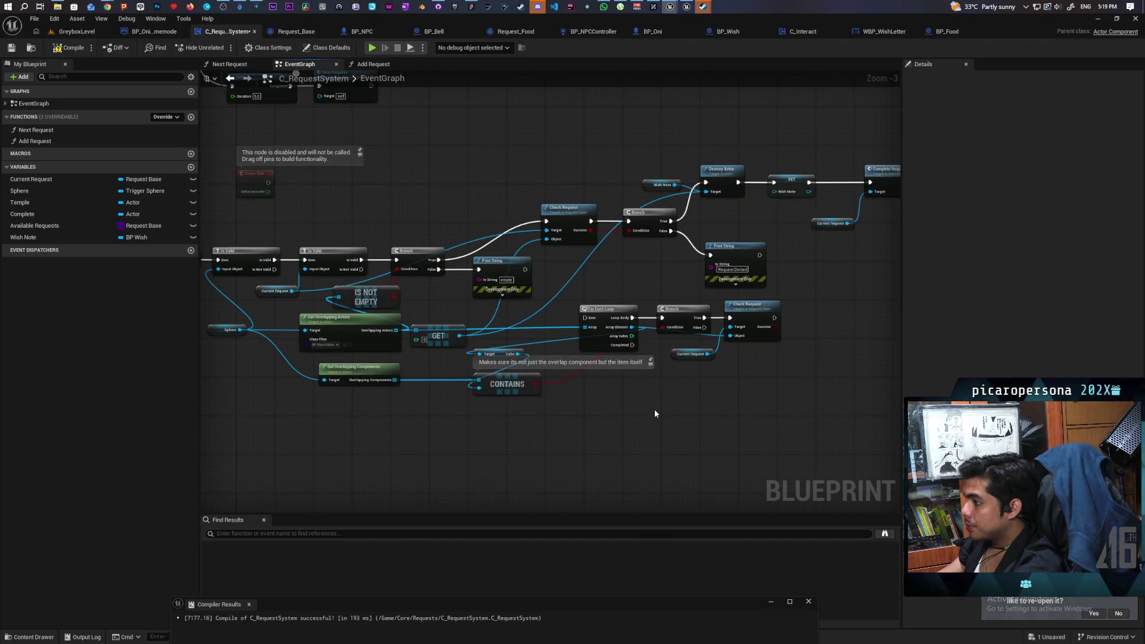
{"action": "left_click_drag", "start_coordinate": [653, 409], "coordinate": [644, 396]}
{"action": "scroll", "coordinate": [644, 396], "scroll_direction": "up", "scroll_amount": 2}
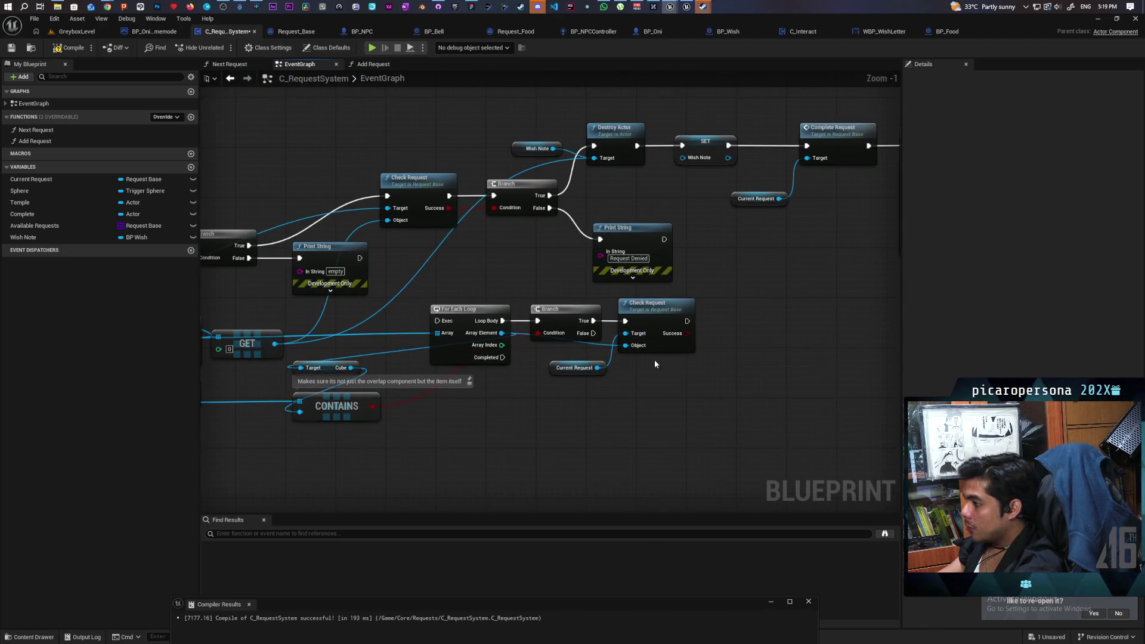
{"action": "left_click", "coordinate": [713, 316]}
{"action": "mouse_move", "coordinate": [686, 321]}
{"action": "left_mouse_down"}
{"action": "mouse_move", "coordinate": [720, 330]}
{"action": "mouse_move", "coordinate": [718, 346]}
{"action": "mouse_move", "coordinate": [739, 325]}
{"action": "left_mouse_up"}
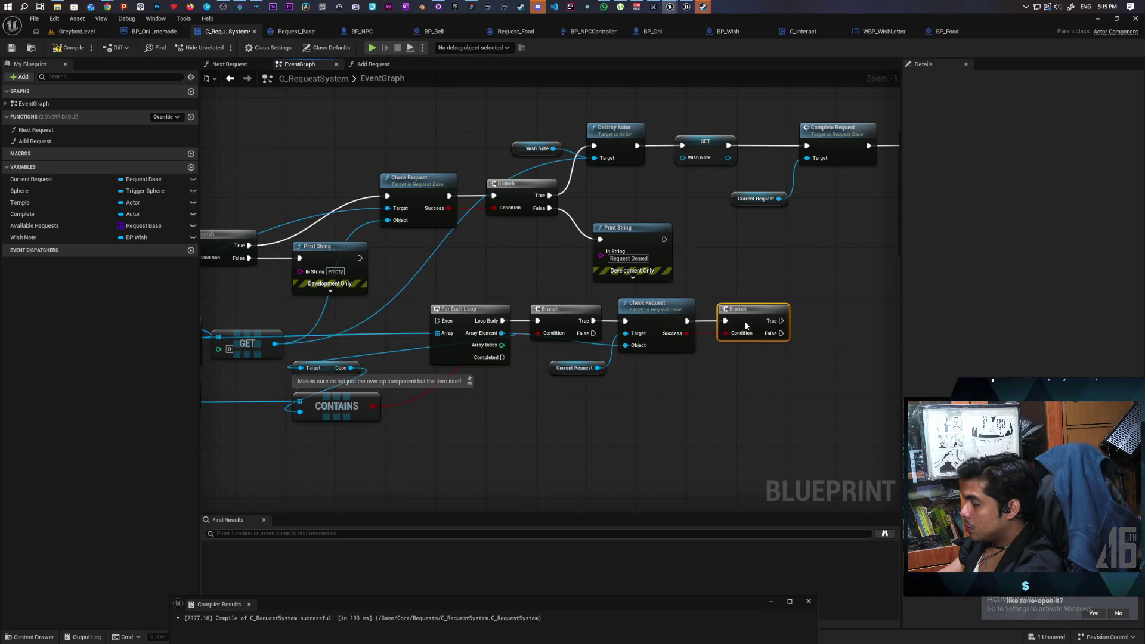
{"action": "mouse_move", "coordinate": [725, 367]}
{"action": "left_mouse_down"}
{"action": "mouse_move", "coordinate": [677, 367]}
{"action": "mouse_move", "coordinate": [707, 362]}
{"action": "left_mouse_up"}
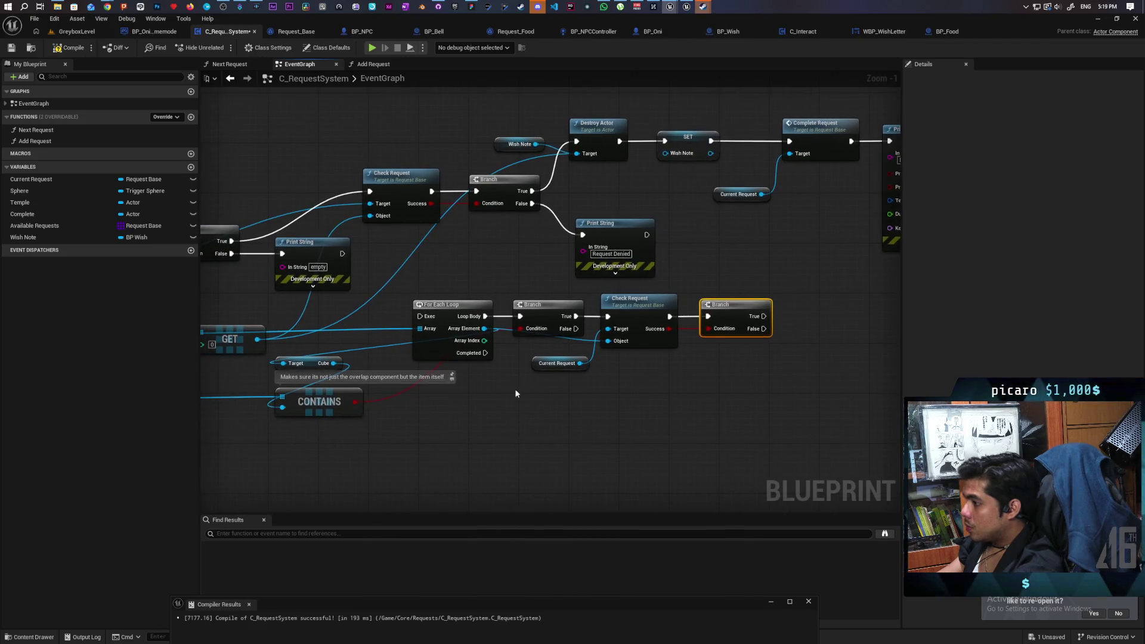
- Place a For Each Loop with Break node by searching 'for each'
{"action": "right_click", "coordinate": [433, 349]}
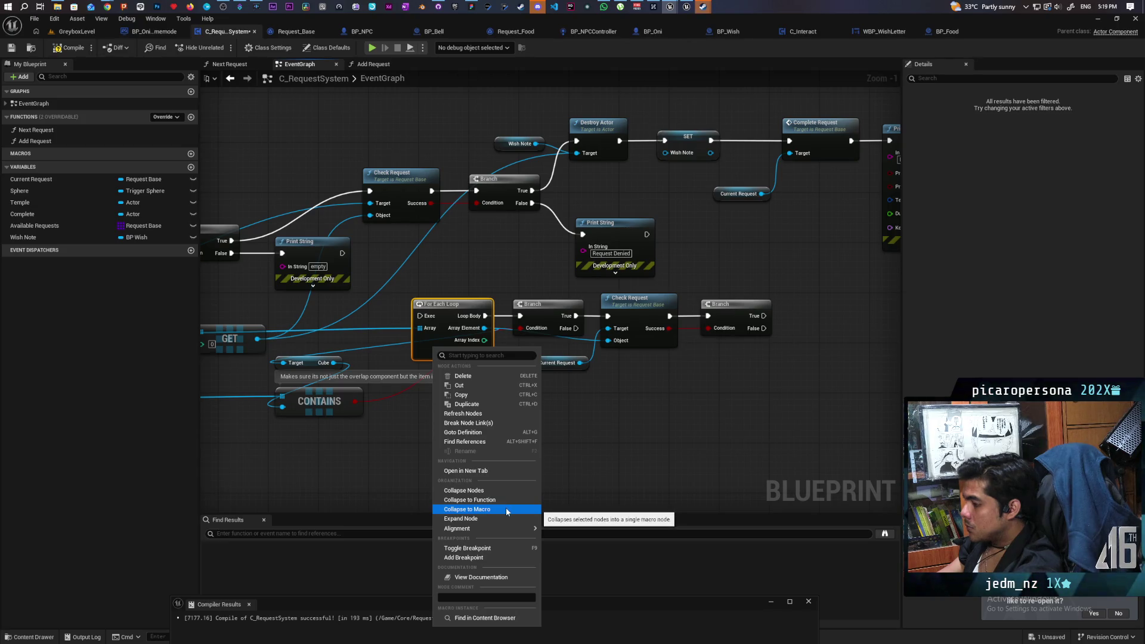
{"action": "left_click", "coordinate": [561, 414]}
{"action": "right_click", "coordinate": [560, 414]}
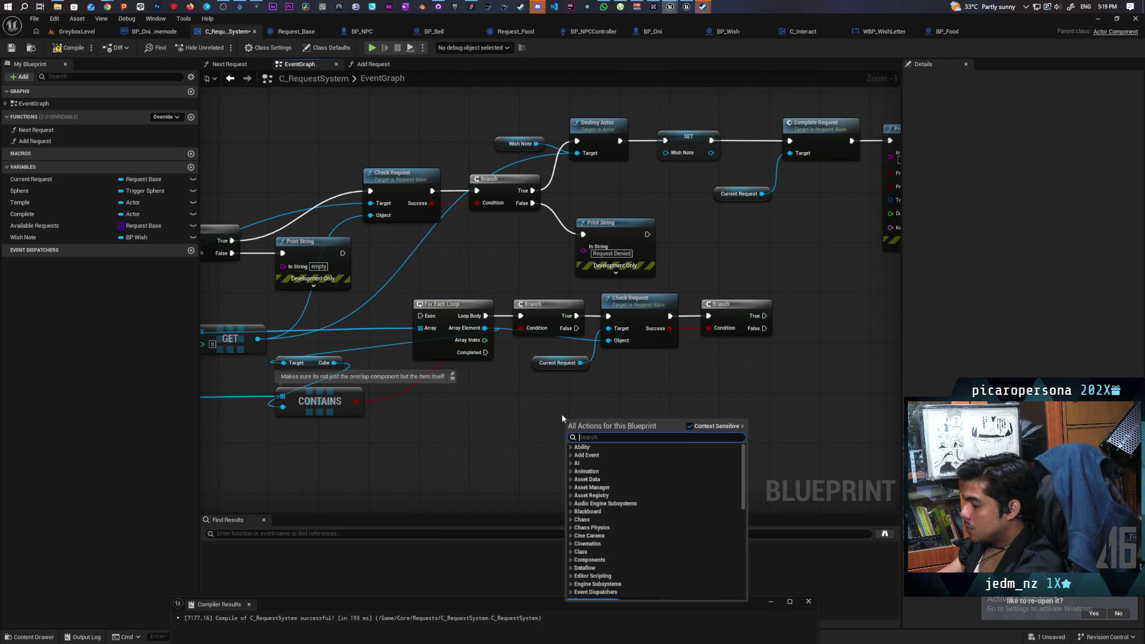
{"action": "type", "text": "for each"}
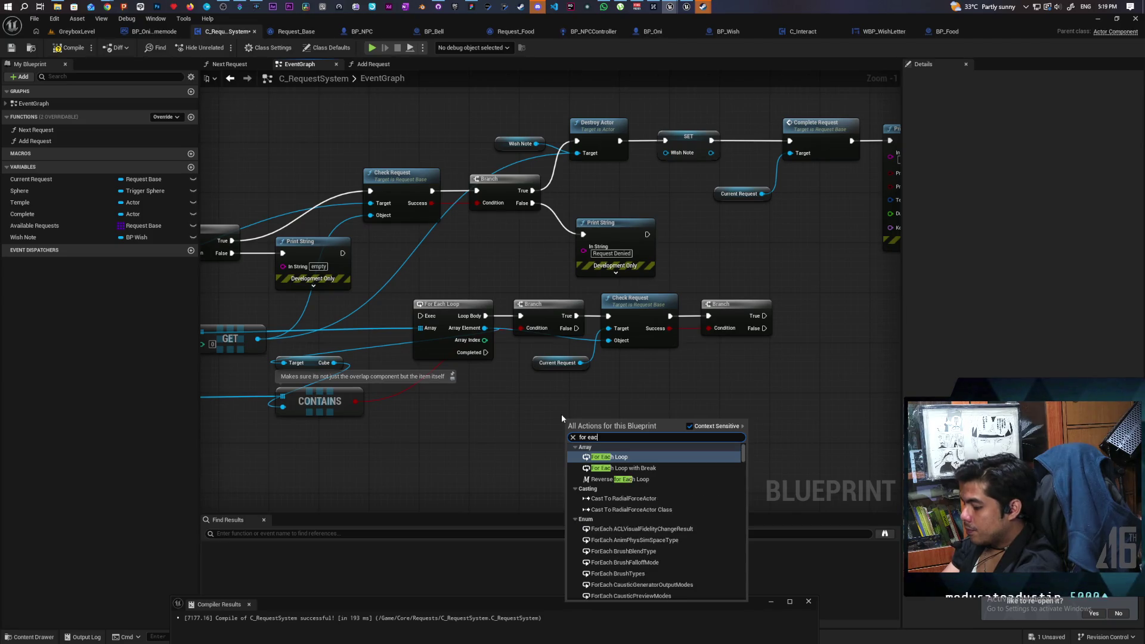
{"action": "key", "text": "Down"}
{"action": "key", "text": "Return"}
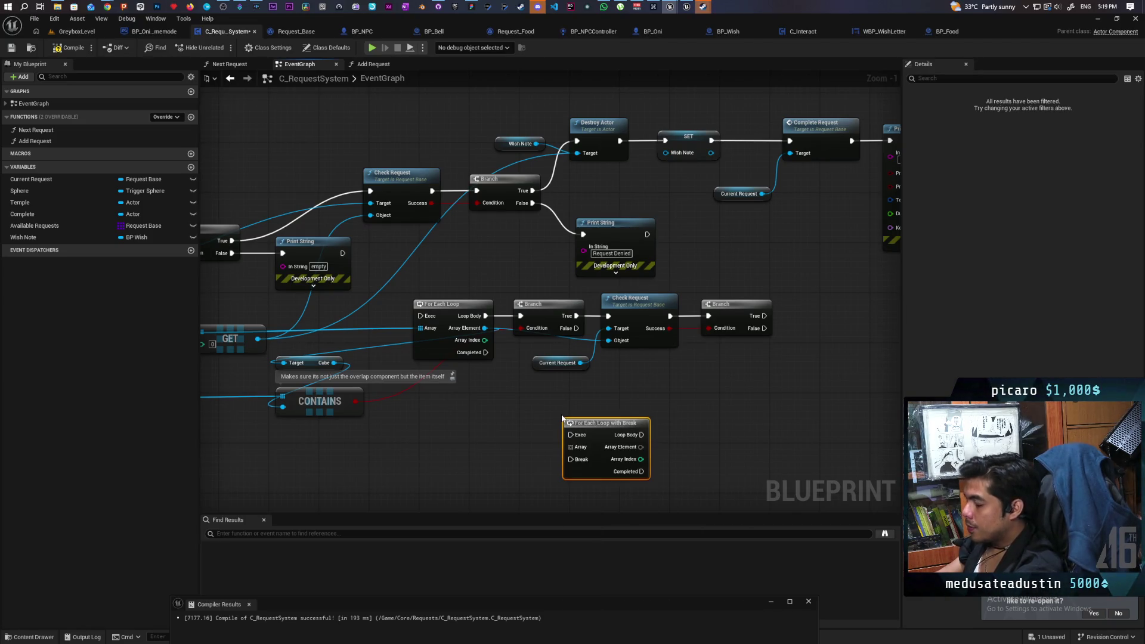
- Move the array, Loop Body and Array Element wires to the new loop and delete the old one
{"action": "mouse_move", "coordinate": [590, 432]}
{"action": "left_mouse_down"}
{"action": "mouse_move", "coordinate": [446, 314]}
{"action": "mouse_move", "coordinate": [435, 246]}
{"action": "left_mouse_up"}
{"action": "left_click_drag", "start_coordinate": [486, 315], "coordinate": [485, 254]}
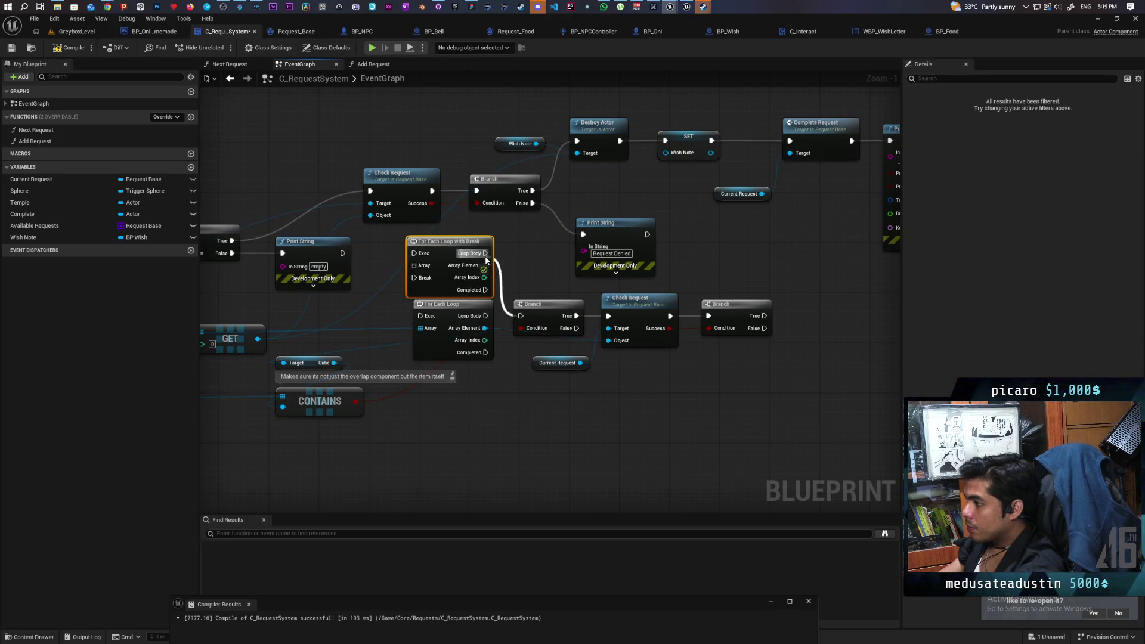
{"action": "left_click_drag", "start_coordinate": [419, 327], "coordinate": [414, 265]}
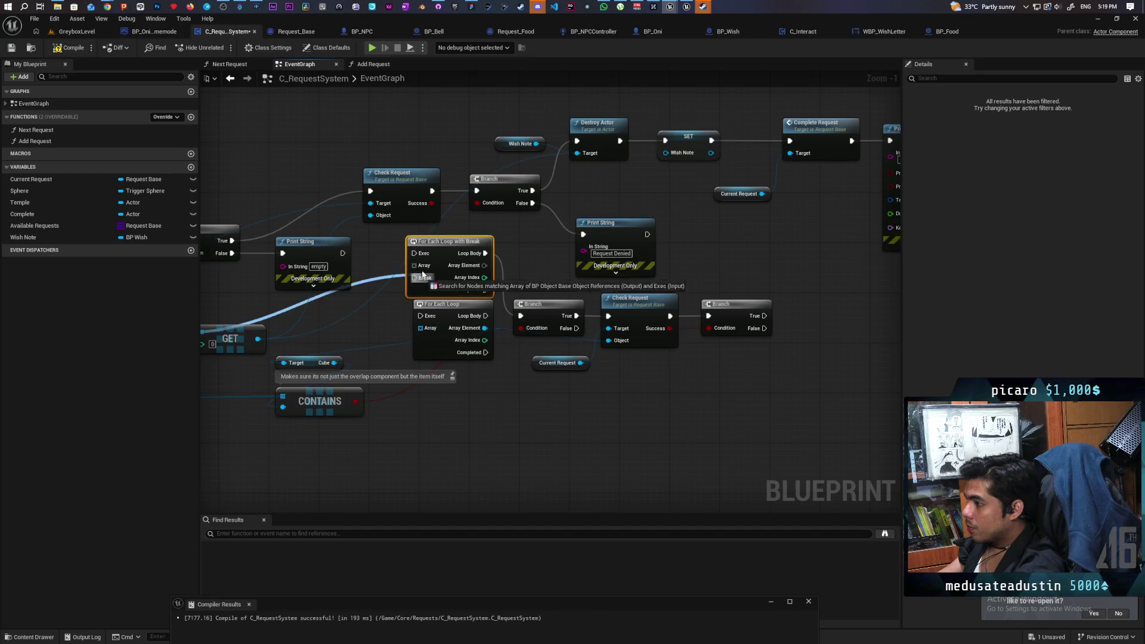
{"action": "mouse_move", "coordinate": [487, 328]}
{"action": "left_mouse_down"}
{"action": "mouse_move", "coordinate": [484, 265]}
{"action": "mouse_move", "coordinate": [440, 346]}
{"action": "left_mouse_up"}
{"action": "left_click", "coordinate": [465, 333]}
{"action": "key", "text": "Delete"}
- Add a Sequence node driven by the last Branch's True output
{"action": "mouse_move", "coordinate": [435, 283]}
{"action": "left_mouse_down"}
{"action": "mouse_move", "coordinate": [457, 271]}
{"action": "mouse_move", "coordinate": [499, 291]}
{"action": "mouse_move", "coordinate": [447, 288]}
{"action": "mouse_move", "coordinate": [449, 310]}
{"action": "left_mouse_up"}
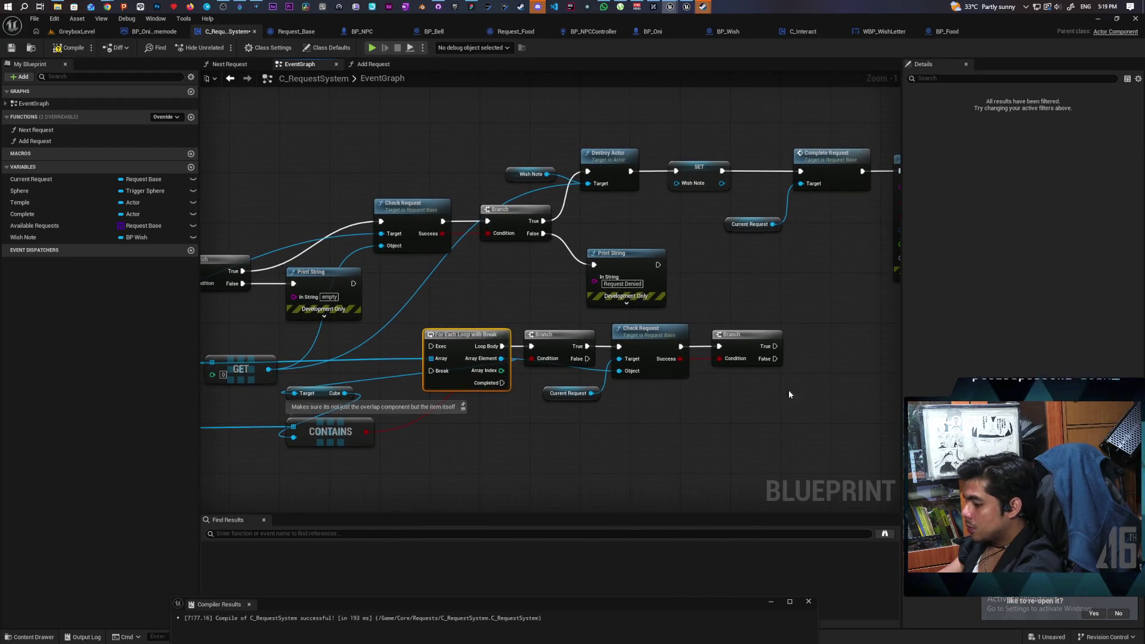
{"action": "left_click", "coordinate": [795, 348]}
{"action": "mouse_move", "coordinate": [774, 346]}
{"action": "left_mouse_down"}
{"action": "mouse_move", "coordinate": [800, 367]}
{"action": "mouse_move", "coordinate": [817, 352]}
{"action": "left_mouse_up"}
{"action": "left_click", "coordinate": [800, 364]}
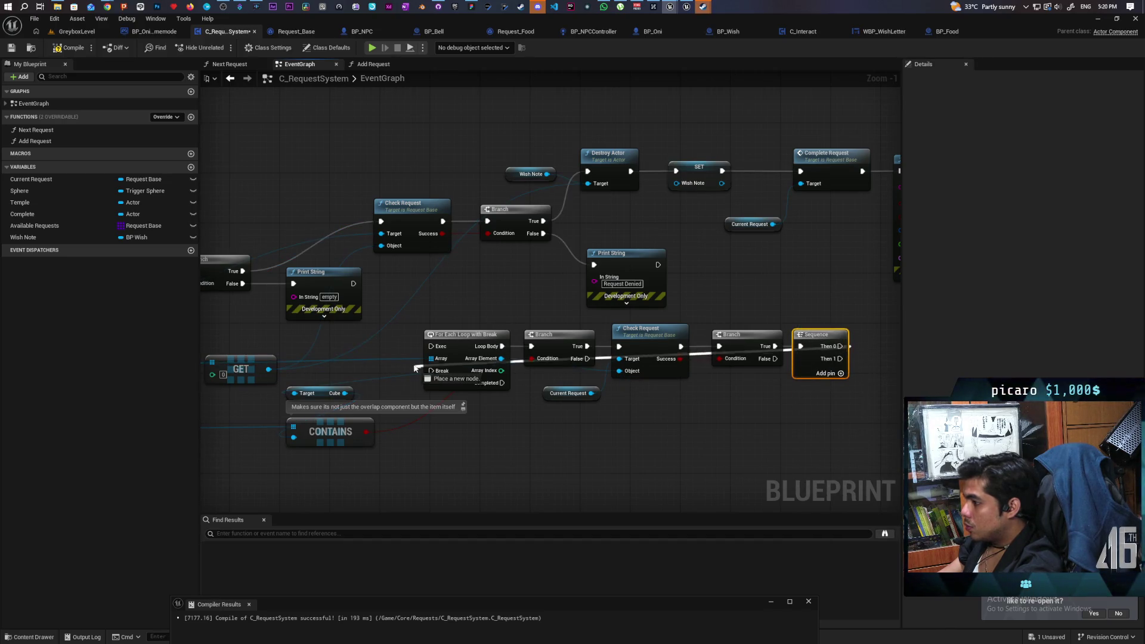
{"action": "mouse_move", "coordinate": [543, 487]}
{"action": "left_mouse_down"}
{"action": "mouse_move", "coordinate": [551, 498]}
{"action": "mouse_move", "coordinate": [511, 462]}
{"action": "mouse_move", "coordinate": [555, 458]}
{"action": "left_mouse_up"}
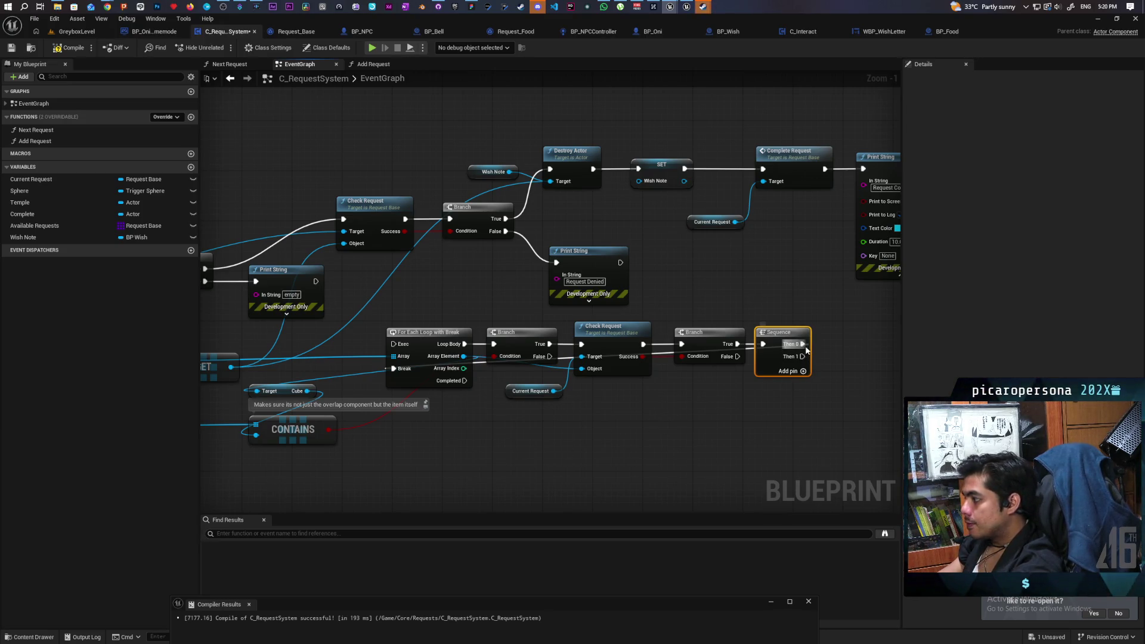
{"action": "left_click_drag", "start_coordinate": [802, 343], "coordinate": [801, 356]}
{"action": "mouse_move", "coordinate": [692, 429]}
{"action": "left_mouse_down"}
{"action": "mouse_move", "coordinate": [662, 460]}
{"action": "mouse_move", "coordinate": [646, 417]}
{"action": "left_mouse_up"}
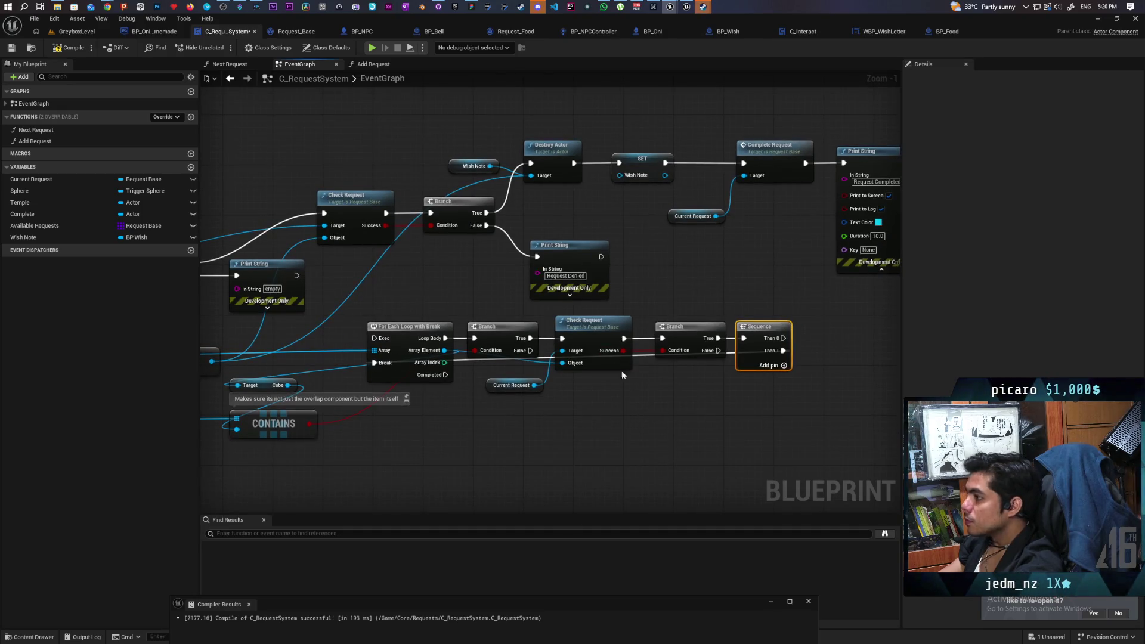
{"action": "left_click_drag", "start_coordinate": [621, 370], "coordinate": [627, 401]}
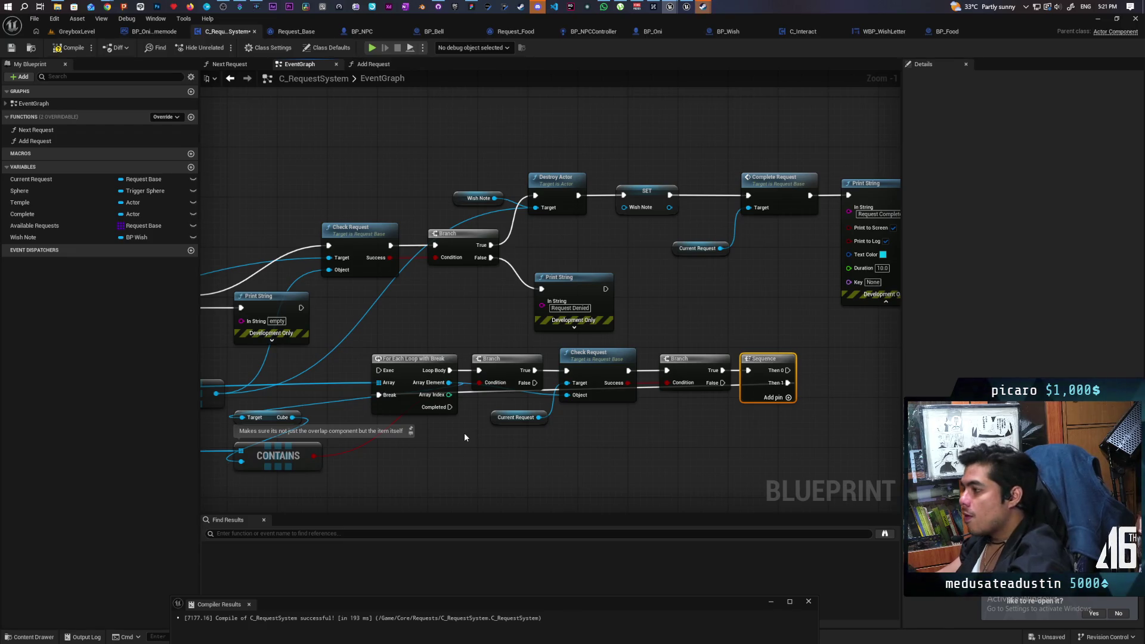
- Drag the Cube and CONTAINS nodes, then Get Overlapping Components, rightward beside the For Each Loop with Break
{"action": "mouse_move", "coordinate": [437, 491]}
{"action": "left_mouse_down"}
{"action": "mouse_move", "coordinate": [582, 463]}
{"action": "mouse_move", "coordinate": [654, 429]}
{"action": "mouse_move", "coordinate": [557, 445]}
{"action": "mouse_move", "coordinate": [549, 462]}
{"action": "left_mouse_up"}
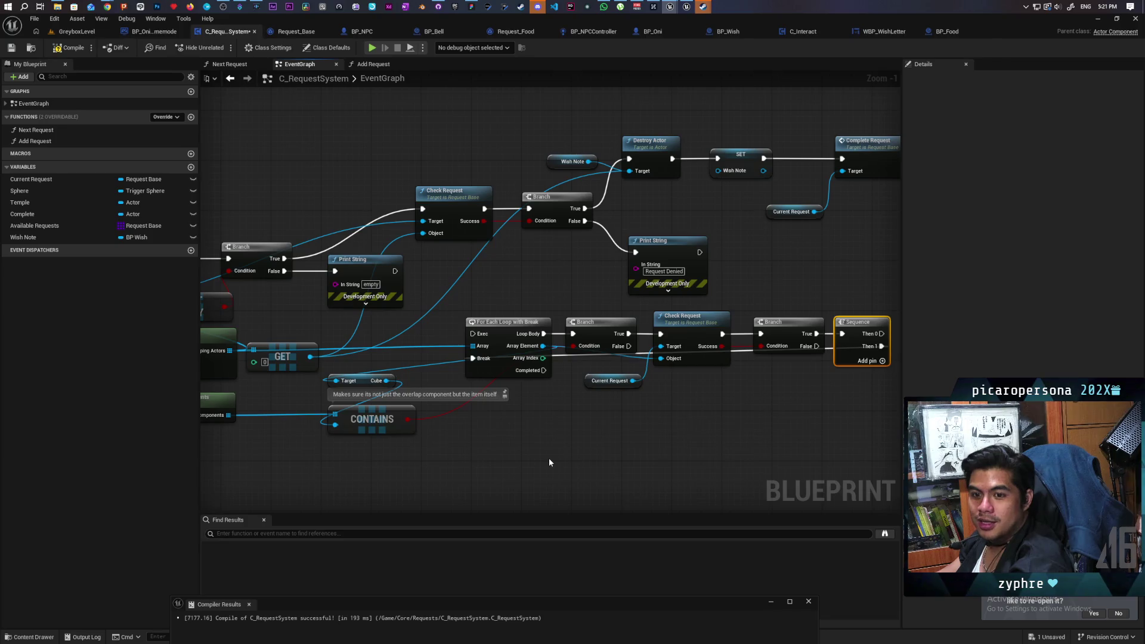
{"action": "mouse_move", "coordinate": [649, 438]}
{"action": "left_mouse_down"}
{"action": "mouse_move", "coordinate": [554, 445]}
{"action": "mouse_move", "coordinate": [593, 456]}
{"action": "mouse_move", "coordinate": [519, 463]}
{"action": "mouse_move", "coordinate": [542, 442]}
{"action": "mouse_move", "coordinate": [721, 409]}
{"action": "mouse_move", "coordinate": [703, 396]}
{"action": "mouse_move", "coordinate": [717, 375]}
{"action": "mouse_move", "coordinate": [781, 373]}
{"action": "mouse_move", "coordinate": [791, 338]}
{"action": "left_mouse_up"}
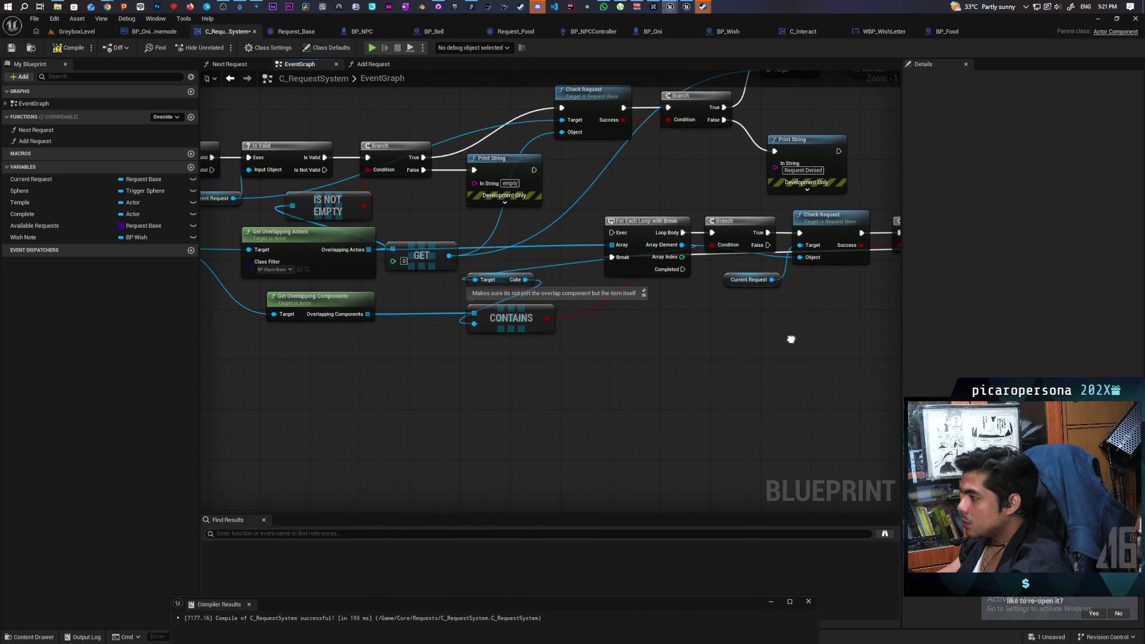
{"action": "left_click_drag", "start_coordinate": [491, 360], "coordinate": [562, 277]}
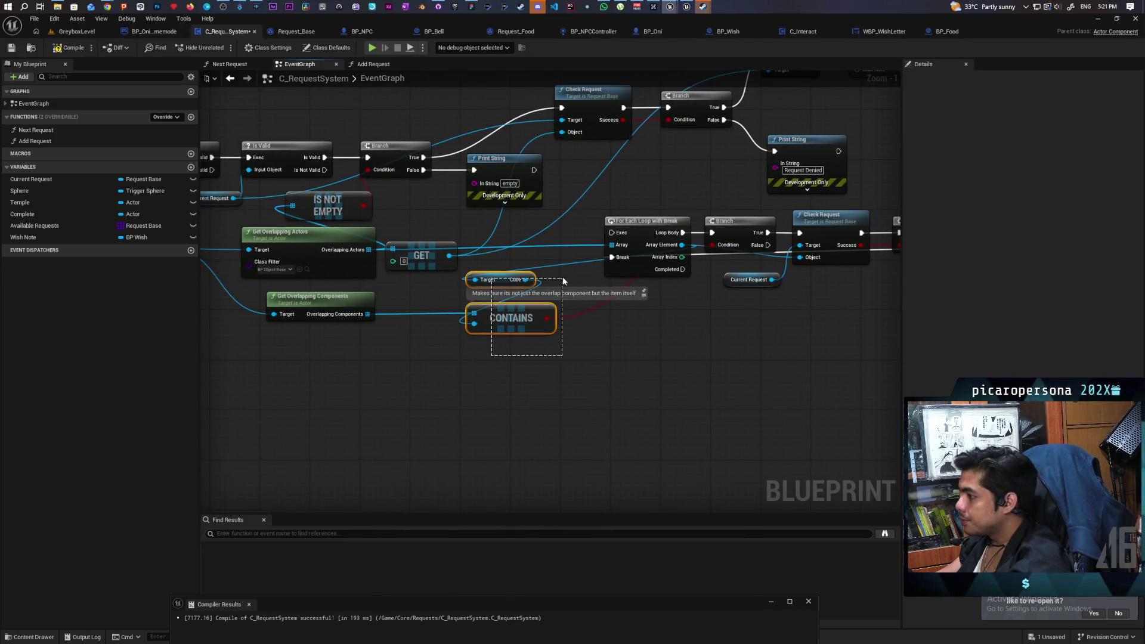
{"action": "mouse_move", "coordinate": [522, 329]}
{"action": "left_mouse_down"}
{"action": "mouse_move", "coordinate": [734, 359]}
{"action": "mouse_move", "coordinate": [772, 341]}
{"action": "left_mouse_up"}
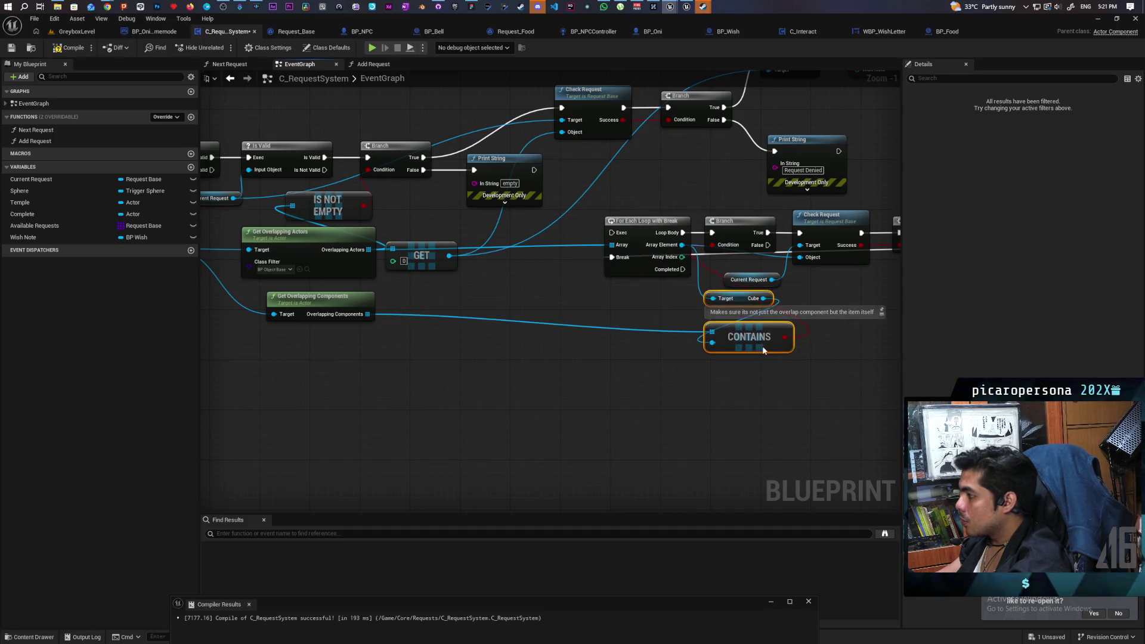
{"action": "left_click", "coordinate": [453, 387]}
{"action": "mouse_move", "coordinate": [449, 388]}
{"action": "left_mouse_down"}
{"action": "mouse_move", "coordinate": [623, 419]}
{"action": "mouse_move", "coordinate": [596, 424]}
{"action": "left_mouse_up"}
{"action": "mouse_move", "coordinate": [508, 333]}
{"action": "left_mouse_down"}
{"action": "mouse_move", "coordinate": [830, 361]}
{"action": "mouse_move", "coordinate": [826, 342]}
{"action": "left_mouse_up"}
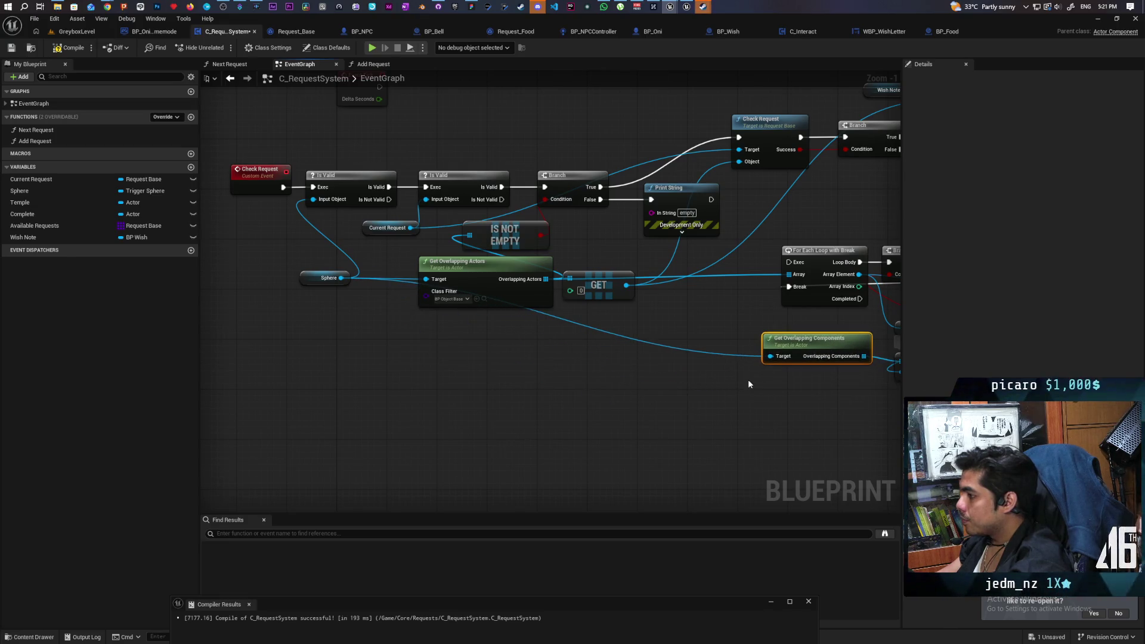
- Duplicate the Sphere getter and place the copy by Get Overlapping Components
{"action": "left_click", "coordinate": [325, 278]}
{"action": "left_click_drag", "start_coordinate": [652, 360], "coordinate": [516, 382]}
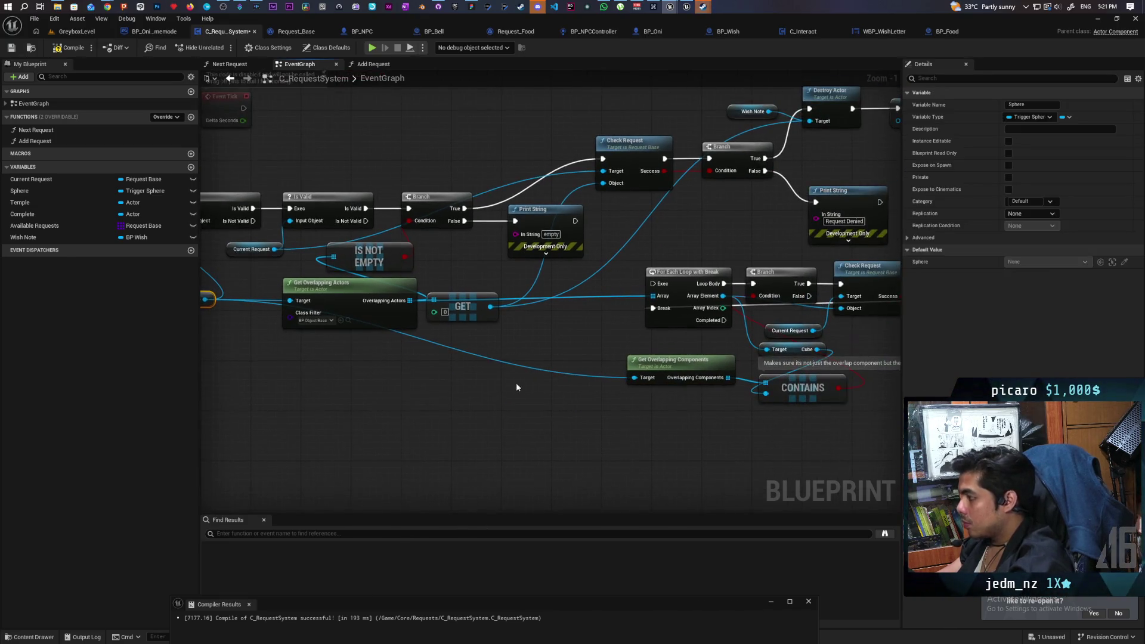
{"action": "key", "text": "ctrl+c"}
{"action": "key", "text": "ctrl+v"}
{"action": "mouse_move", "coordinate": [624, 387]}
{"action": "left_mouse_down"}
{"action": "mouse_move", "coordinate": [633, 378]}
{"action": "mouse_move", "coordinate": [575, 394]}
{"action": "mouse_move", "coordinate": [639, 399]}
{"action": "mouse_move", "coordinate": [485, 416]}
{"action": "mouse_move", "coordinate": [442, 395]}
{"action": "mouse_move", "coordinate": [416, 361]}
{"action": "left_mouse_up"}
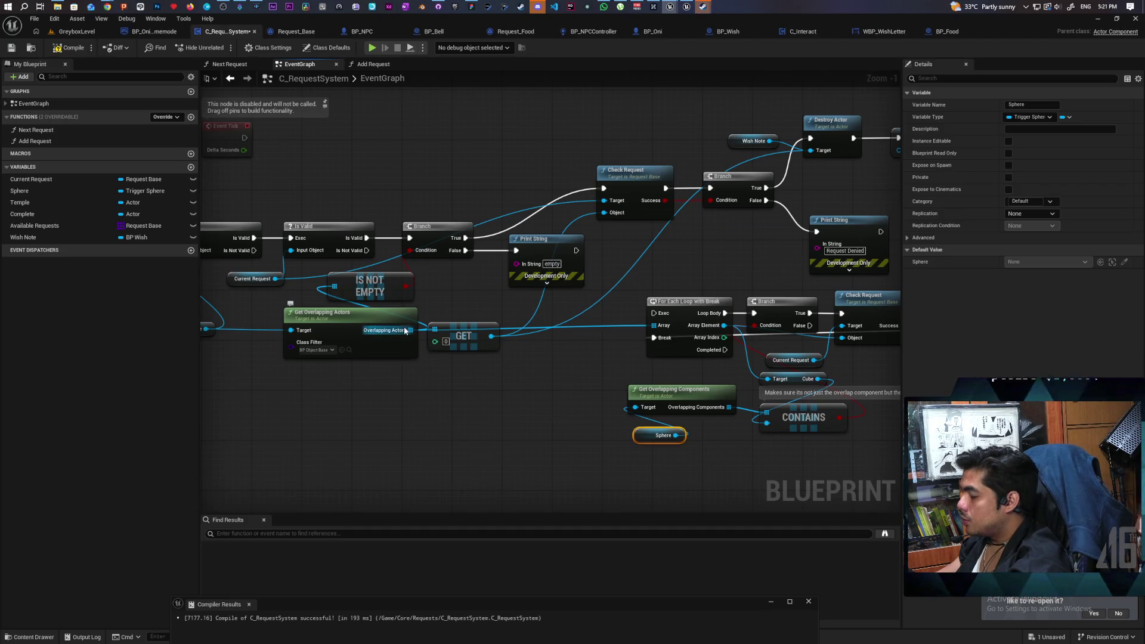
{"action": "mouse_move", "coordinate": [406, 334]}
{"action": "left_mouse_down"}
{"action": "mouse_move", "coordinate": [486, 401]}
{"action": "mouse_move", "coordinate": [443, 398]}
{"action": "left_mouse_up"}
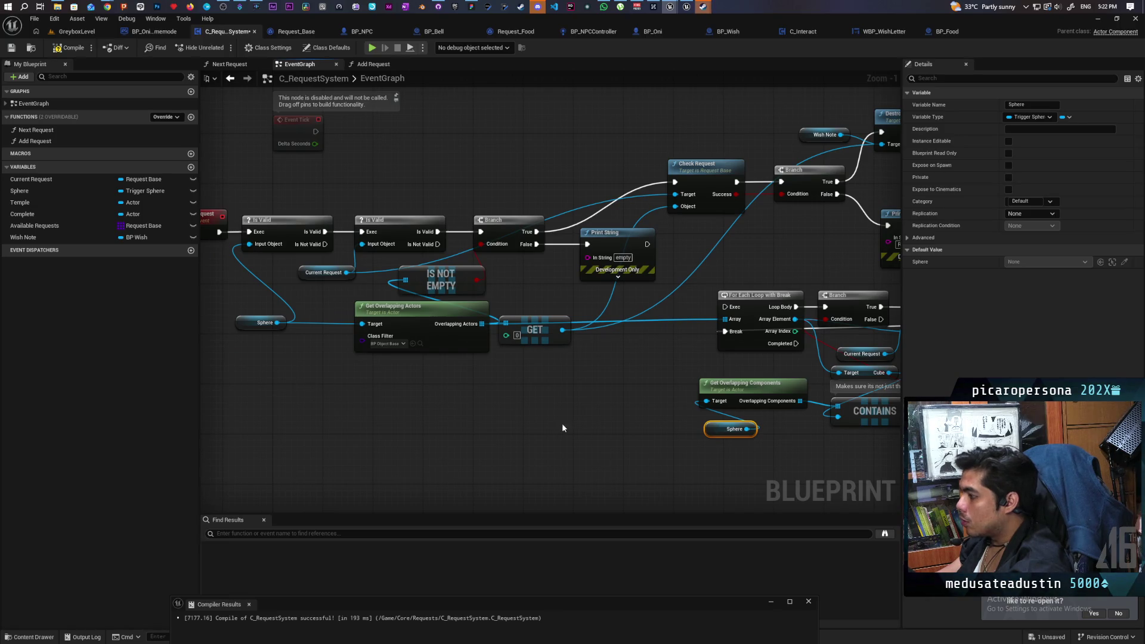
{"action": "left_click_drag", "start_coordinate": [706, 438], "coordinate": [613, 450]}
- Copy Sphere and Get Overlapping Actors beside the loop, wire them, and delete the spare Sphere
{"action": "left_click_drag", "start_coordinate": [232, 299], "coordinate": [494, 382]}
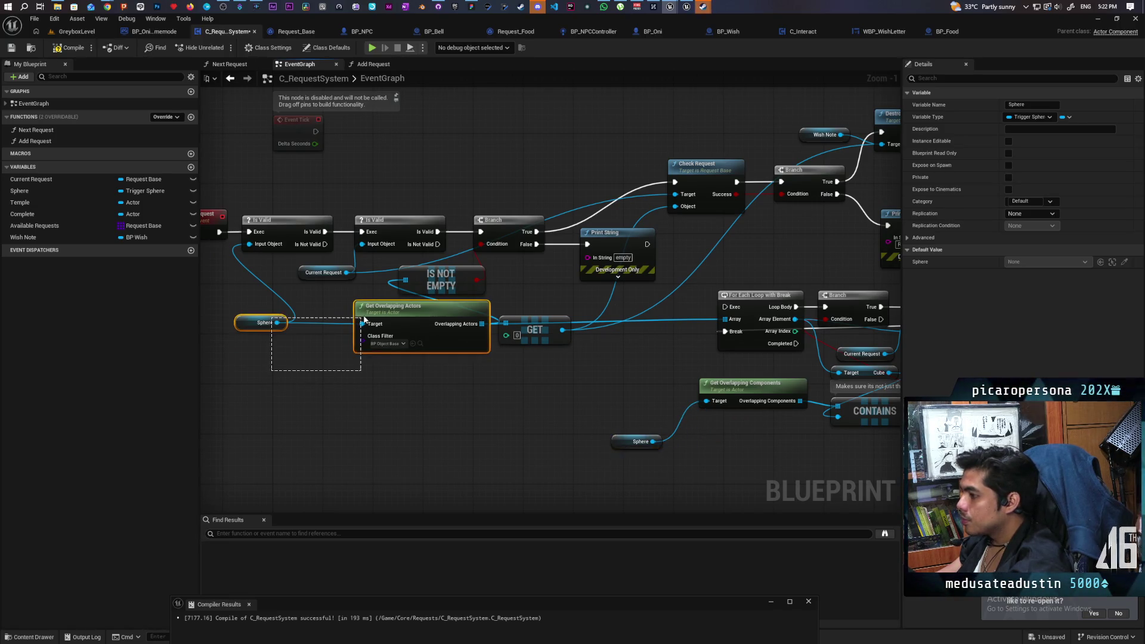
{"action": "key", "text": "ctrl+c"}
{"action": "key", "text": "ctrl+v"}
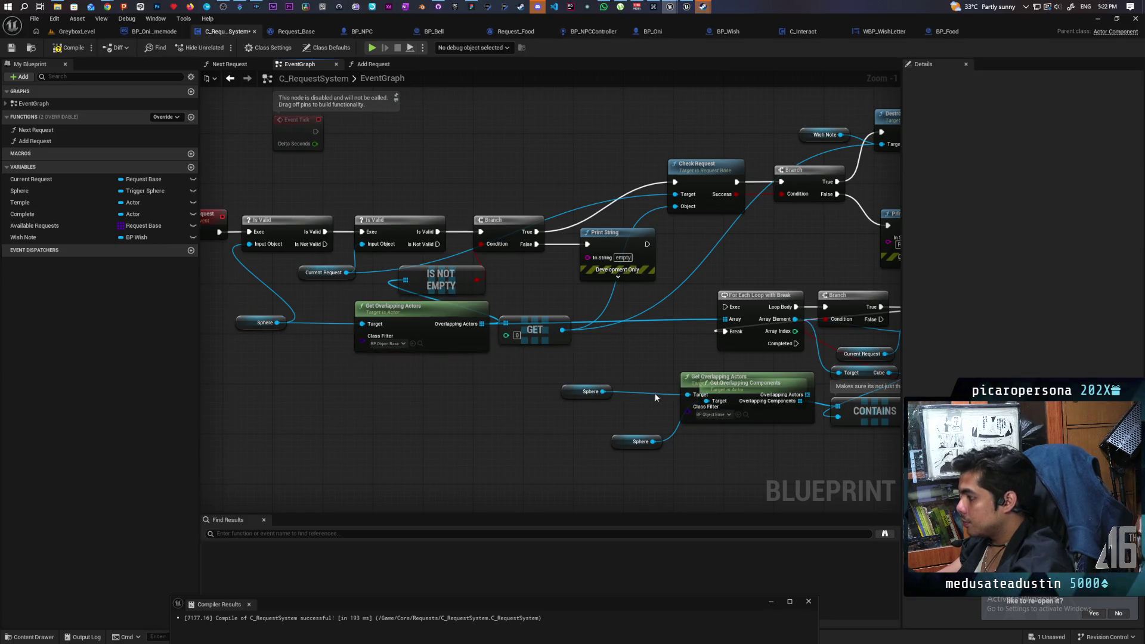
{"action": "left_click_drag", "start_coordinate": [572, 395], "coordinate": [563, 414]}
{"action": "left_click_drag", "start_coordinate": [715, 377], "coordinate": [634, 357]}
{"action": "left_click_drag", "start_coordinate": [652, 441], "coordinate": [606, 375]}
{"action": "left_click", "coordinate": [579, 416]}
{"action": "key", "text": "Delete"}
{"action": "mouse_move", "coordinate": [713, 365]}
{"action": "left_mouse_down"}
{"action": "mouse_move", "coordinate": [663, 384]}
{"action": "mouse_move", "coordinate": [724, 320]}
{"action": "left_mouse_up"}
{"action": "mouse_move", "coordinate": [599, 386]}
{"action": "left_mouse_down"}
{"action": "mouse_move", "coordinate": [630, 386]}
{"action": "mouse_move", "coordinate": [497, 459]}
{"action": "mouse_move", "coordinate": [462, 409]}
{"action": "left_mouse_up"}
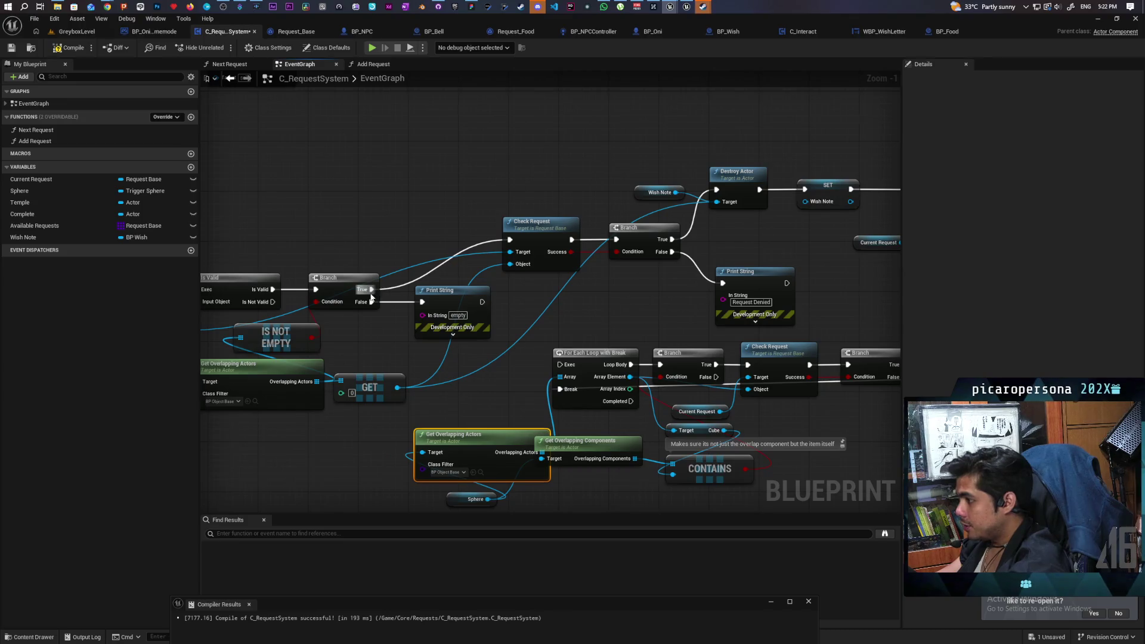
- Connect Print String's exec output to the For Each Loop so the loop runs after it
{"action": "left_click_drag", "start_coordinate": [481, 302], "coordinate": [566, 364]}
{"action": "mouse_move", "coordinate": [517, 312]}
{"action": "left_mouse_down"}
{"action": "mouse_move", "coordinate": [453, 274]}
{"action": "mouse_move", "coordinate": [465, 236]}
{"action": "left_mouse_up"}
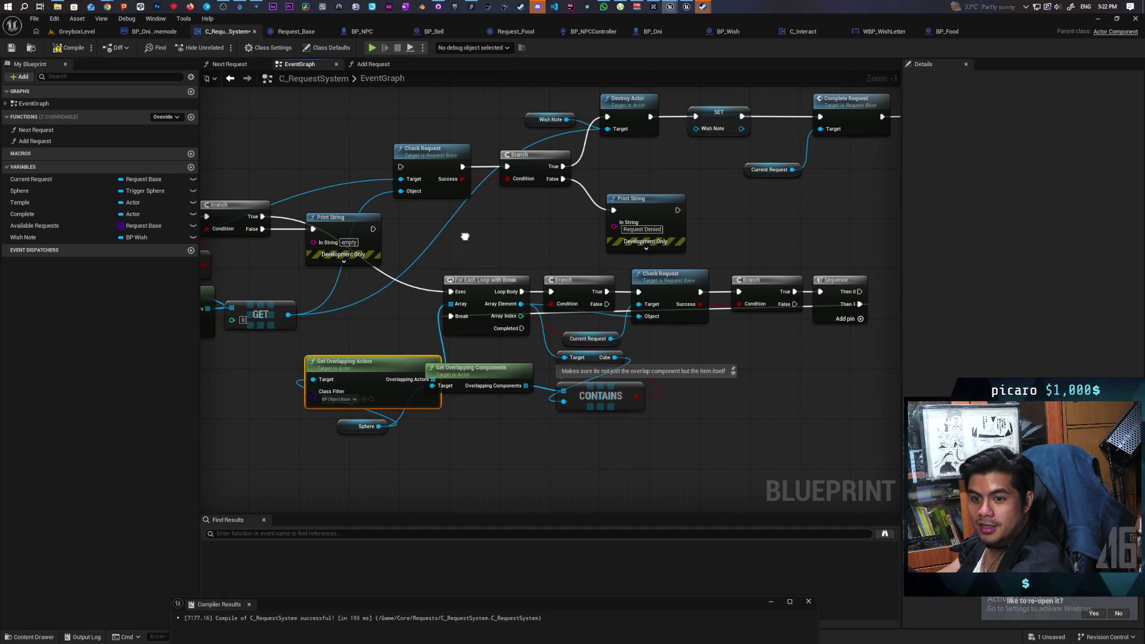
{"action": "left_click_drag", "start_coordinate": [465, 236], "coordinate": [465, 236]}
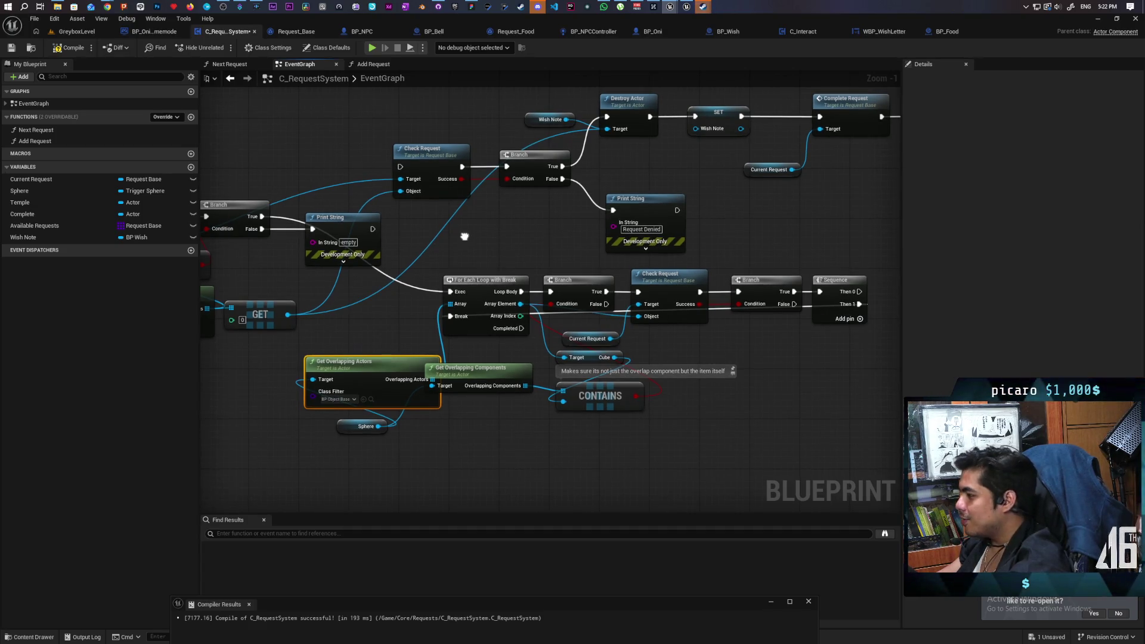
- Box-select the For Each Loop chain together with its helper nodes
{"action": "left_click", "coordinate": [399, 318]}
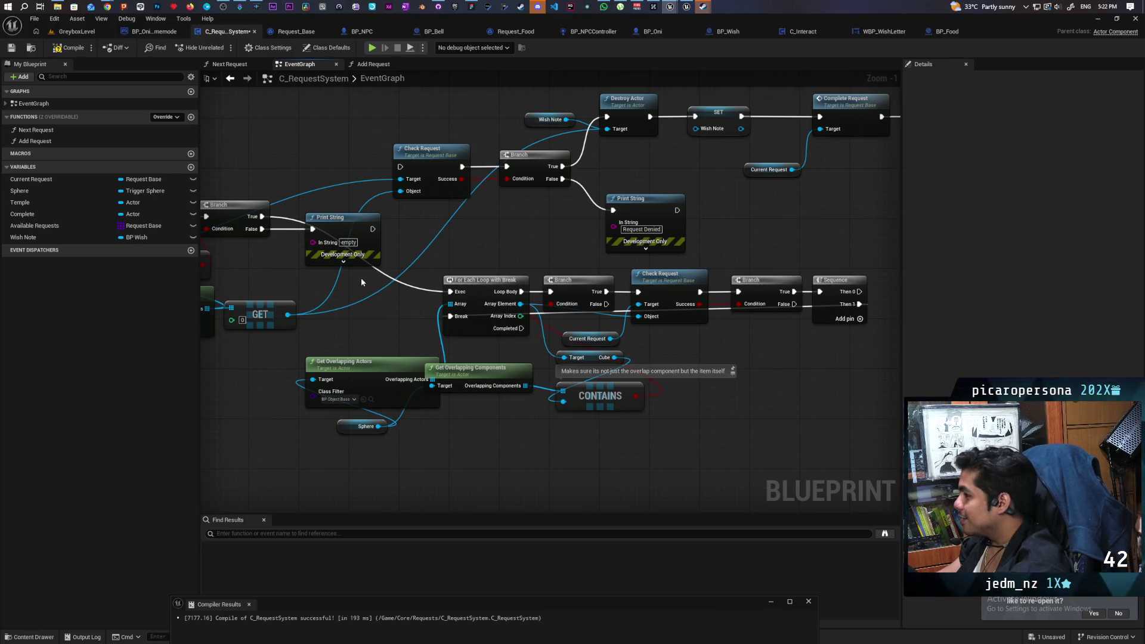
{"action": "mouse_move", "coordinate": [357, 278]}
{"action": "left_mouse_down"}
{"action": "mouse_move", "coordinate": [738, 409]}
{"action": "mouse_move", "coordinate": [850, 462]}
{"action": "left_mouse_up"}
{"action": "left_click_drag", "start_coordinate": [620, 469], "coordinate": [521, 459]}
{"action": "mouse_move", "coordinate": [436, 441]}
{"action": "left_mouse_down"}
{"action": "mouse_move", "coordinate": [486, 456]}
{"action": "mouse_move", "coordinate": [486, 471]}
{"action": "mouse_move", "coordinate": [552, 486]}
{"action": "left_mouse_up"}
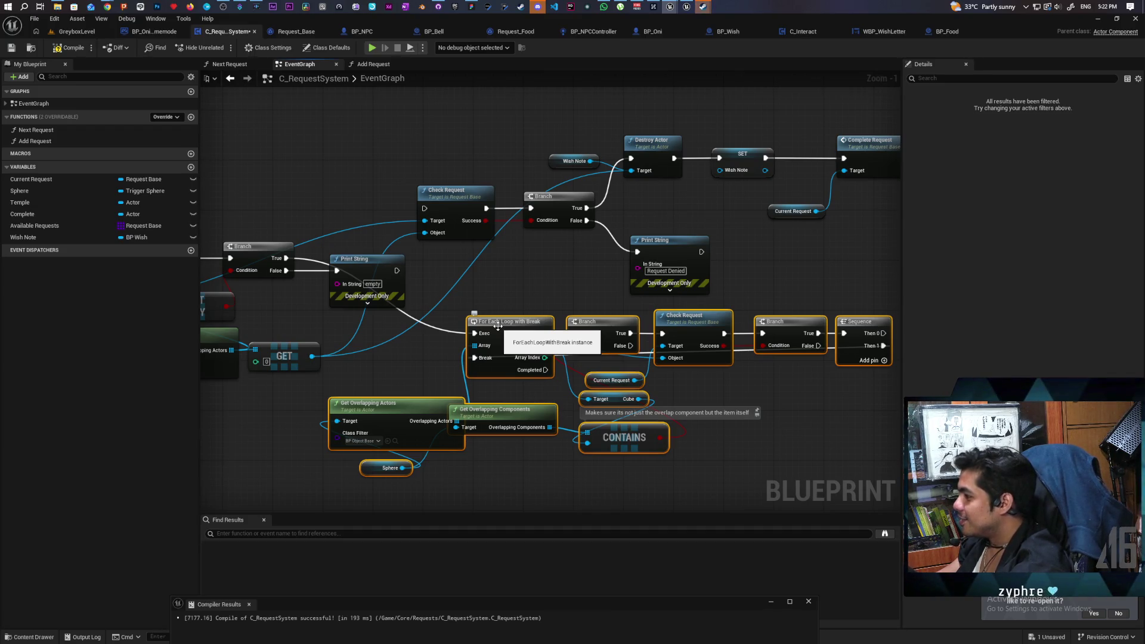
- Use Collapse to Function on the selected loop nodes to create a new function
{"action": "scroll", "coordinate": [498, 326], "scroll_direction": "down", "scroll_amount": 1}
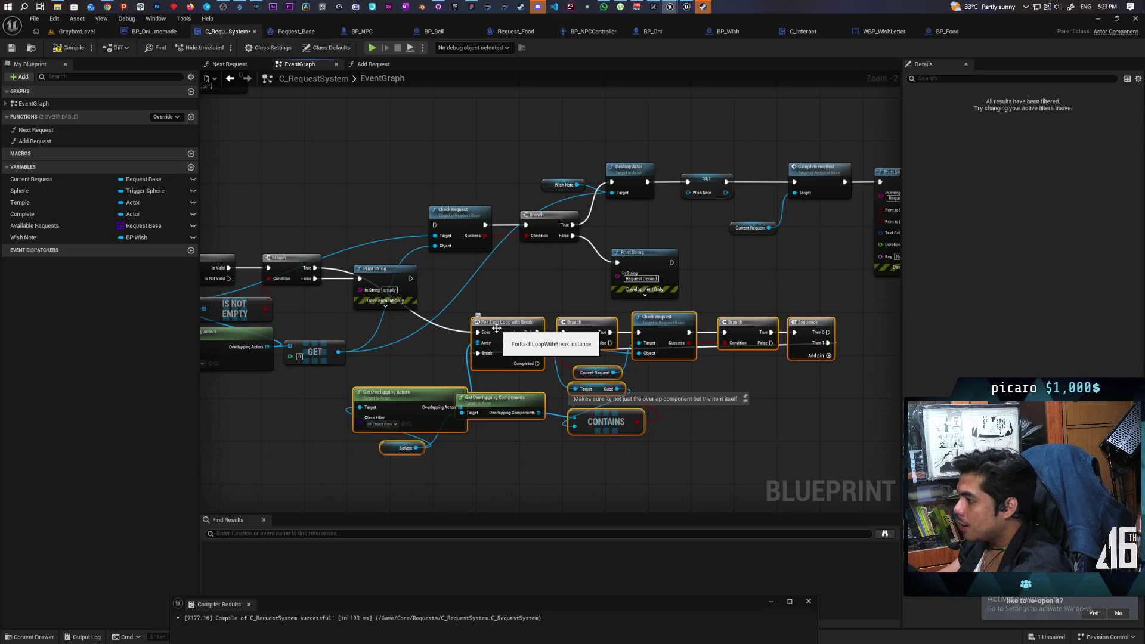
{"action": "right_click", "coordinate": [497, 328]}
{"action": "mouse_move", "coordinate": [543, 505]}
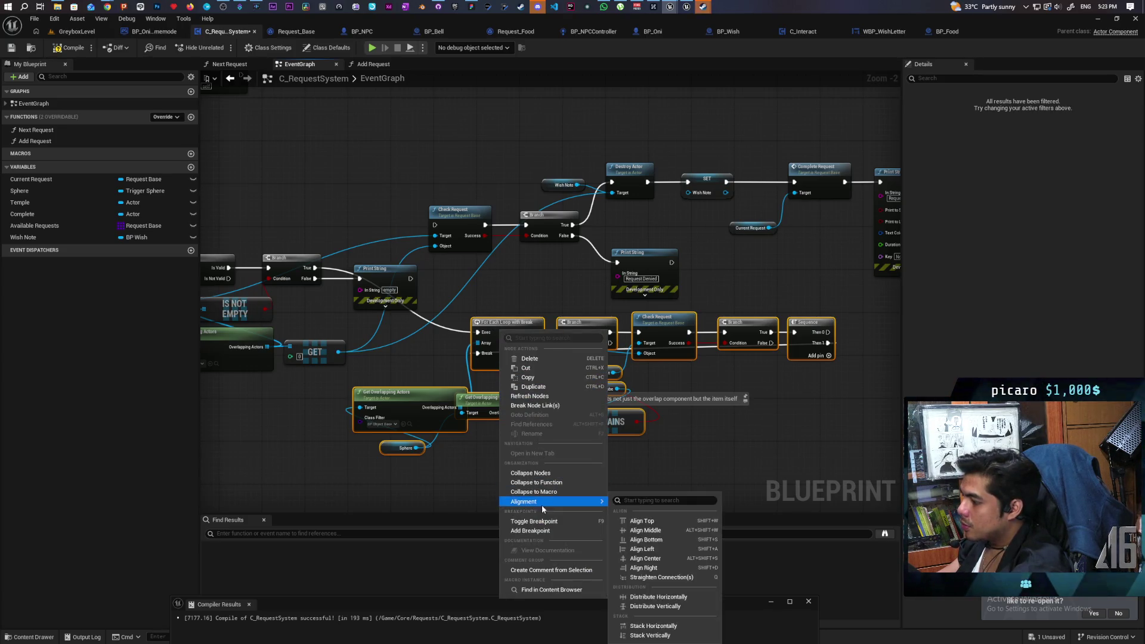
{"action": "left_click", "coordinate": [536, 483]}
{"action": "type", "text": "Find"}
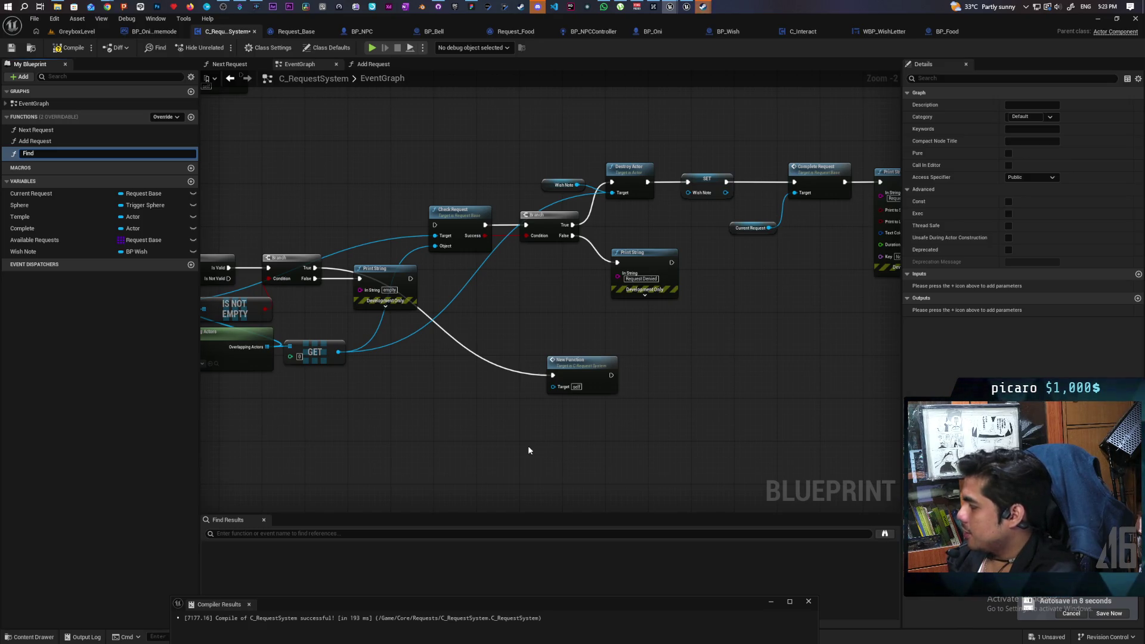
- Name the function 'Find Viable Item' and place its call node beside Check Request
{"action": "type", "text": "Viab"}
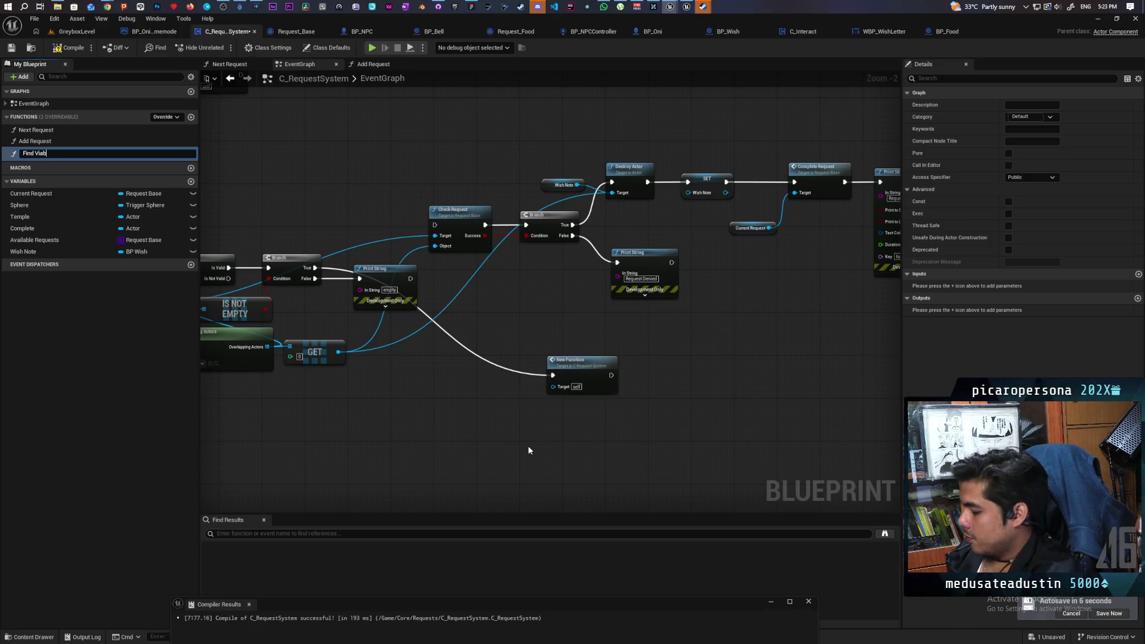
{"action": "type", "text": "le Item"}
{"action": "key", "text": "Return"}
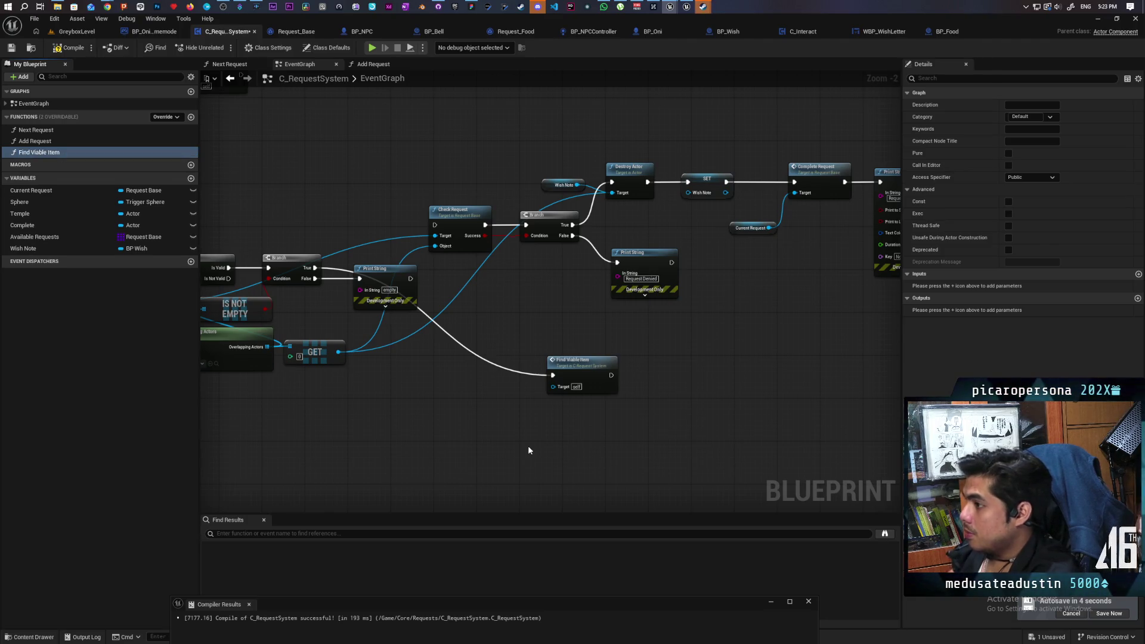
{"action": "left_click_drag", "start_coordinate": [584, 369], "coordinate": [358, 206]}
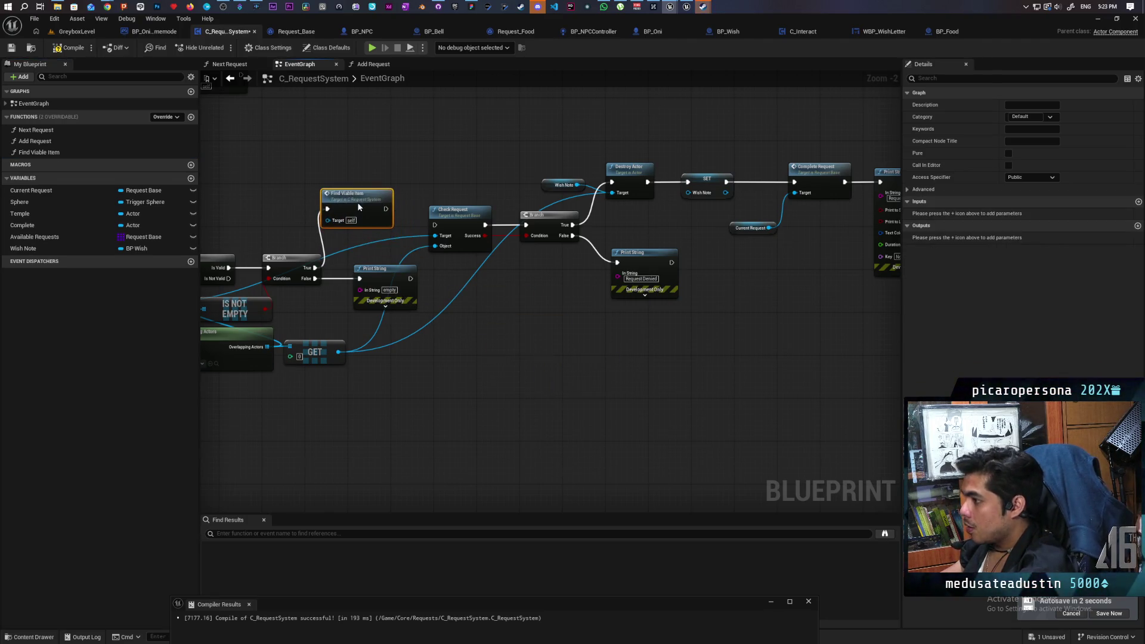
{"action": "scroll", "coordinate": [388, 233], "scroll_direction": "up", "scroll_amount": 2}
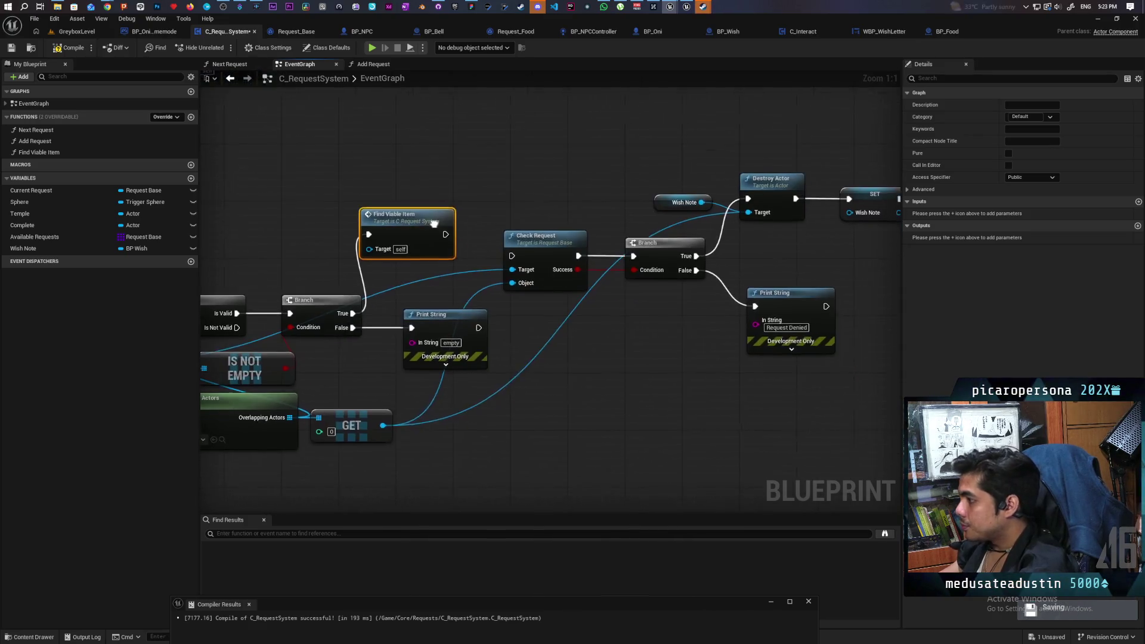
{"action": "mouse_move", "coordinate": [450, 271]}
{"action": "left_mouse_down"}
{"action": "mouse_move", "coordinate": [643, 238]}
{"action": "mouse_move", "coordinate": [627, 272]}
{"action": "mouse_move", "coordinate": [657, 239]}
{"action": "mouse_move", "coordinate": [602, 214]}
{"action": "mouse_move", "coordinate": [517, 224]}
{"action": "mouse_move", "coordinate": [299, 290]}
{"action": "left_mouse_up"}
{"action": "mouse_move", "coordinate": [631, 253]}
{"action": "left_mouse_down"}
{"action": "mouse_move", "coordinate": [378, 268]}
{"action": "mouse_move", "coordinate": [361, 245]}
{"action": "left_mouse_up"}
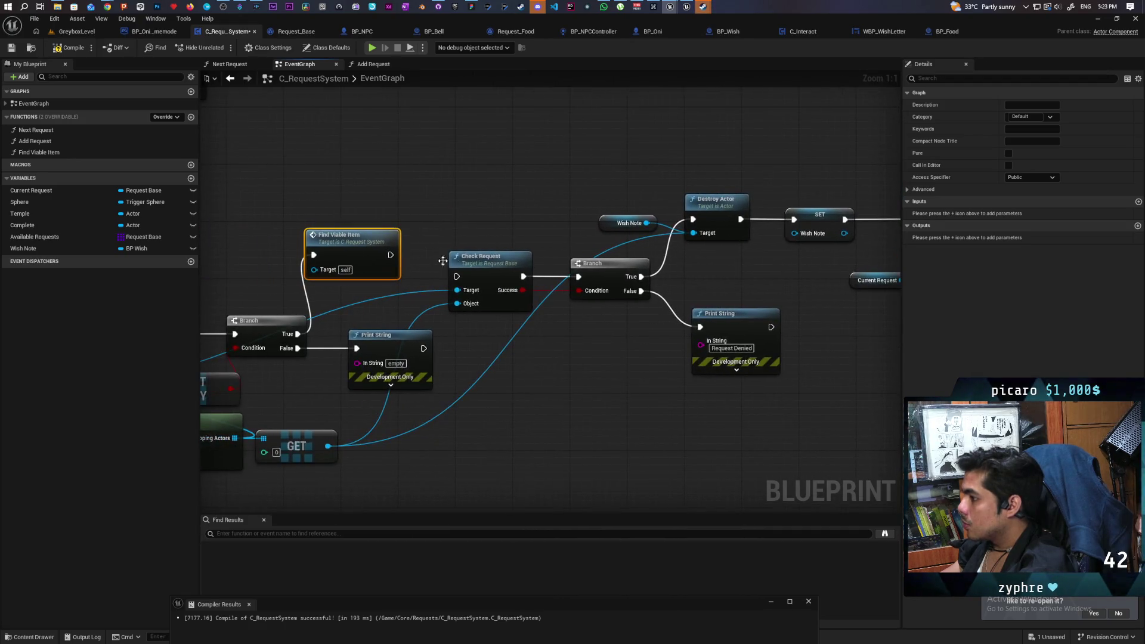
- Inside Find Viable Item, add a Return Node run from the loop's Completed output and compile
{"action": "double_click", "coordinate": [361, 246]}
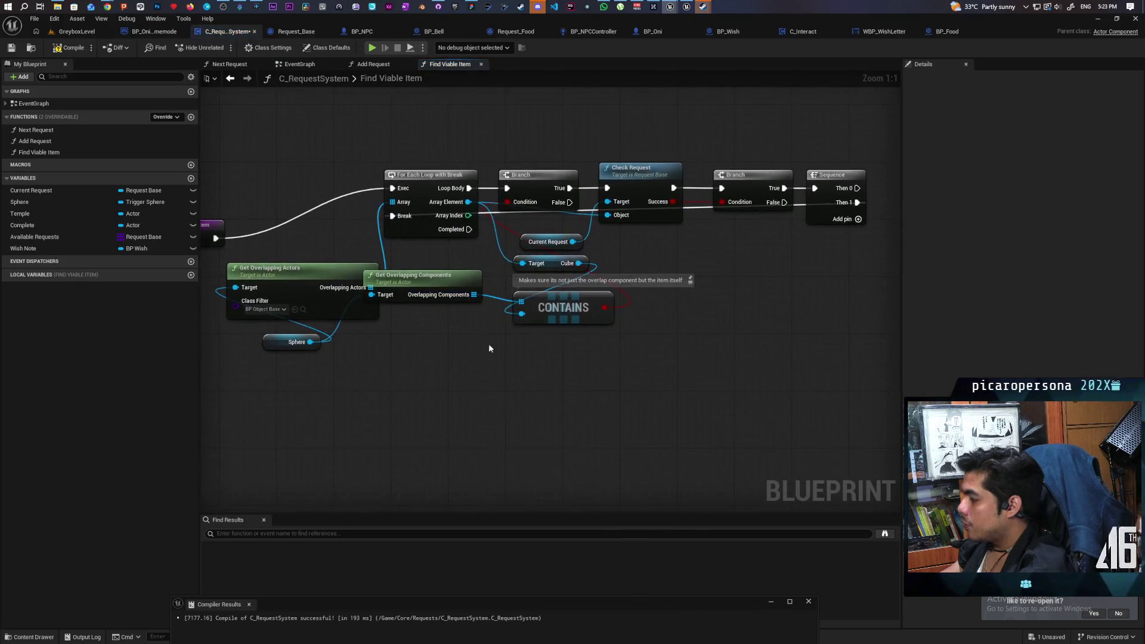
{"action": "left_click_drag", "start_coordinate": [294, 243], "coordinate": [292, 192]}
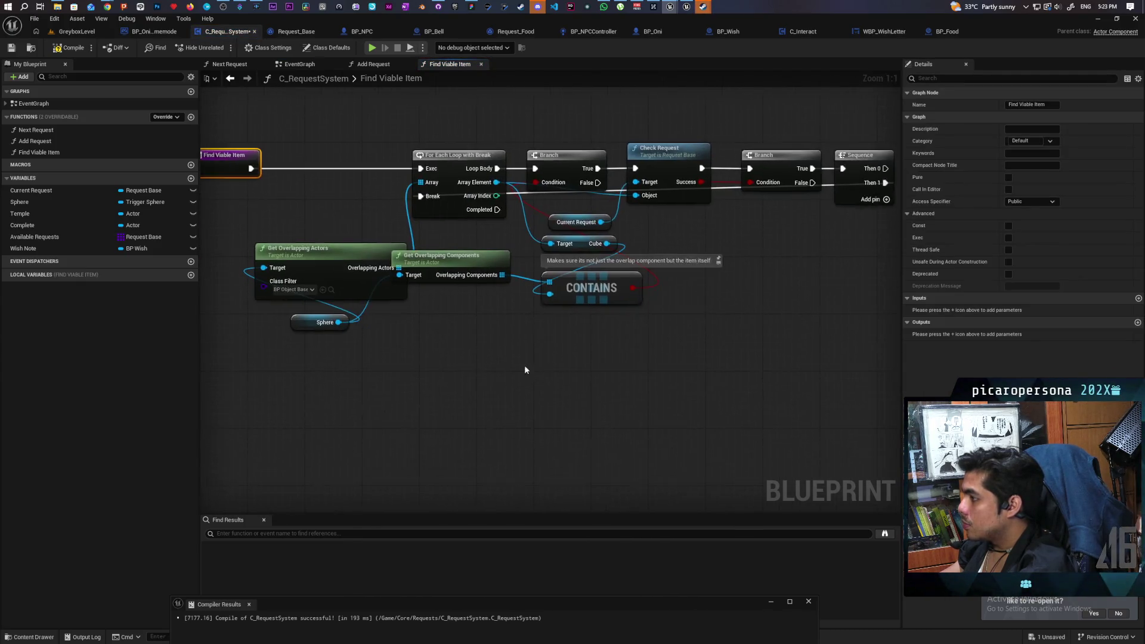
{"action": "right_click", "coordinate": [533, 372]}
{"action": "type", "text": "return"}
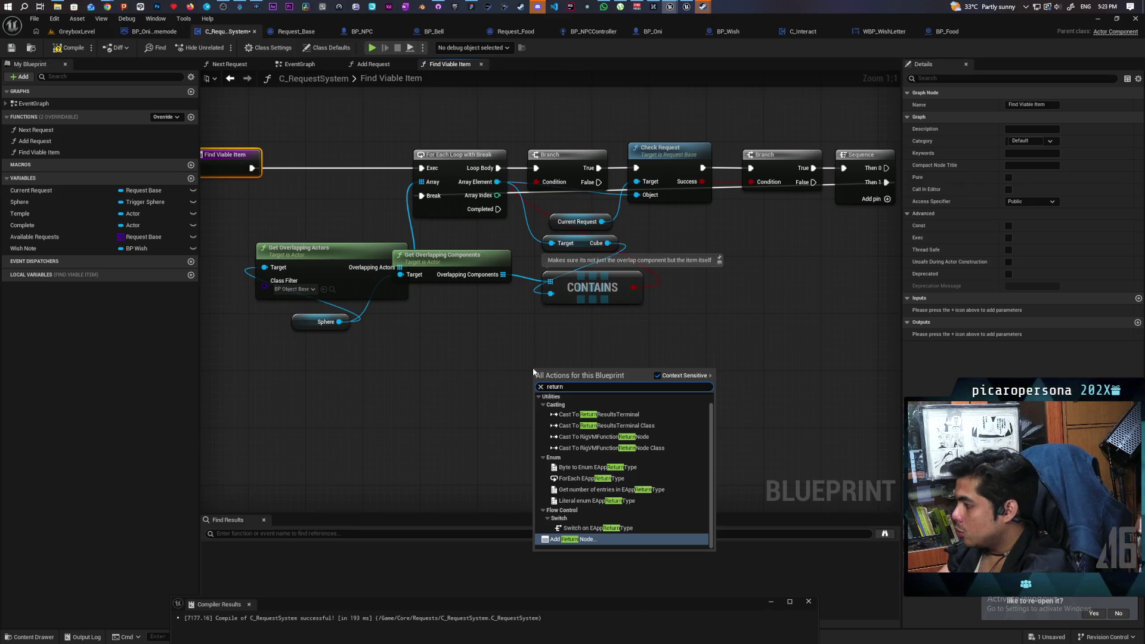
{"action": "key", "text": "Return"}
{"action": "left_click_drag", "start_coordinate": [540, 373], "coordinate": [587, 341]}
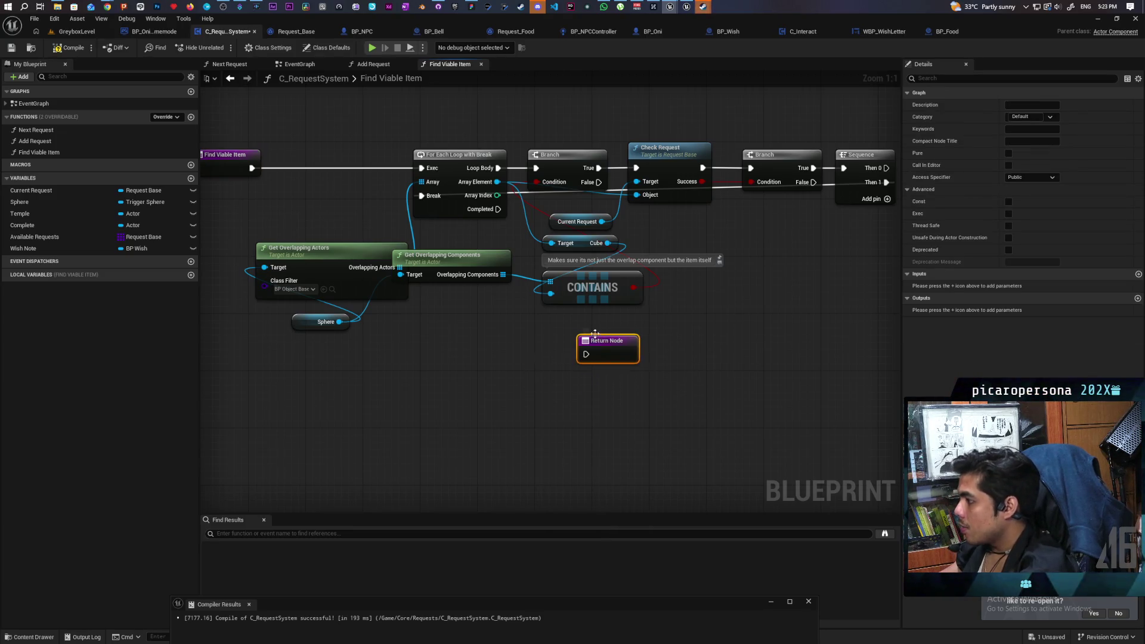
{"action": "mouse_move", "coordinate": [494, 209]}
{"action": "left_mouse_down"}
{"action": "mouse_move", "coordinate": [557, 389]}
{"action": "mouse_move", "coordinate": [586, 354]}
{"action": "mouse_move", "coordinate": [590, 395]}
{"action": "mouse_move", "coordinate": [503, 478]}
{"action": "left_mouse_up"}
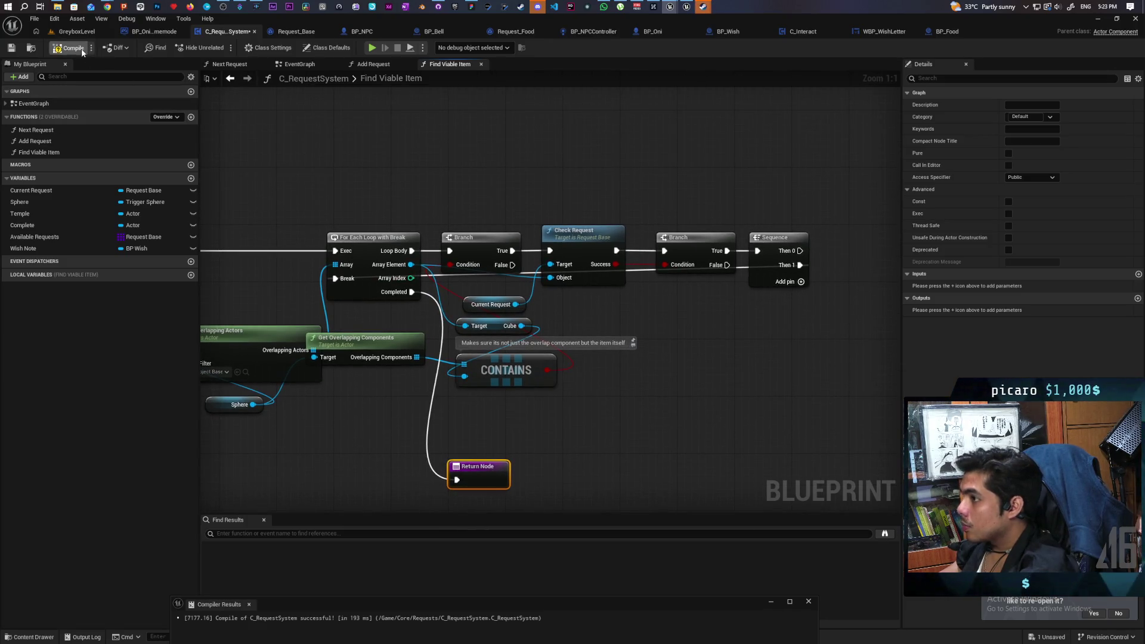
{"action": "left_click", "coordinate": [11, 49]}
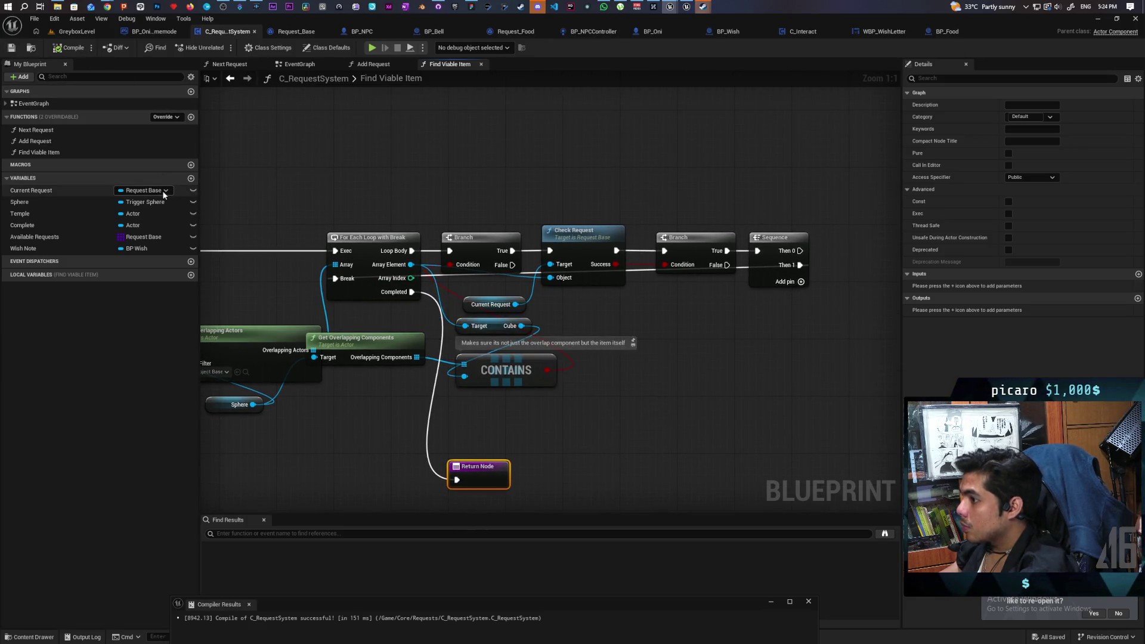
- Add a new local variable and start naming it Found
{"action": "left_click", "coordinate": [191, 275]}
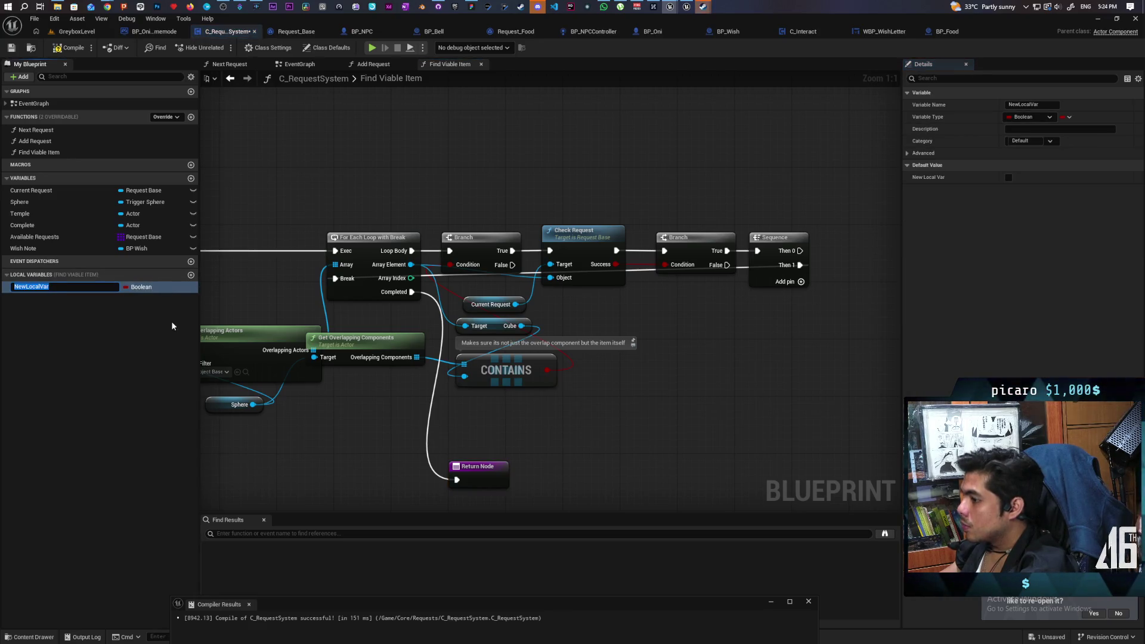
{"action": "type", "text": "FOund"}
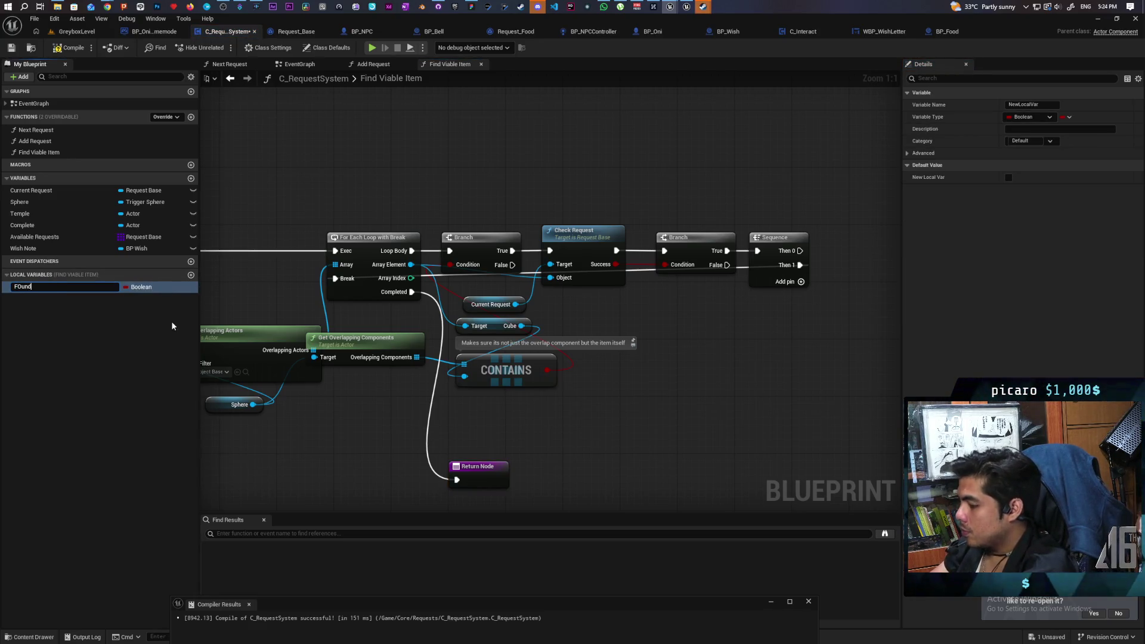
{"action": "key", "text": "BackSpace"}
{"action": "key", "text": "BackSpace"}
{"action": "key", "text": "BackSpace"}
- Name the local Found, recompile, and add a SET Found set to true after the Sequence
{"action": "type", "text": "ound"}
{"action": "key", "text": "Return"}
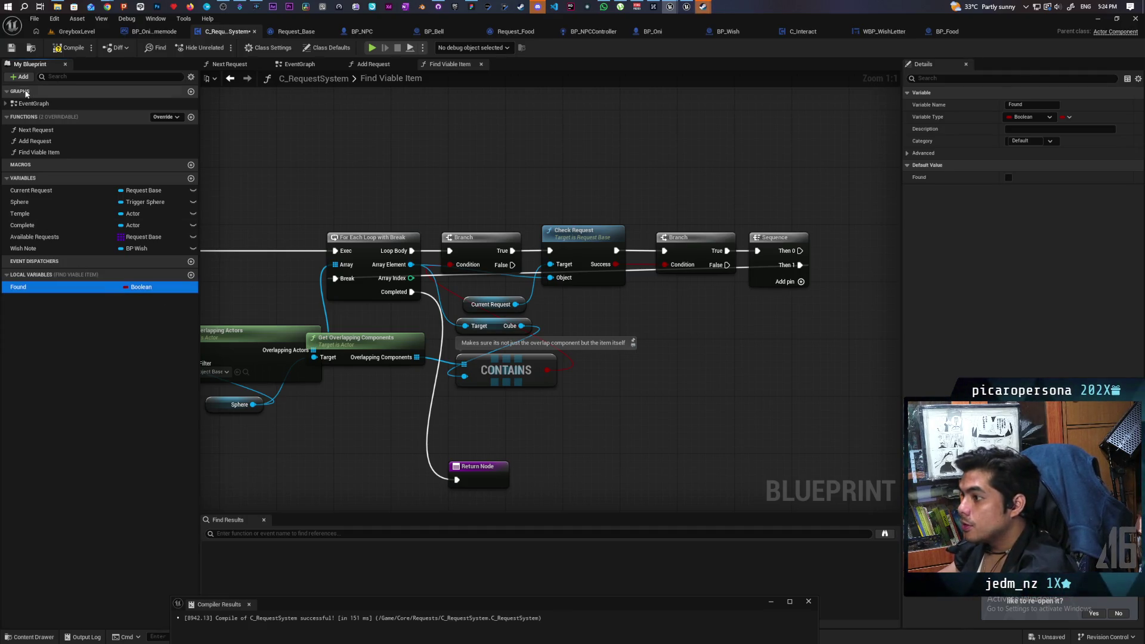
{"action": "left_click", "coordinate": [68, 48]}
{"action": "left_click_drag", "start_coordinate": [764, 253], "coordinate": [644, 253]}
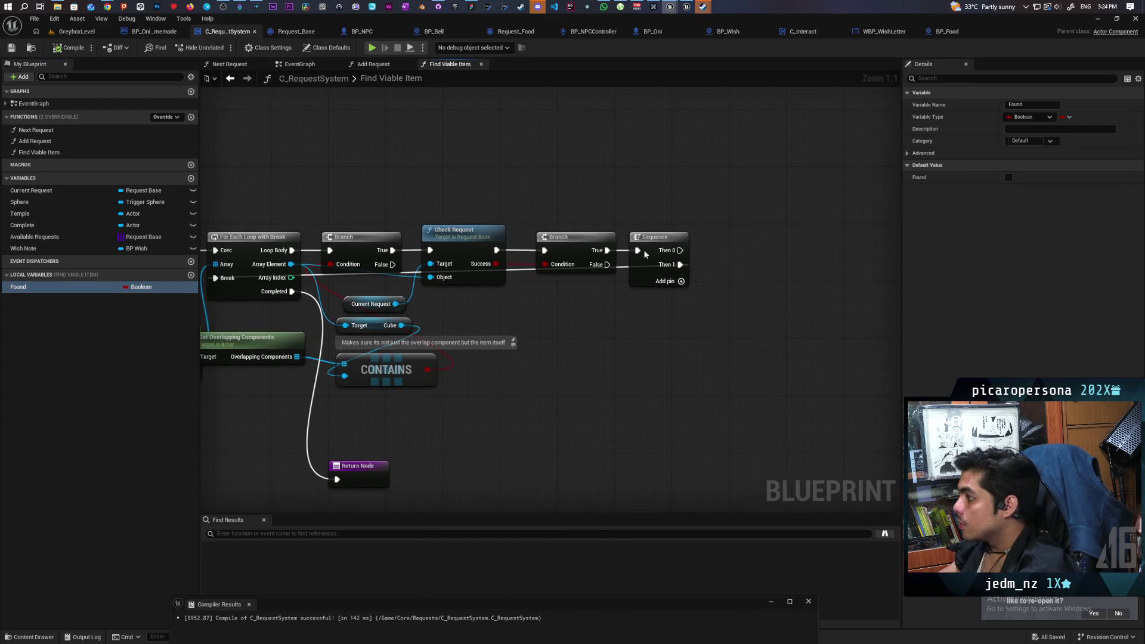
{"action": "left_click", "coordinate": [59, 287]}
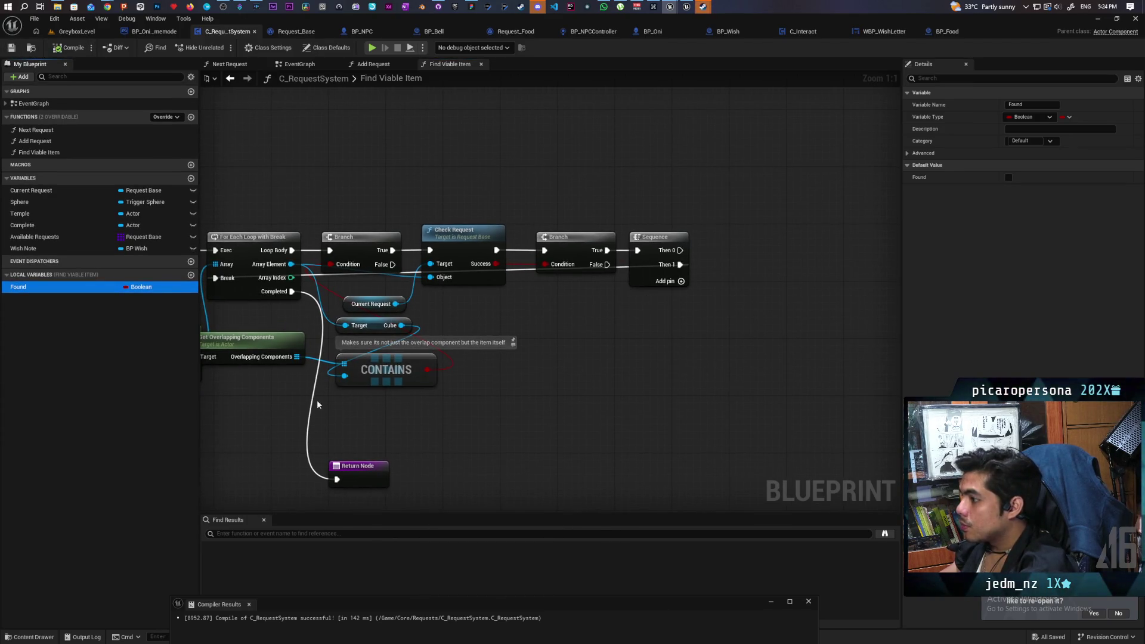
{"action": "left_click_drag", "start_coordinate": [18, 292], "coordinate": [785, 259]}
{"action": "left_click", "coordinate": [788, 264]}
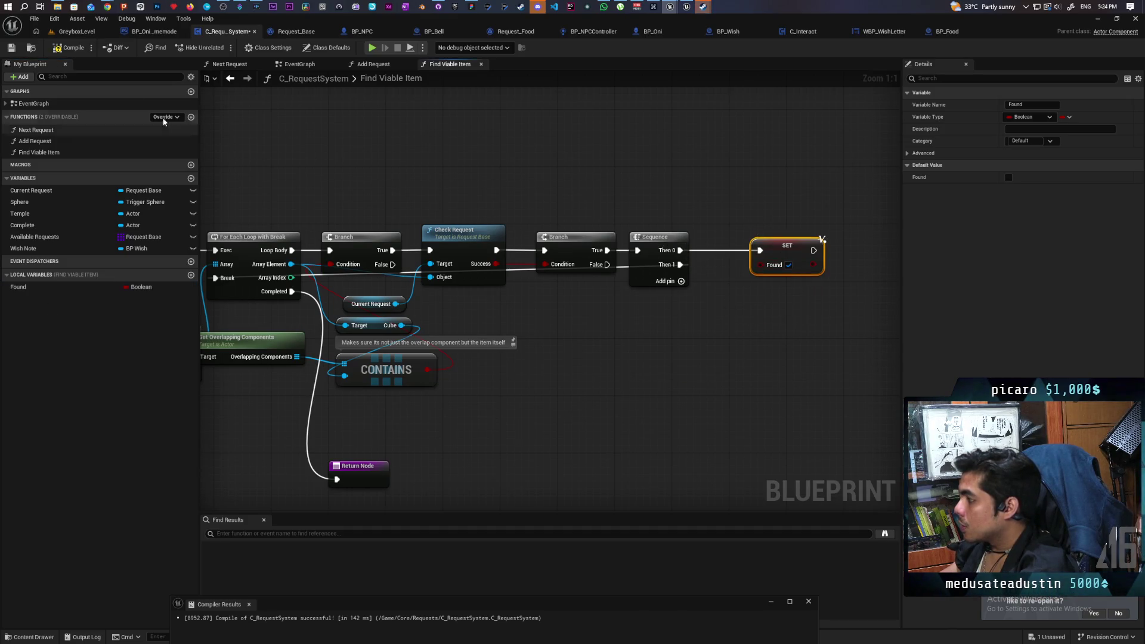
- Promote Array Element to a local variable and wire Found and NewLocalVar into the Return Node
{"action": "mouse_move", "coordinate": [291, 264]}
{"action": "left_mouse_down"}
{"action": "mouse_move", "coordinate": [718, 325]}
{"action": "mouse_move", "coordinate": [678, 310]}
{"action": "mouse_move", "coordinate": [710, 251]}
{"action": "mouse_move", "coordinate": [659, 250]}
{"action": "mouse_move", "coordinate": [687, 250]}
{"action": "left_mouse_up"}
{"action": "left_click", "coordinate": [719, 349]}
{"action": "mouse_move", "coordinate": [17, 287]}
{"action": "left_mouse_down"}
{"action": "mouse_move", "coordinate": [366, 399]}
{"action": "mouse_move", "coordinate": [427, 411]}
{"action": "mouse_move", "coordinate": [524, 401]}
{"action": "mouse_move", "coordinate": [504, 395]}
{"action": "left_mouse_up"}
{"action": "left_click", "coordinate": [436, 412]}
{"action": "mouse_move", "coordinate": [32, 300]}
{"action": "left_mouse_down"}
{"action": "mouse_move", "coordinate": [411, 452]}
{"action": "mouse_move", "coordinate": [520, 408]}
{"action": "left_mouse_up"}
{"action": "left_click", "coordinate": [426, 451]}
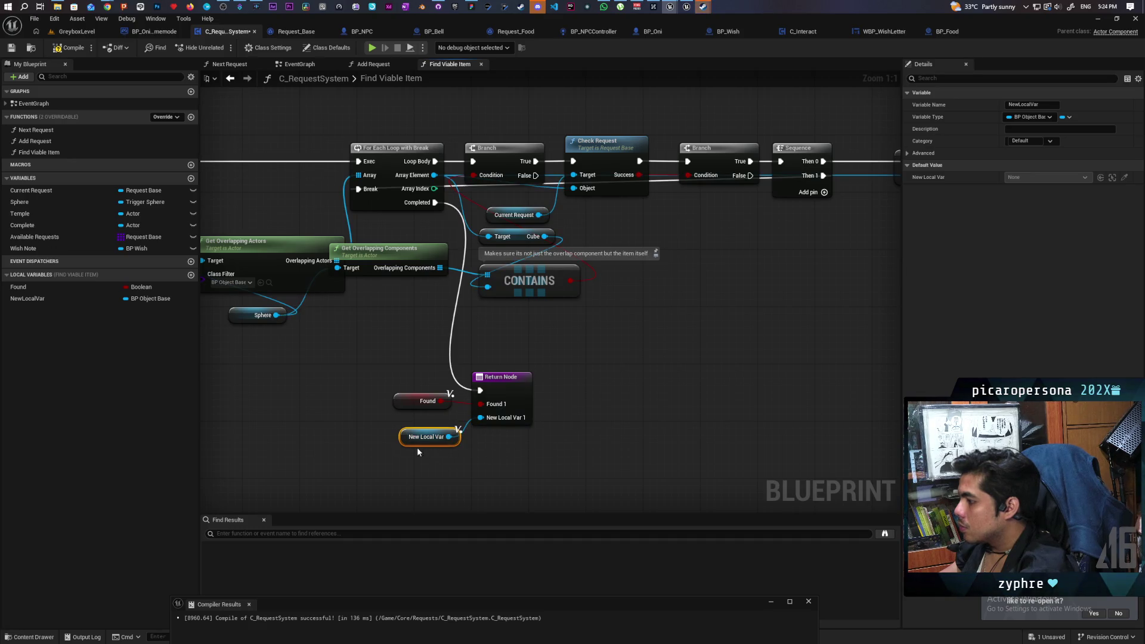
- Rename the function outputs Found1 to Result and NewLocalVar1 to Item, then recompile
{"action": "left_click", "coordinate": [503, 387]}
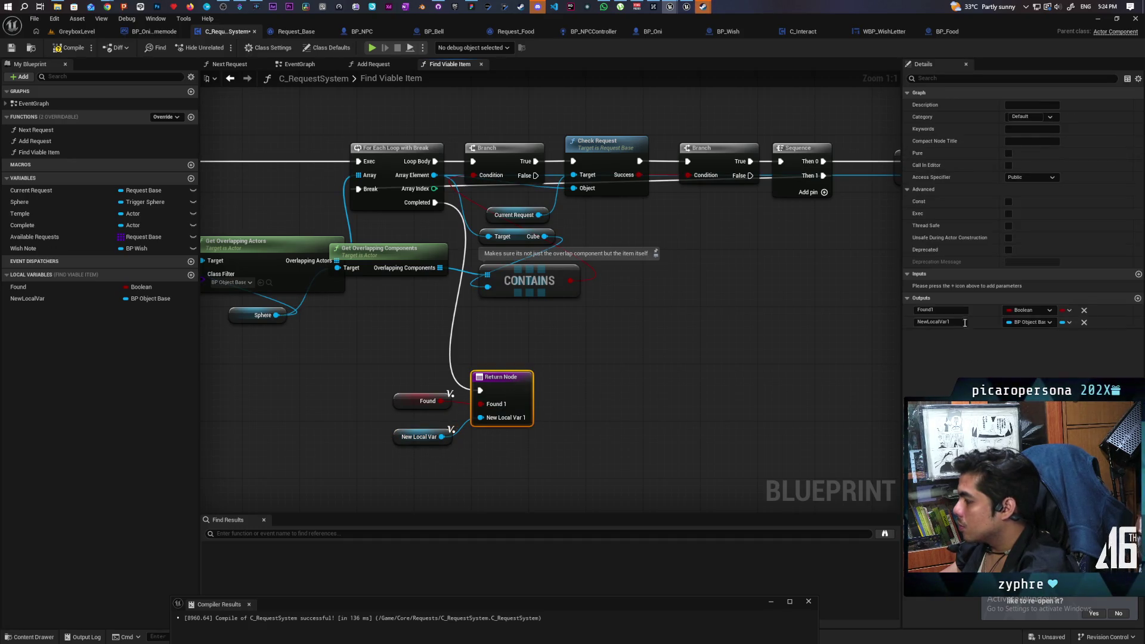
{"action": "left_click", "coordinate": [944, 310]}
{"action": "type", "text": "R"}
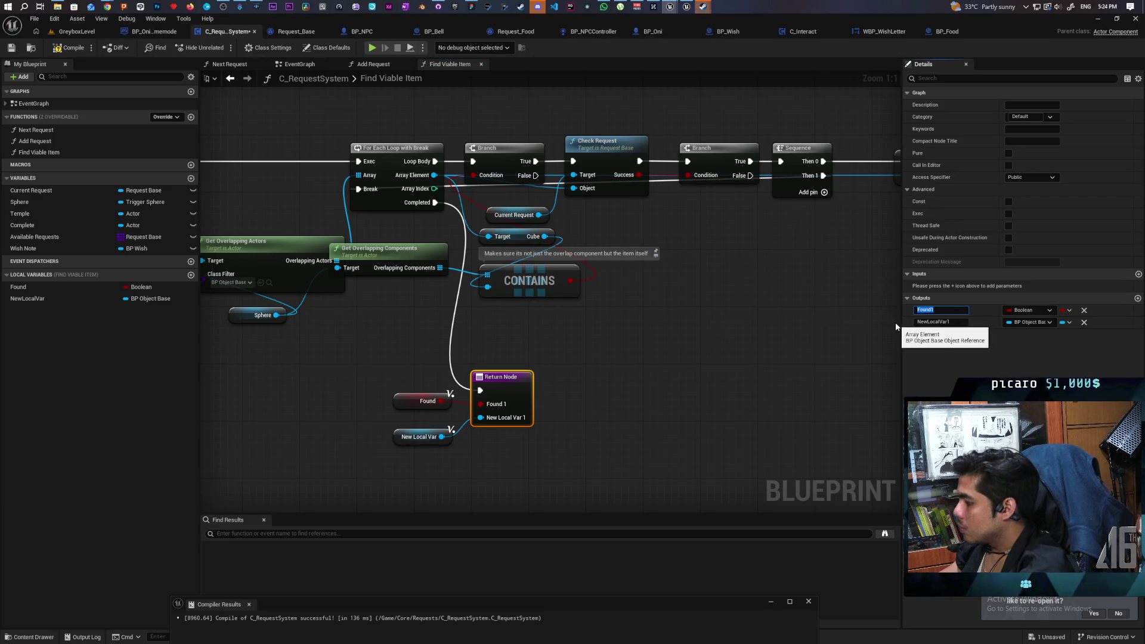
{"action": "type", "text": "esult"}
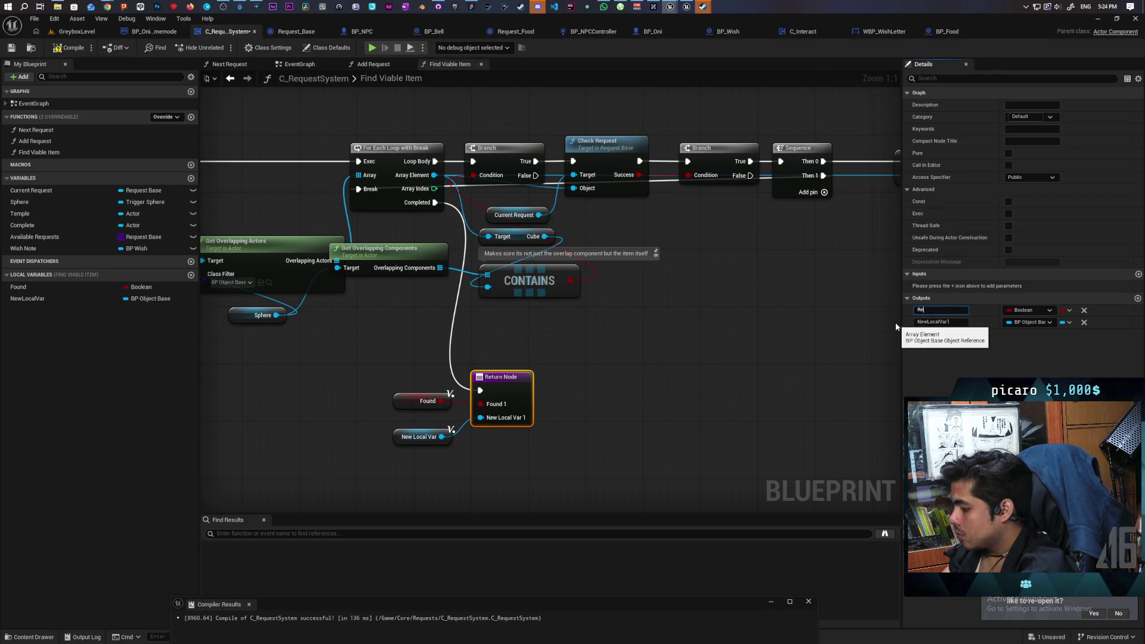
{"action": "key", "text": "Return"}
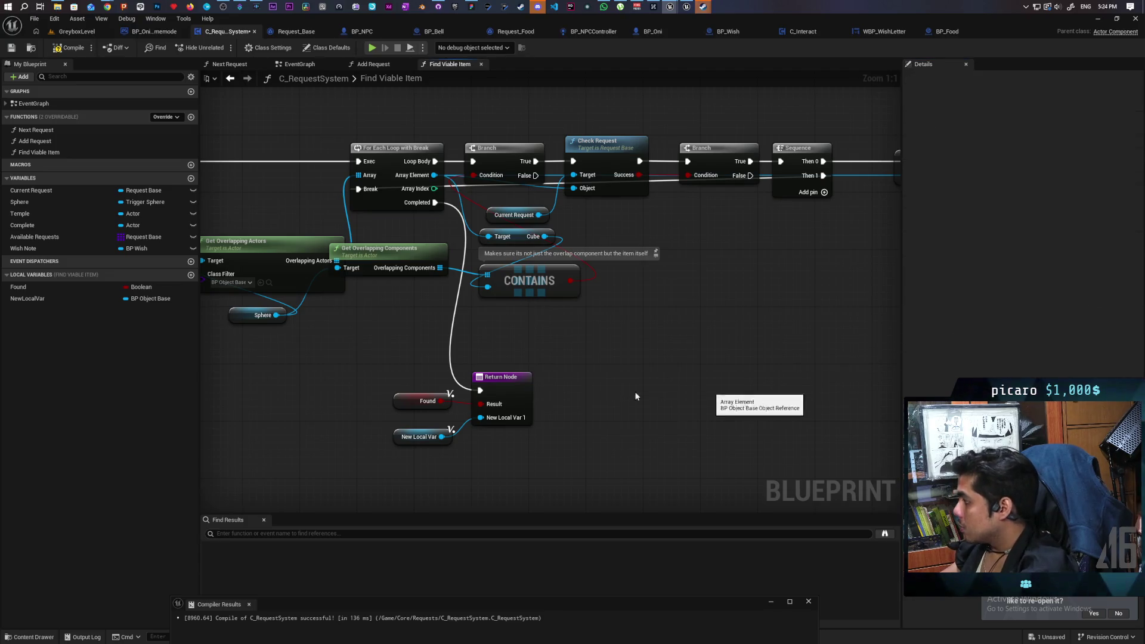
{"action": "left_click", "coordinate": [960, 324]}
{"action": "type", "text": "Item"}
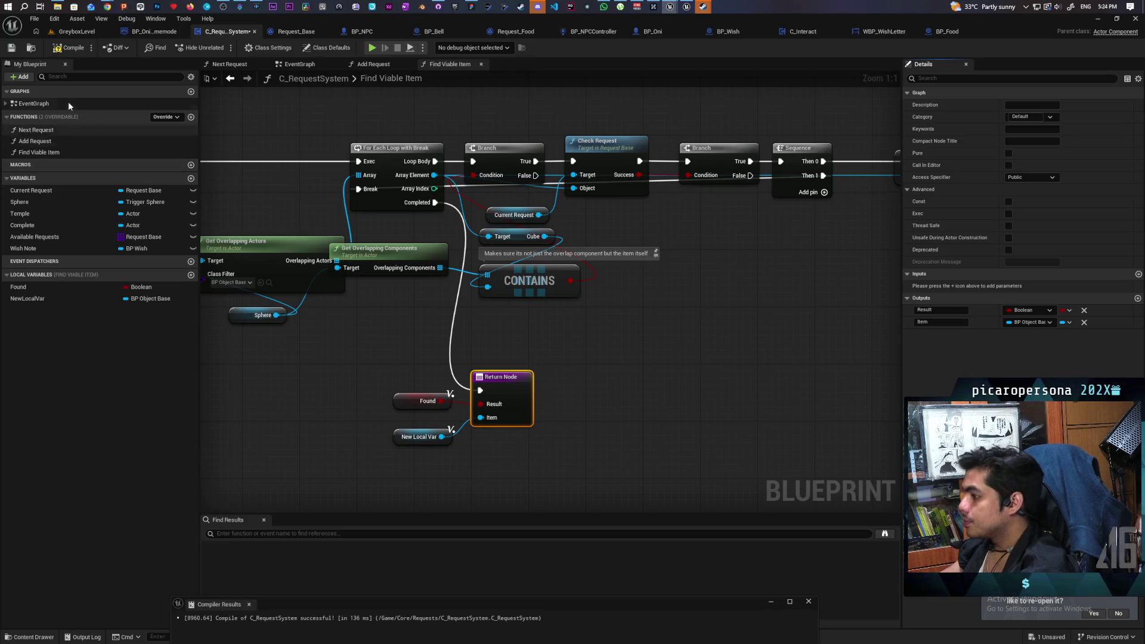
{"action": "left_click", "coordinate": [68, 48]}
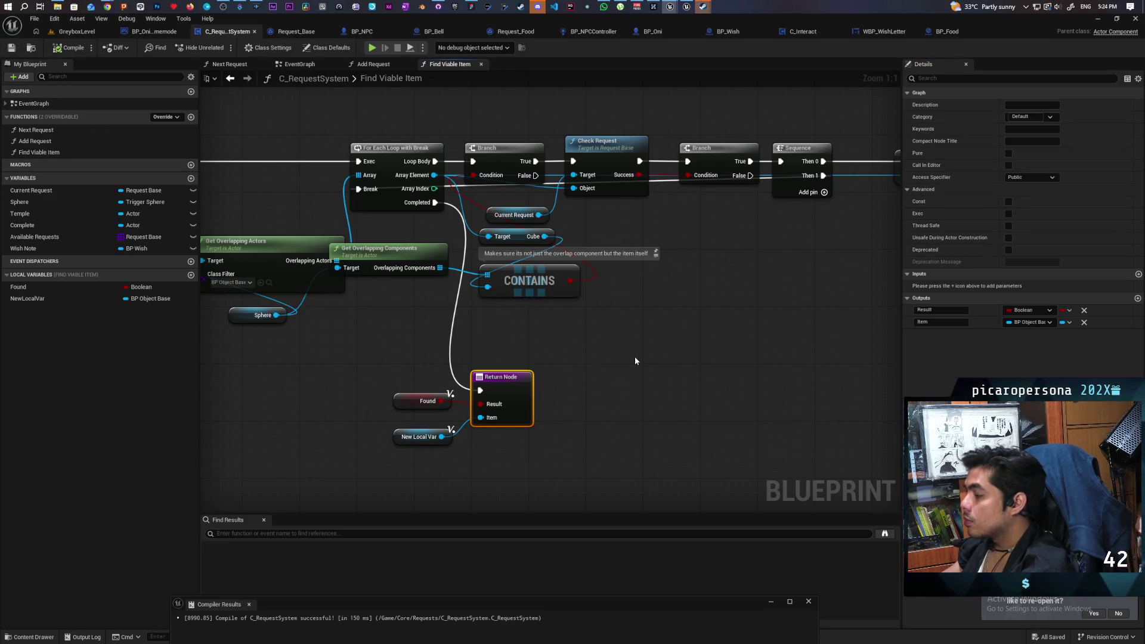
{"action": "scroll", "coordinate": [471, 406], "scroll_direction": "down", "scroll_amount": 2}
{"action": "left_click_drag", "start_coordinate": [477, 409], "coordinate": [638, 373]}
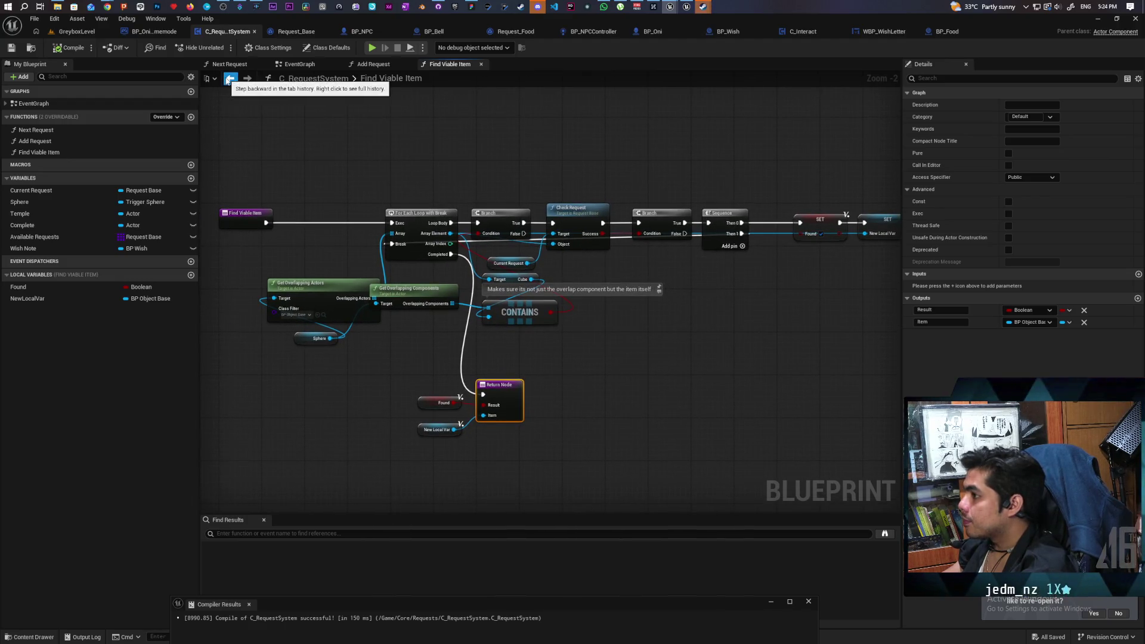
- In the EventGraph, wire Item to Destroy Actor's target and Result to the Branch condition
{"action": "left_click", "coordinate": [230, 78]}
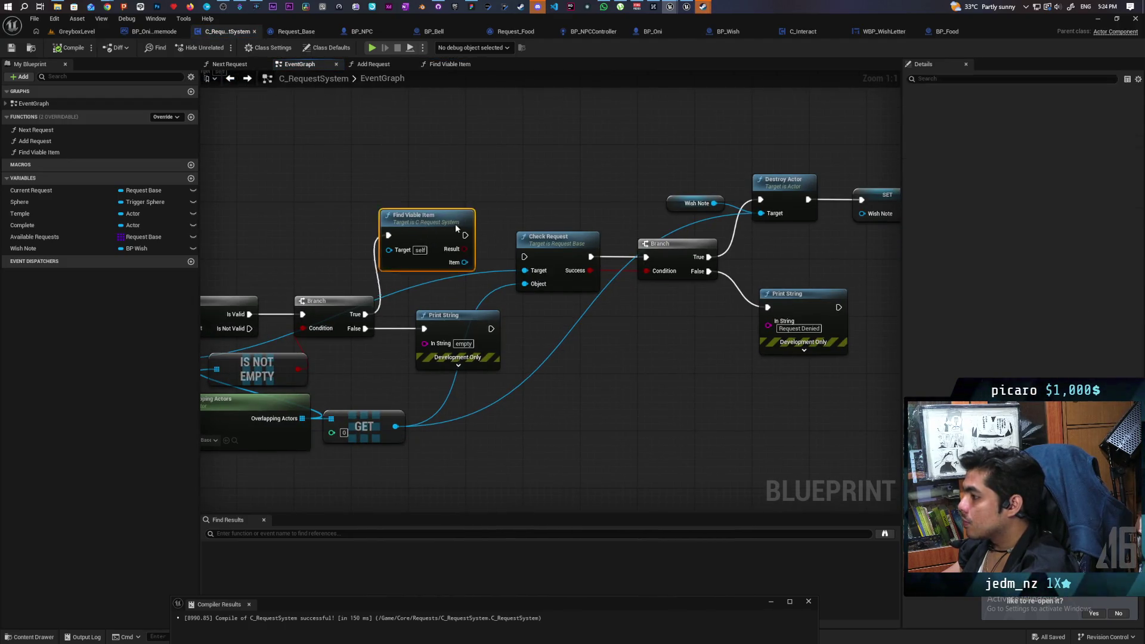
{"action": "left_click_drag", "start_coordinate": [416, 225], "coordinate": [443, 226]}
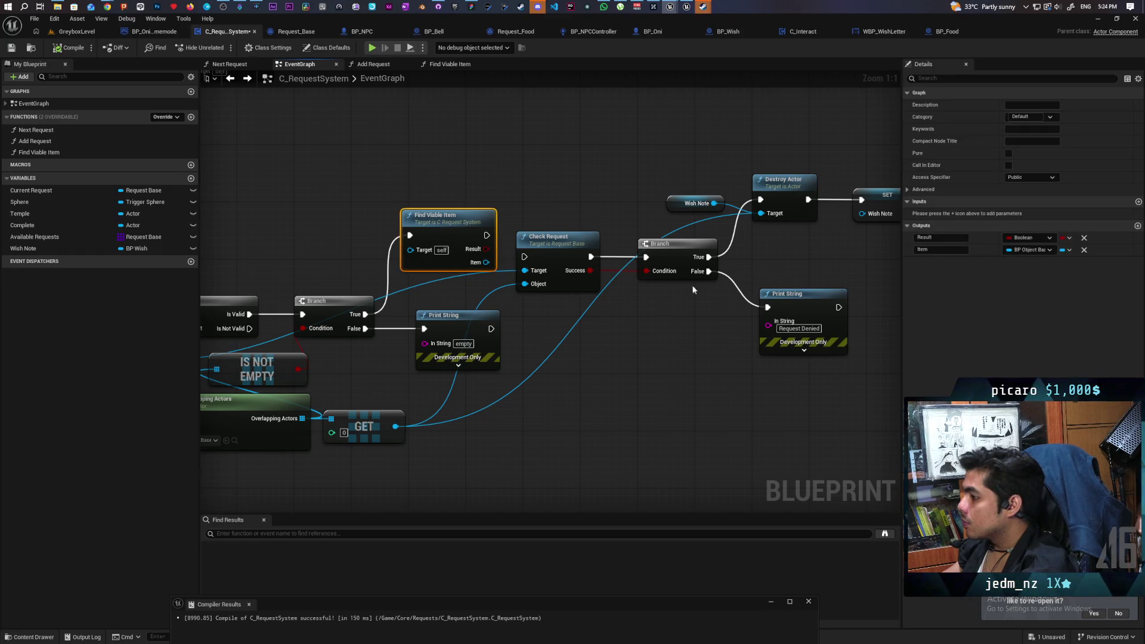
{"action": "left_click_drag", "start_coordinate": [484, 264], "coordinate": [767, 217]}
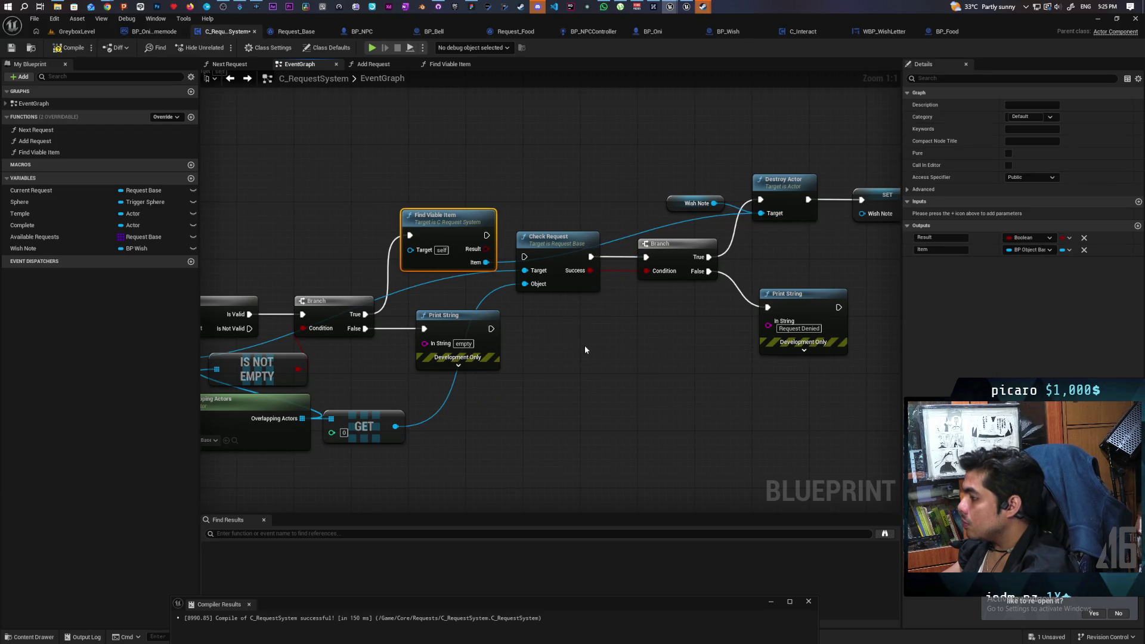
{"action": "left_click_drag", "start_coordinate": [486, 249], "coordinate": [650, 271]}
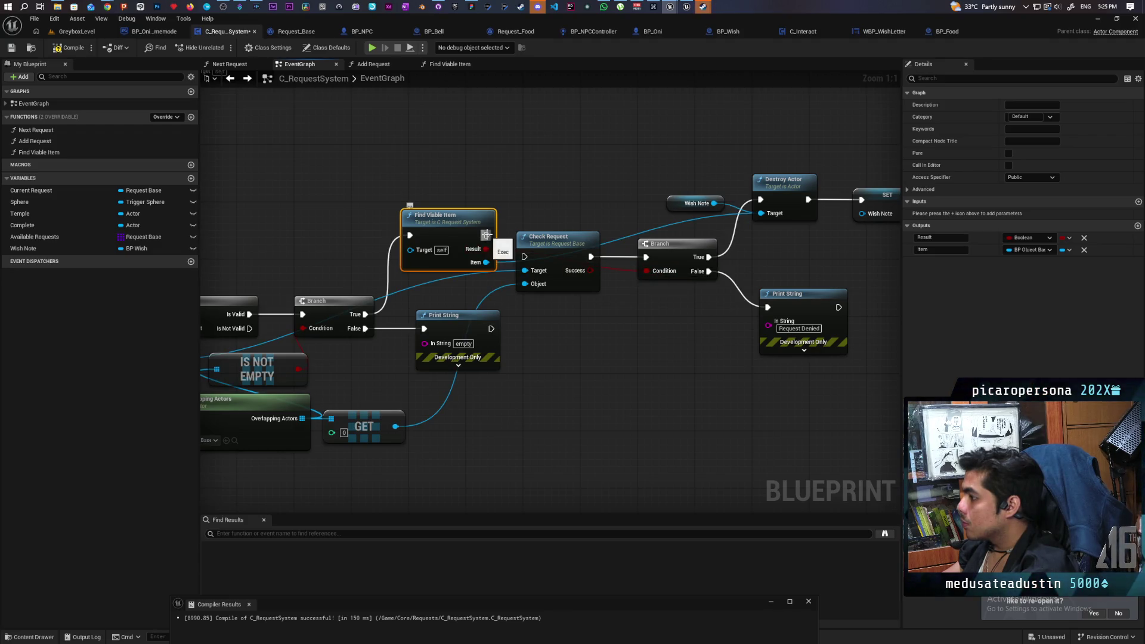
- Delete the old Check Request and GET nodes and tidy the remaining nodes
{"action": "left_click", "coordinate": [569, 277]}
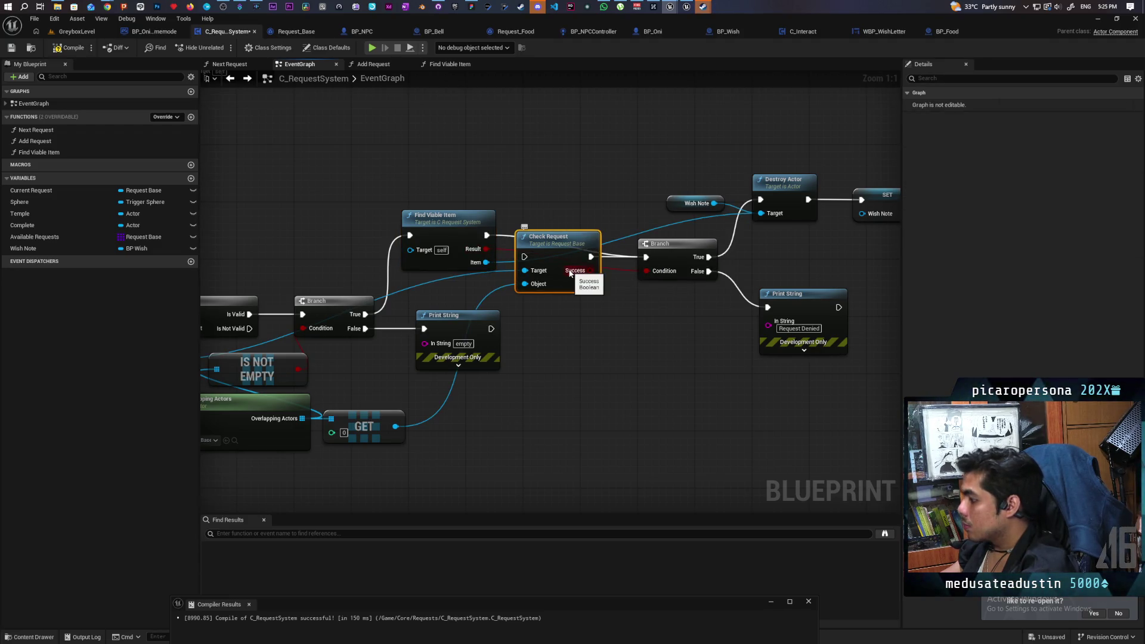
{"action": "key", "text": "Delete"}
{"action": "mouse_move", "coordinate": [442, 224]}
{"action": "left_mouse_down"}
{"action": "mouse_move", "coordinate": [536, 257]}
{"action": "mouse_move", "coordinate": [499, 245]}
{"action": "left_mouse_up"}
{"action": "mouse_move", "coordinate": [434, 386]}
{"action": "left_mouse_down"}
{"action": "mouse_move", "coordinate": [416, 424]}
{"action": "mouse_move", "coordinate": [381, 398]}
{"action": "left_mouse_up"}
{"action": "left_click", "coordinate": [667, 349]}
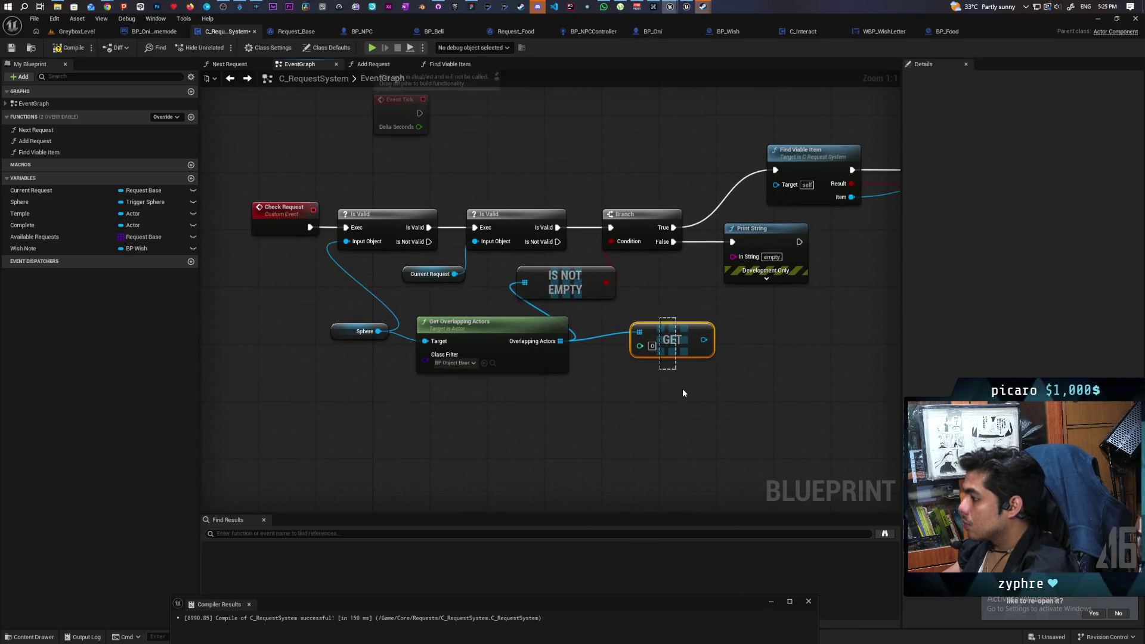
{"action": "key", "text": "Delete"}
{"action": "left_click_drag", "start_coordinate": [648, 380], "coordinate": [495, 400]}
{"action": "scroll", "coordinate": [690, 368], "scroll_direction": "down", "scroll_amount": 4}
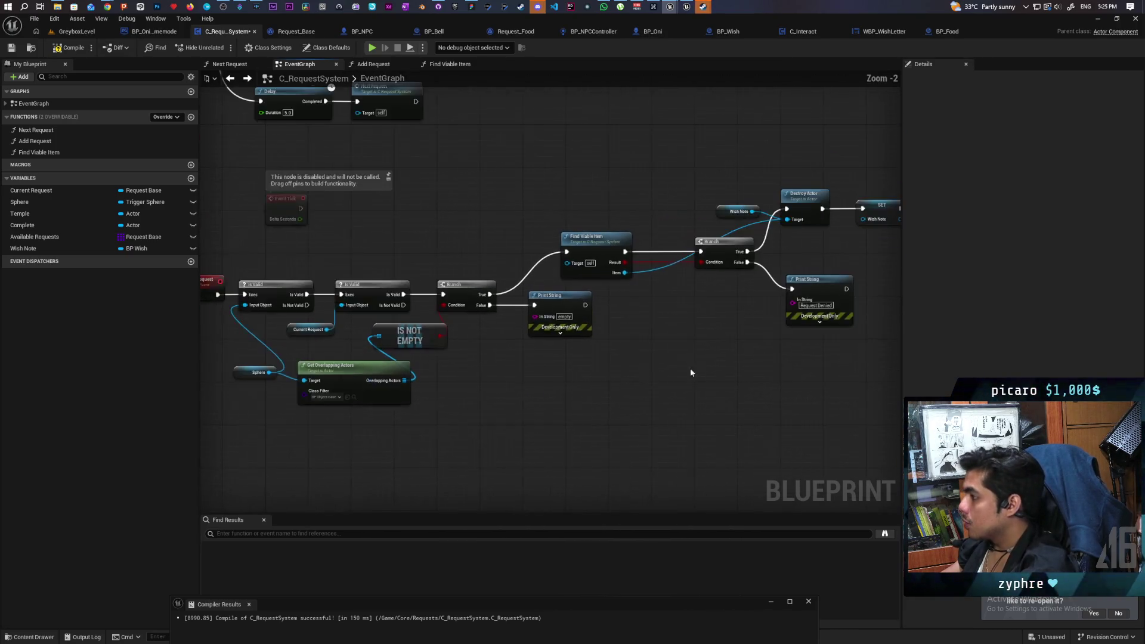
{"action": "scroll", "coordinate": [411, 285], "scroll_direction": "up", "scroll_amount": 2}
- Compile with F7, review the later SET and Delay nodes, and return to GreyboxLevel
{"action": "key", "text": "F7"}
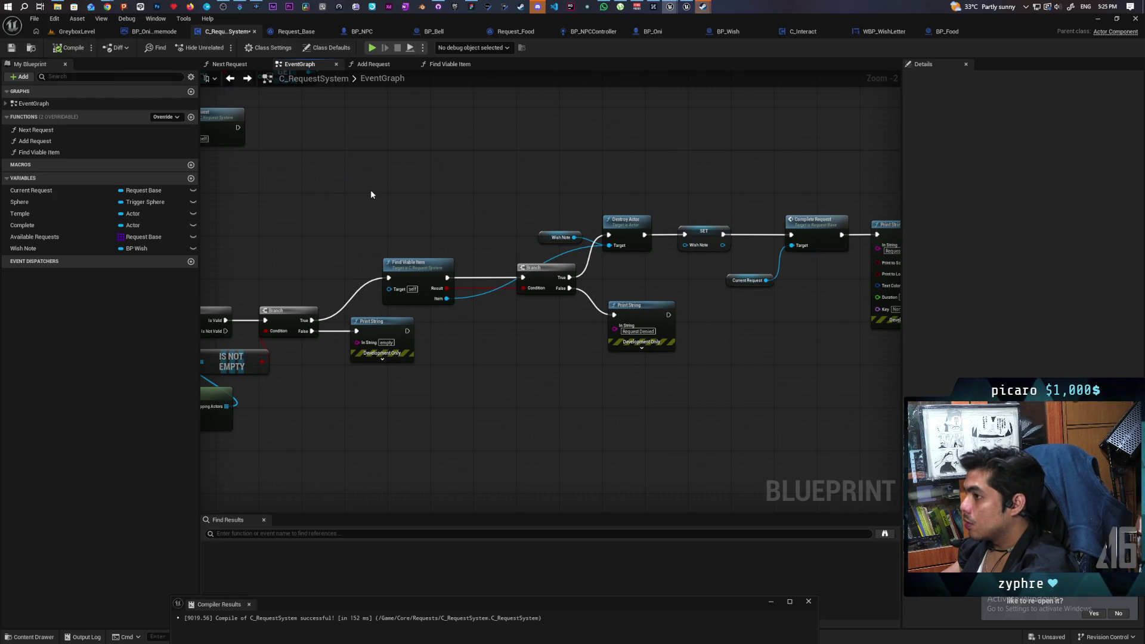
{"action": "scroll", "coordinate": [370, 190], "scroll_direction": "down", "scroll_amount": 2}
{"action": "mouse_move", "coordinate": [401, 193]}
{"action": "left_mouse_down"}
{"action": "mouse_move", "coordinate": [345, 177]}
{"action": "mouse_move", "coordinate": [291, 187]}
{"action": "mouse_move", "coordinate": [459, 197]}
{"action": "mouse_move", "coordinate": [453, 177]}
{"action": "mouse_move", "coordinate": [465, 173]}
{"action": "left_mouse_up"}
{"action": "scroll", "coordinate": [370, 199], "scroll_direction": "up", "scroll_amount": 1}
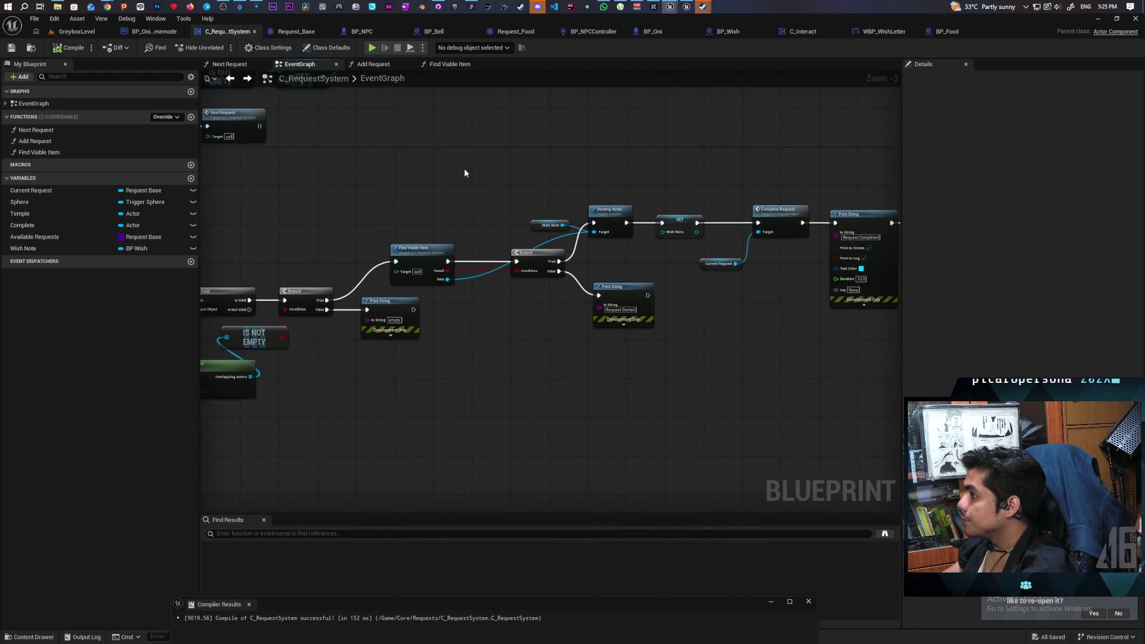
{"action": "left_click_drag", "start_coordinate": [810, 144], "coordinate": [620, 138]}
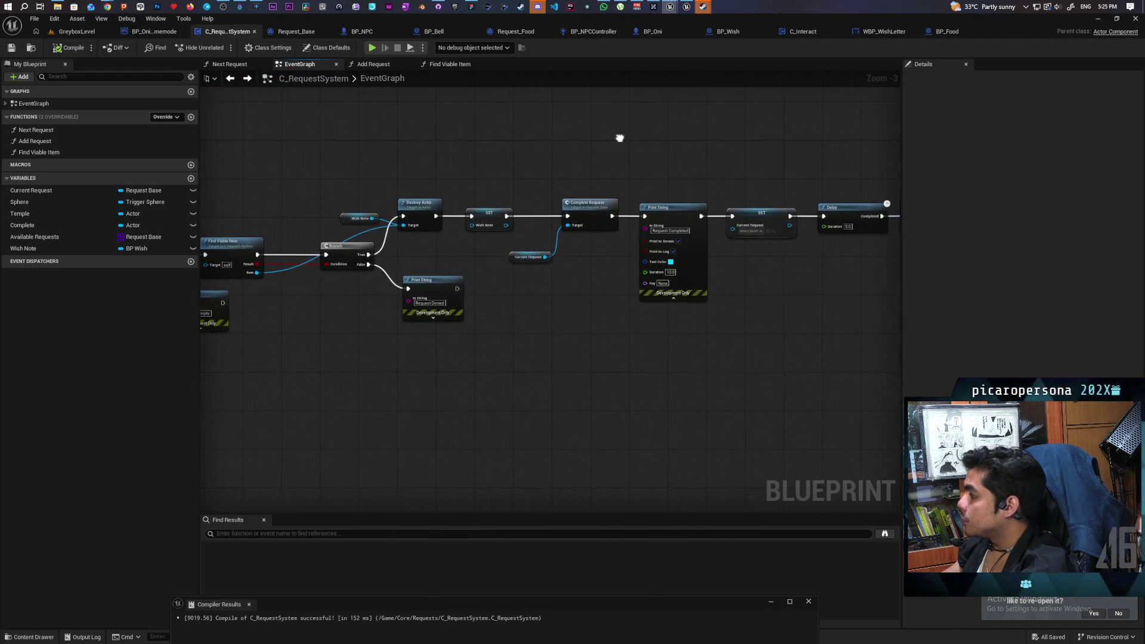
{"action": "left_click", "coordinate": [76, 31]}
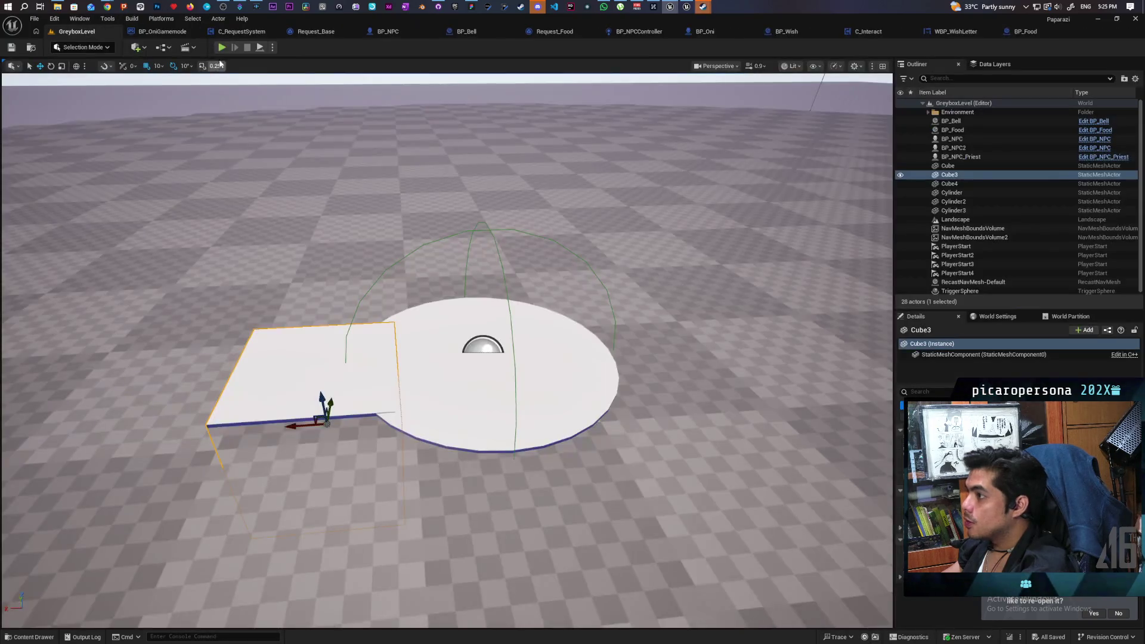
- Play GreyboxLevel in the editor with Alt+P and walk the character around using W and S
{"action": "key", "text": "alt+p"}
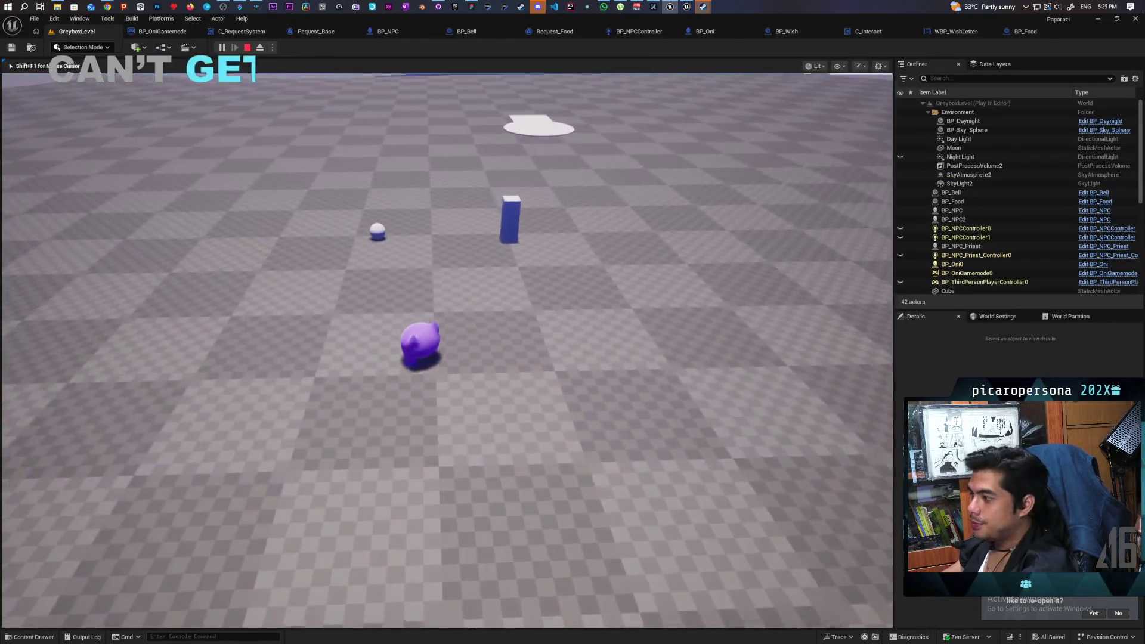
{"action": "key", "text": "w"}
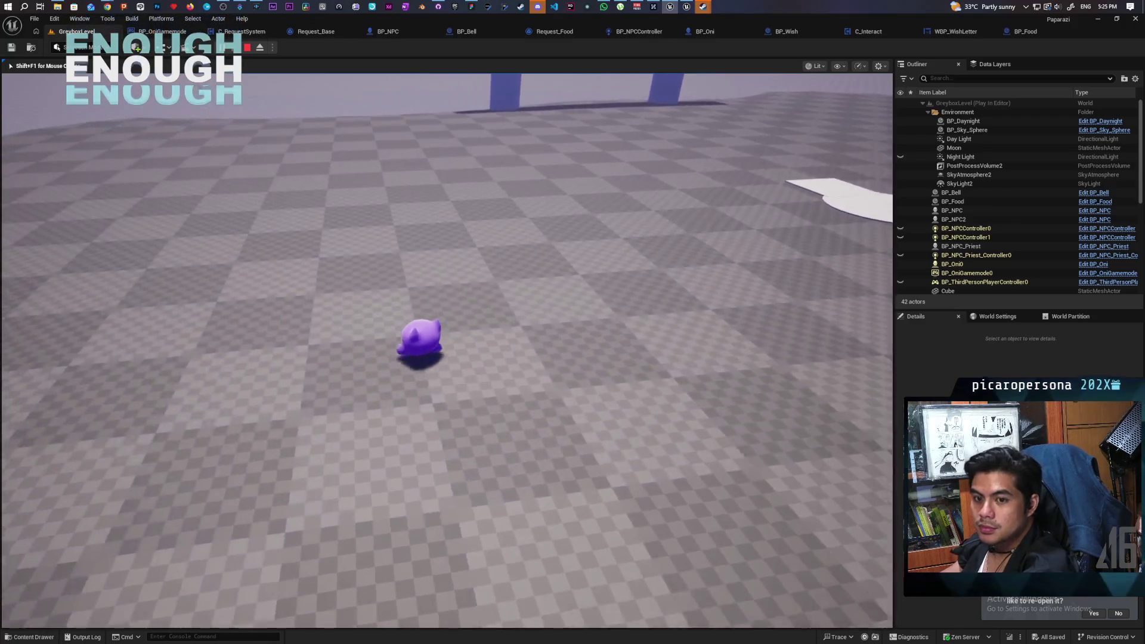
{"action": "key", "text": "w"}
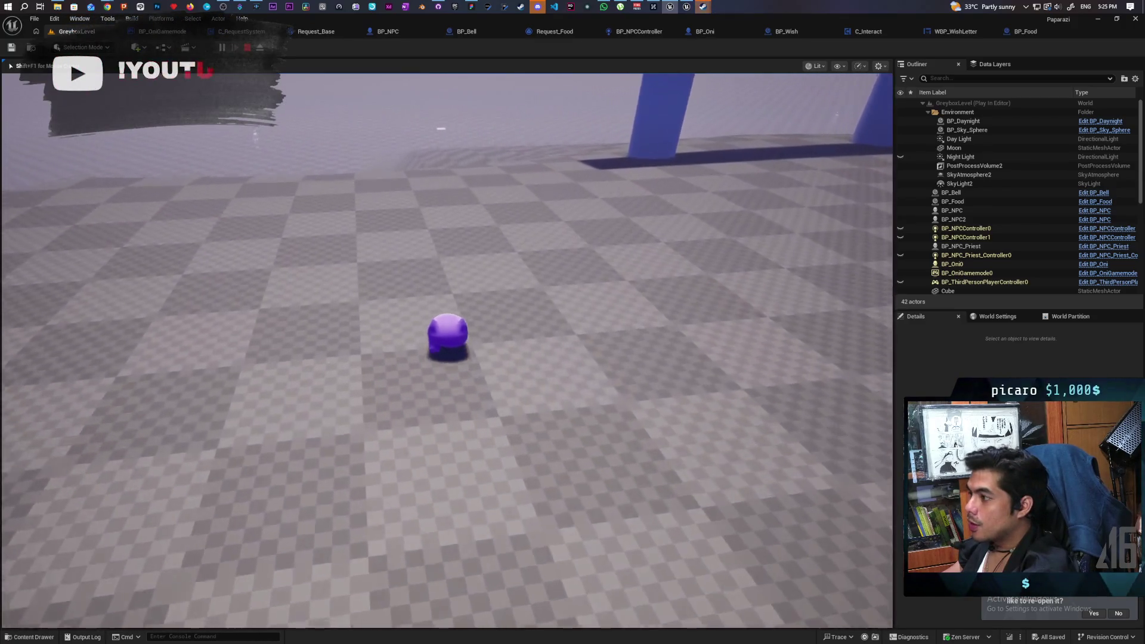
{"action": "key", "text": "s"}
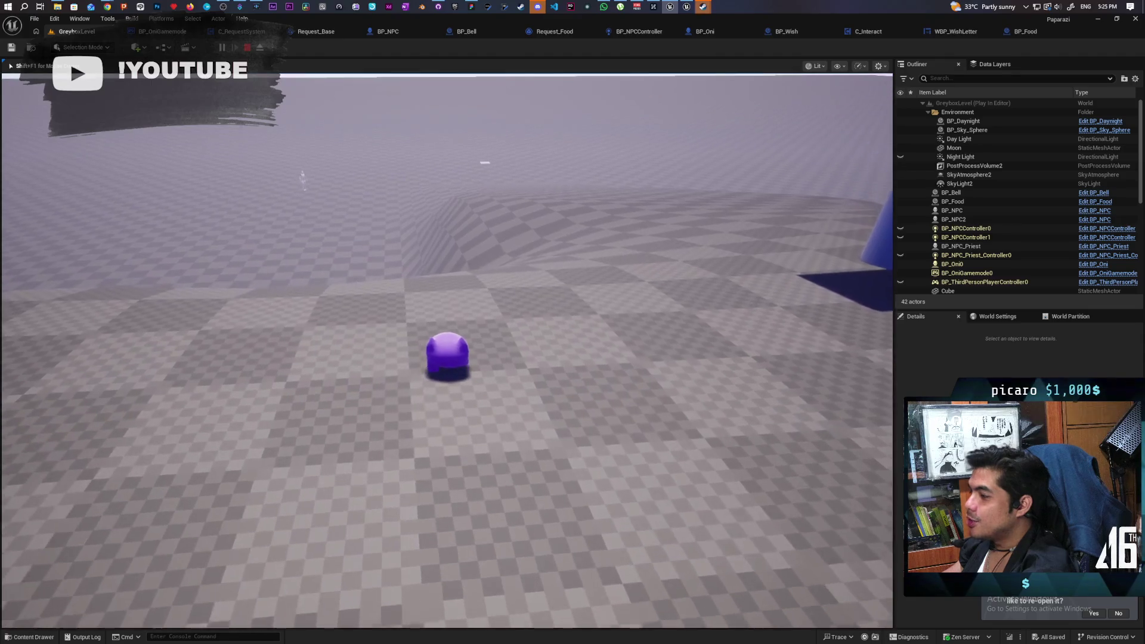
{"action": "key", "text": "w"}
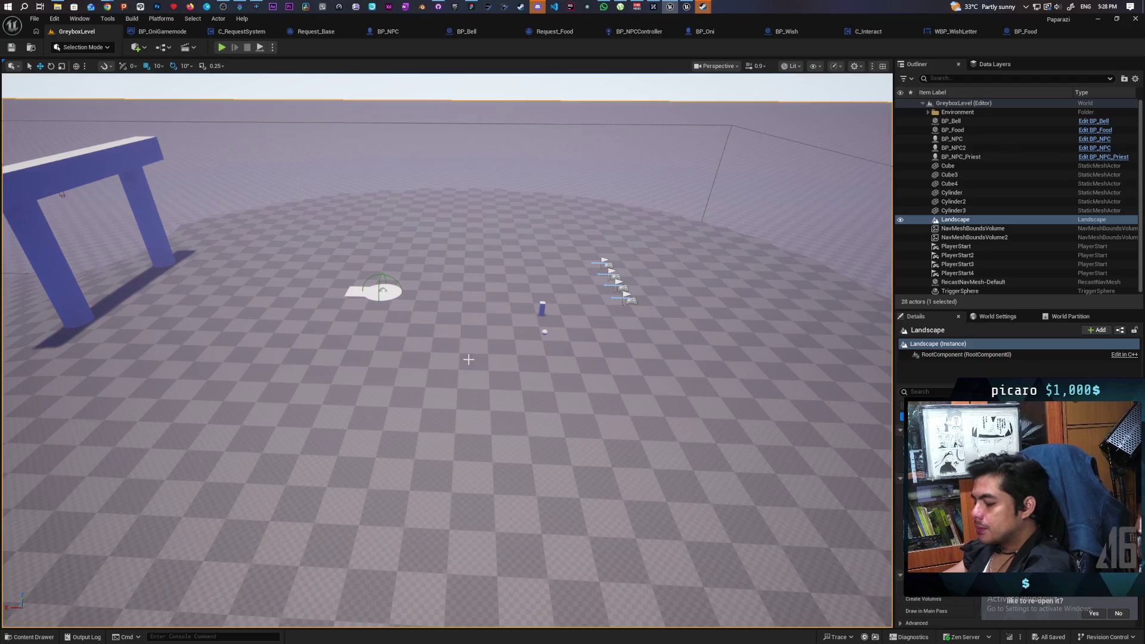
- Fly the camera to the BP_Food actor and delete it from the level
{"action": "key", "text": "w"}
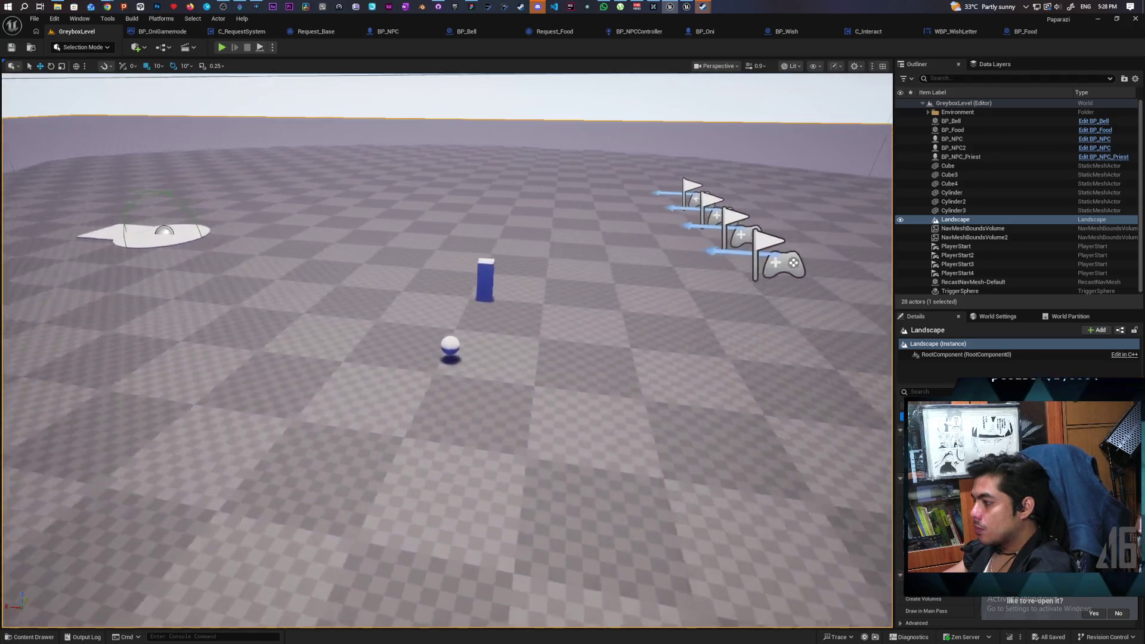
{"action": "key", "text": "s"}
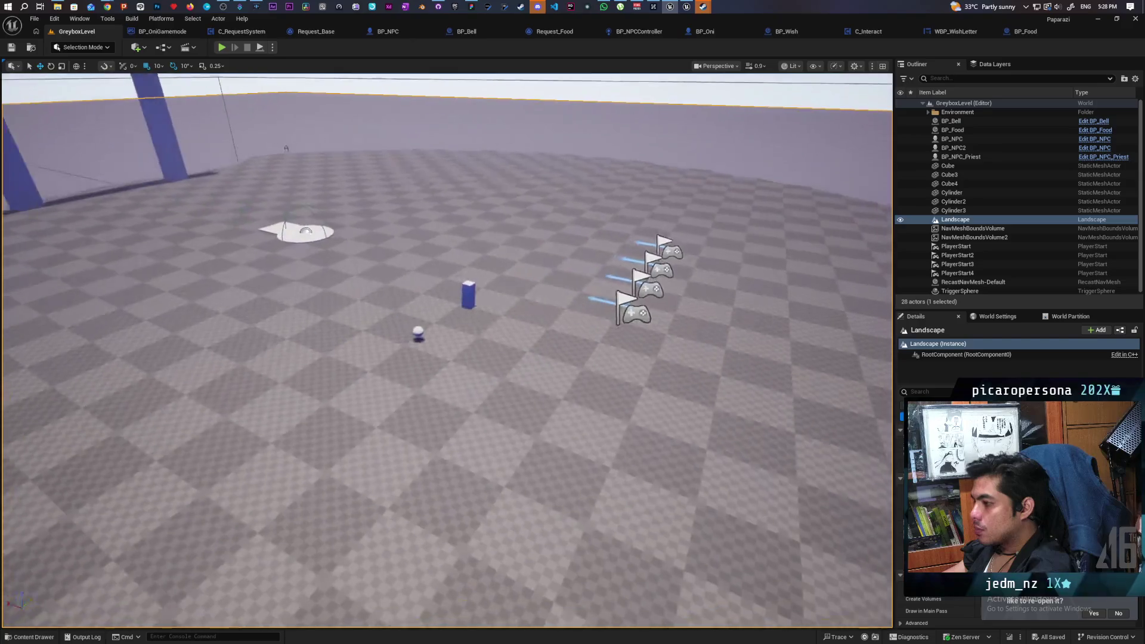
{"action": "key", "text": "a"}
{"action": "left_click", "coordinate": [453, 333]}
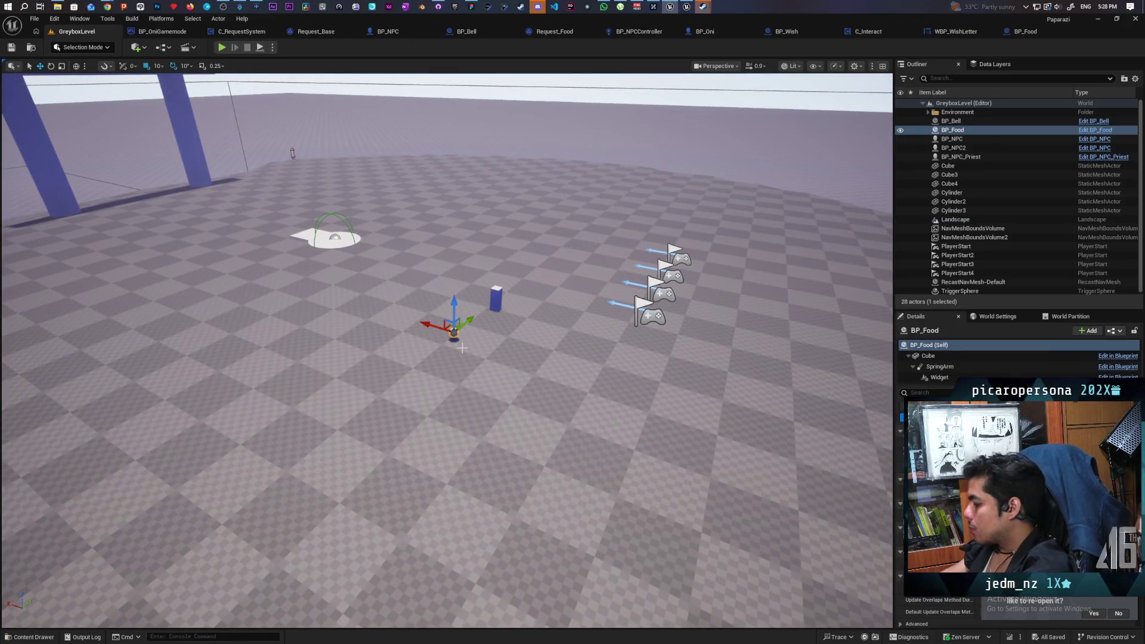
{"action": "key", "text": "Delete"}
- Frame the torii gate in the viewport, then bring up the Paparazi whiteboard
{"action": "mouse_move", "coordinate": [482, 285]}
{"action": "left_mouse_down"}
{"action": "mouse_move", "coordinate": [436, 215]}
{"action": "mouse_move", "coordinate": [465, 203]}
{"action": "mouse_move", "coordinate": [453, 179]}
{"action": "mouse_move", "coordinate": [500, 179]}
{"action": "mouse_move", "coordinate": [495, 209]}
{"action": "mouse_move", "coordinate": [495, 167]}
{"action": "mouse_move", "coordinate": [518, 158]}
{"action": "mouse_move", "coordinate": [506, 164]}
{"action": "mouse_move", "coordinate": [518, 173]}
{"action": "mouse_move", "coordinate": [519, 152]}
{"action": "mouse_move", "coordinate": [513, 179]}
{"action": "mouse_move", "coordinate": [531, 170]}
{"action": "mouse_move", "coordinate": [501, 319]}
{"action": "left_mouse_up"}
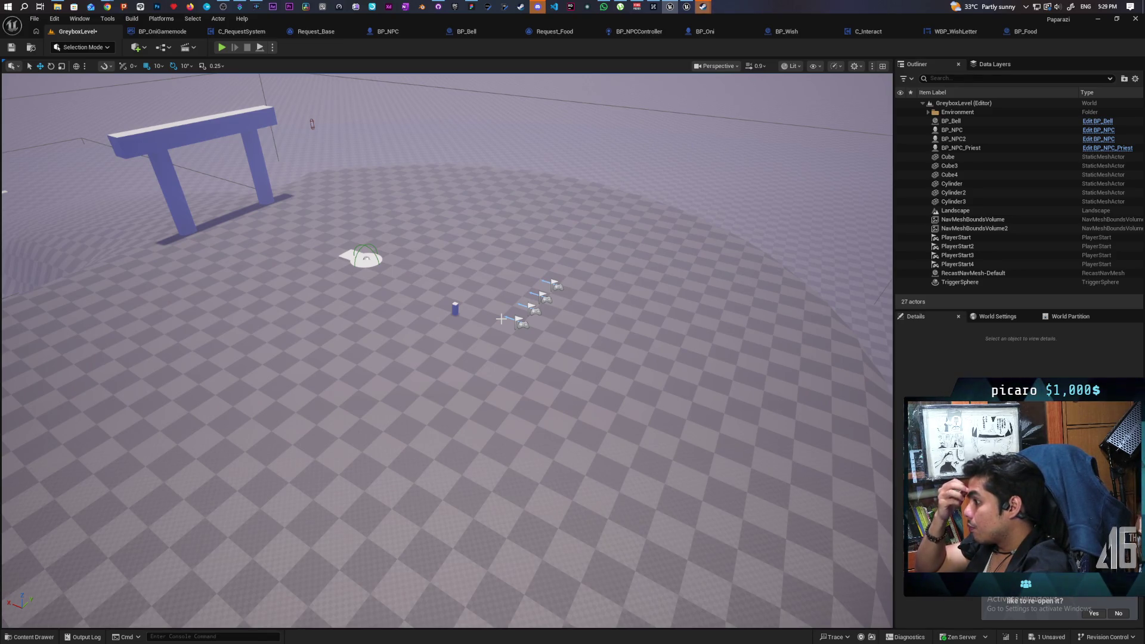
{"action": "mouse_move", "coordinate": [532, 408]}
{"action": "left_mouse_down"}
{"action": "mouse_move", "coordinate": [532, 453]}
{"action": "mouse_move", "coordinate": [513, 465]}
{"action": "mouse_move", "coordinate": [557, 472]}
{"action": "mouse_move", "coordinate": [518, 477]}
{"action": "mouse_move", "coordinate": [635, 477]}
{"action": "mouse_move", "coordinate": [596, 477]}
{"action": "mouse_move", "coordinate": [596, 441]}
{"action": "mouse_move", "coordinate": [566, 441]}
{"action": "mouse_move", "coordinate": [566, 393]}
{"action": "mouse_move", "coordinate": [567, 405]}
{"action": "mouse_move", "coordinate": [590, 400]}
{"action": "mouse_move", "coordinate": [584, 411]}
{"action": "mouse_move", "coordinate": [609, 425]}
{"action": "mouse_move", "coordinate": [573, 426]}
{"action": "left_mouse_up"}
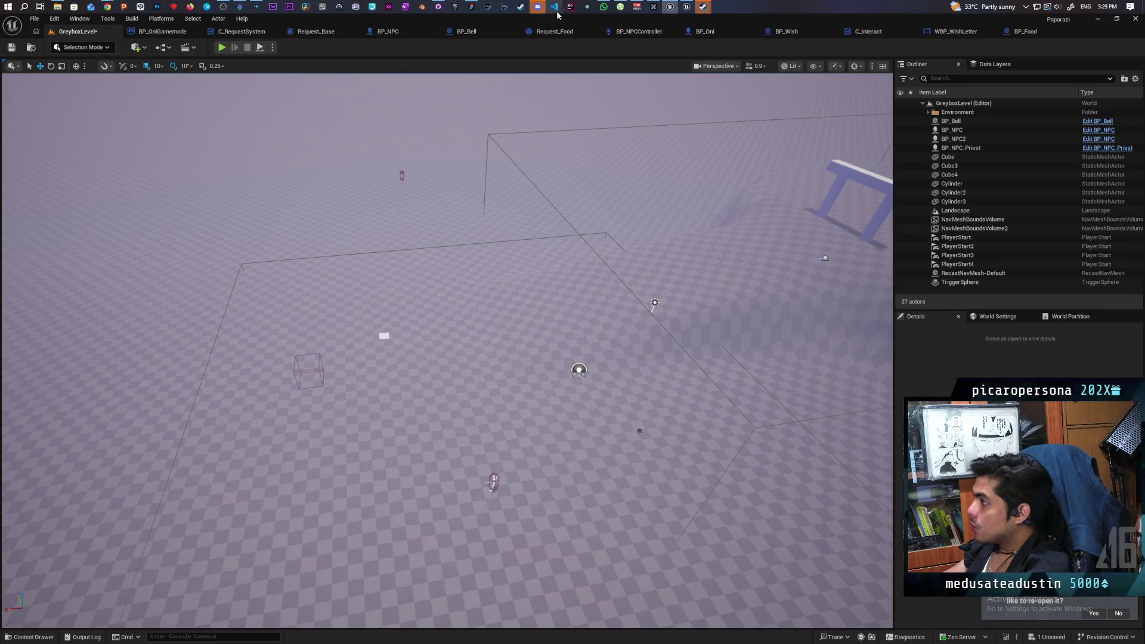
{"action": "left_click", "coordinate": [478, 7]}
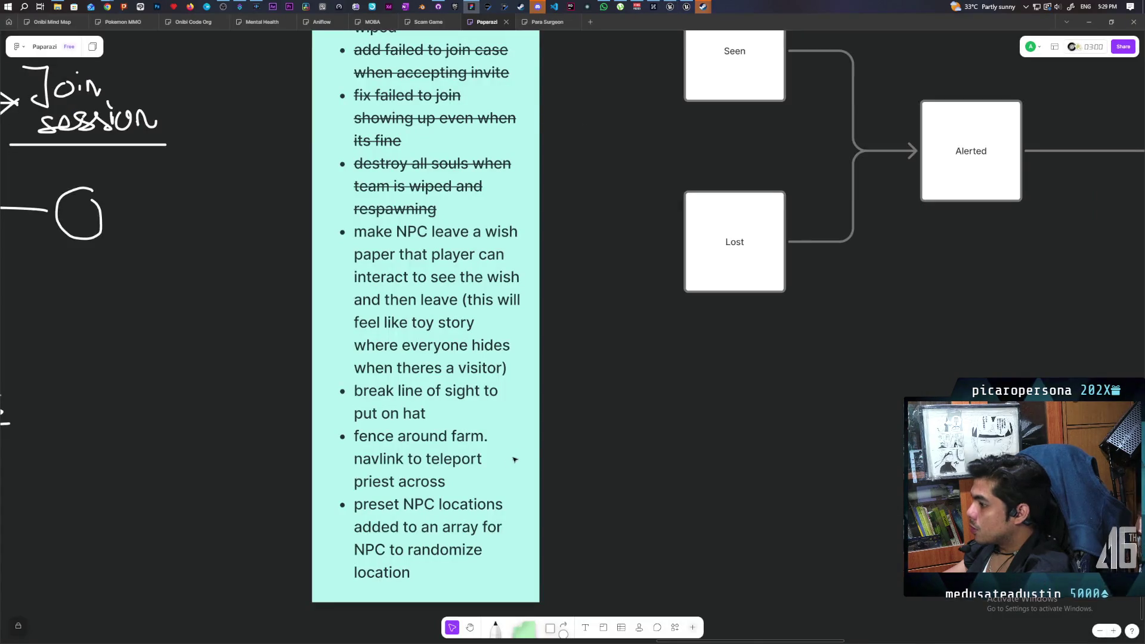
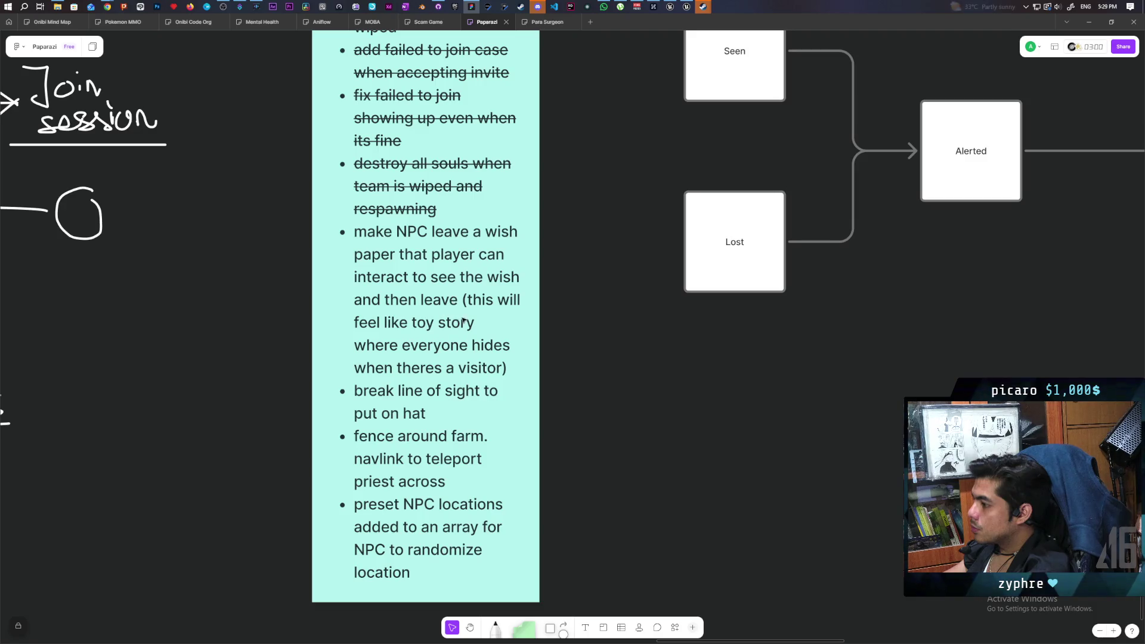
- Strike through the NPC wish-paper and line-of-sight to-dos on the FigJam task note
{"action": "triple_click", "coordinate": [426, 304]}
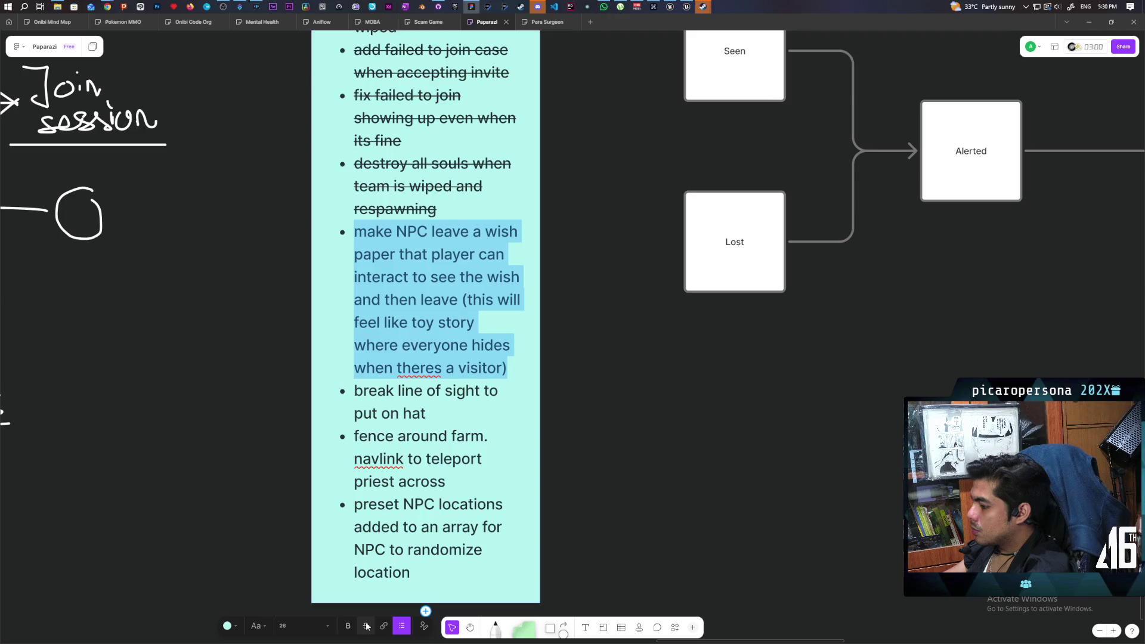
{"action": "triple_click", "coordinate": [384, 410]}
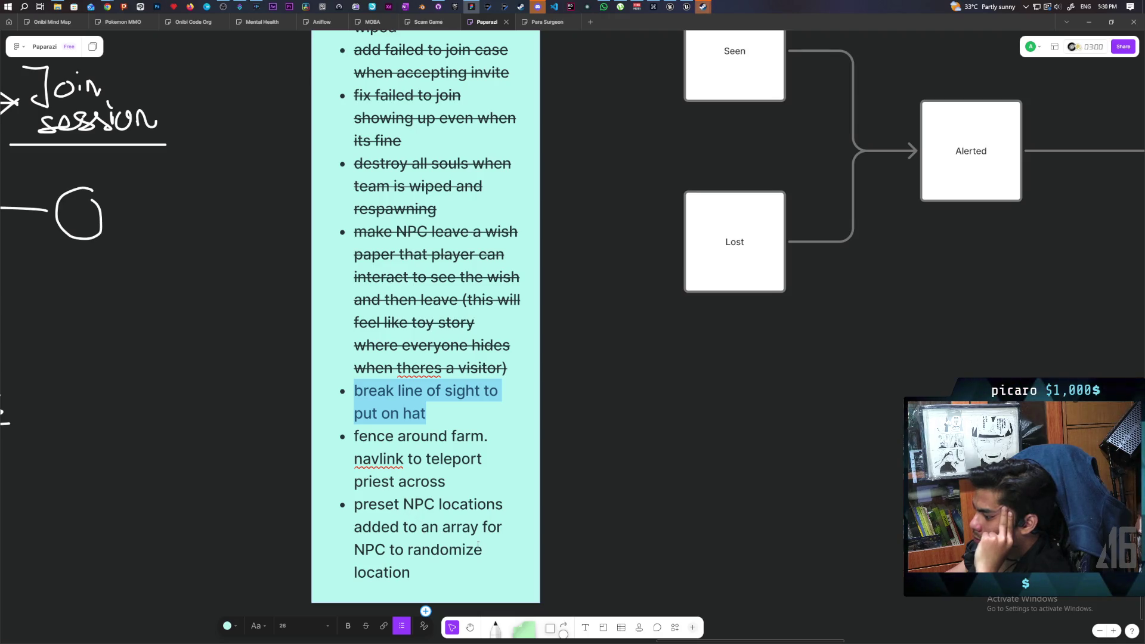
{"action": "left_click", "coordinate": [238, 484]}
- Zoom around the FigJam board, then switch to Unreal Engine's favourite levels list
{"action": "scroll", "coordinate": [358, 417], "scroll_direction": "up", "scroll_amount": 10}
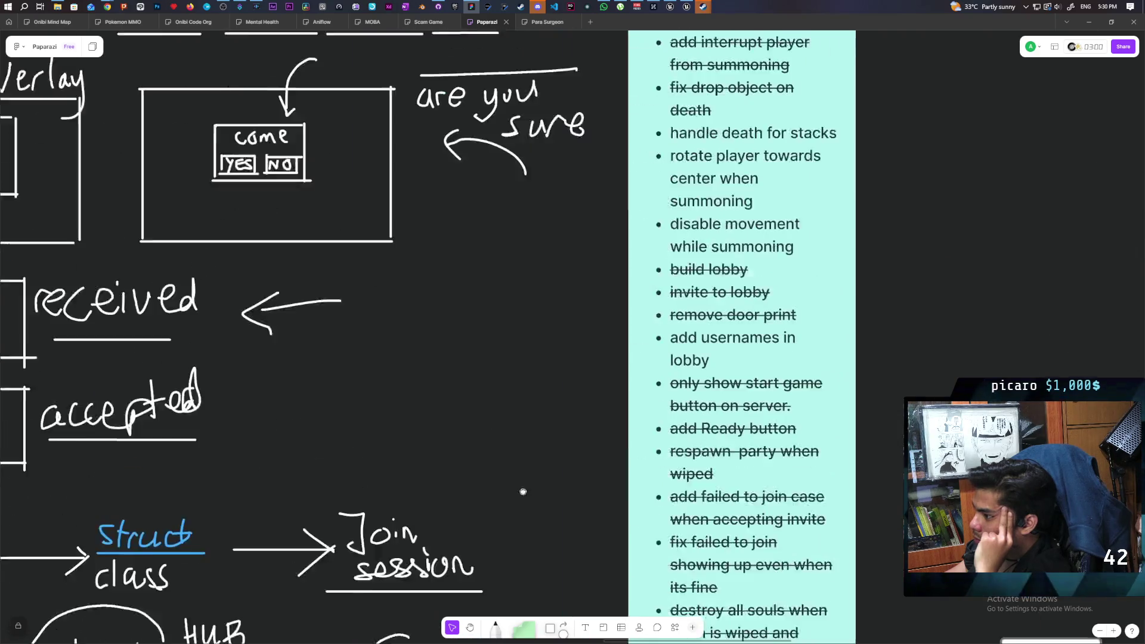
{"action": "scroll", "coordinate": [472, 314], "scroll_direction": "down", "scroll_amount": 10}
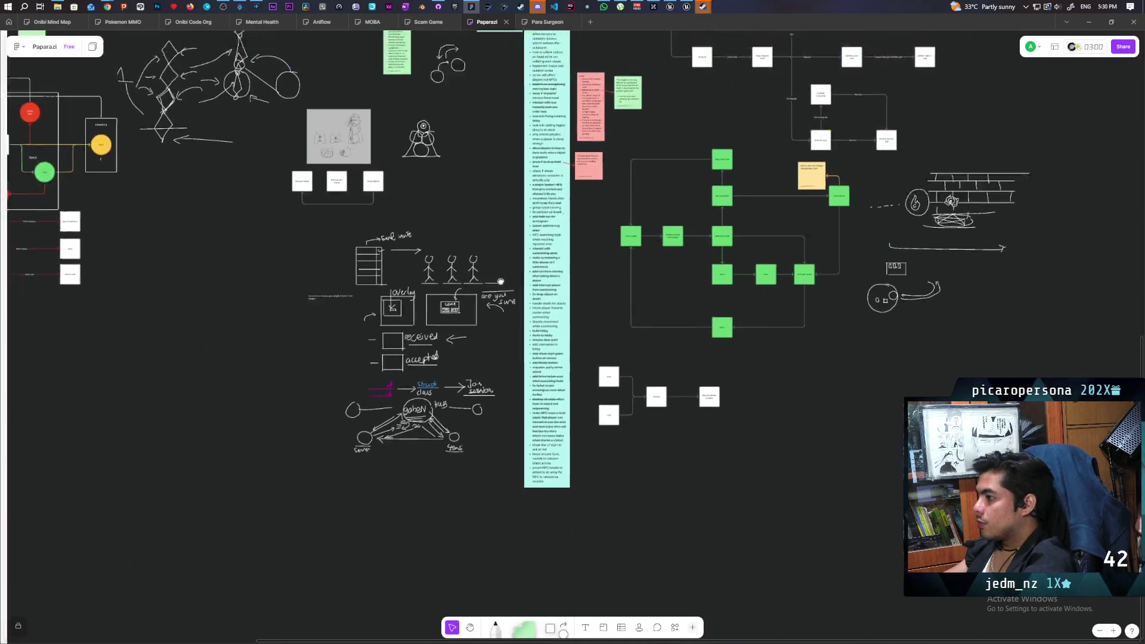
{"action": "scroll", "coordinate": [549, 295], "scroll_direction": "up", "scroll_amount": 10}
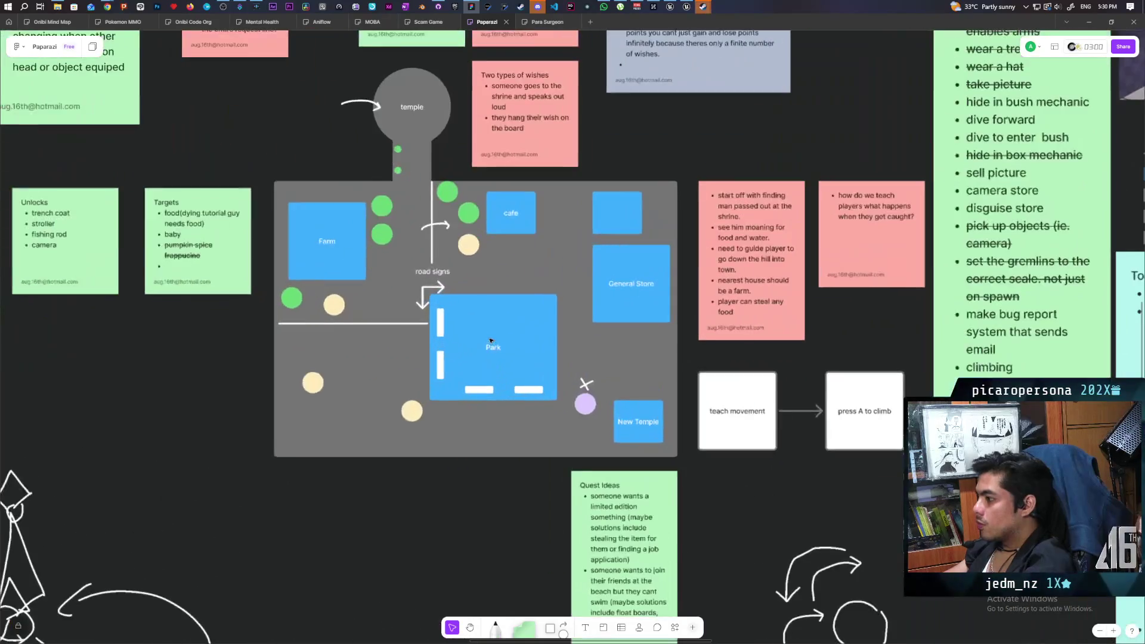
{"action": "scroll", "coordinate": [517, 269], "scroll_direction": "down", "scroll_amount": 5}
{"action": "scroll", "coordinate": [574, 210], "scroll_direction": "up", "scroll_amount": 6}
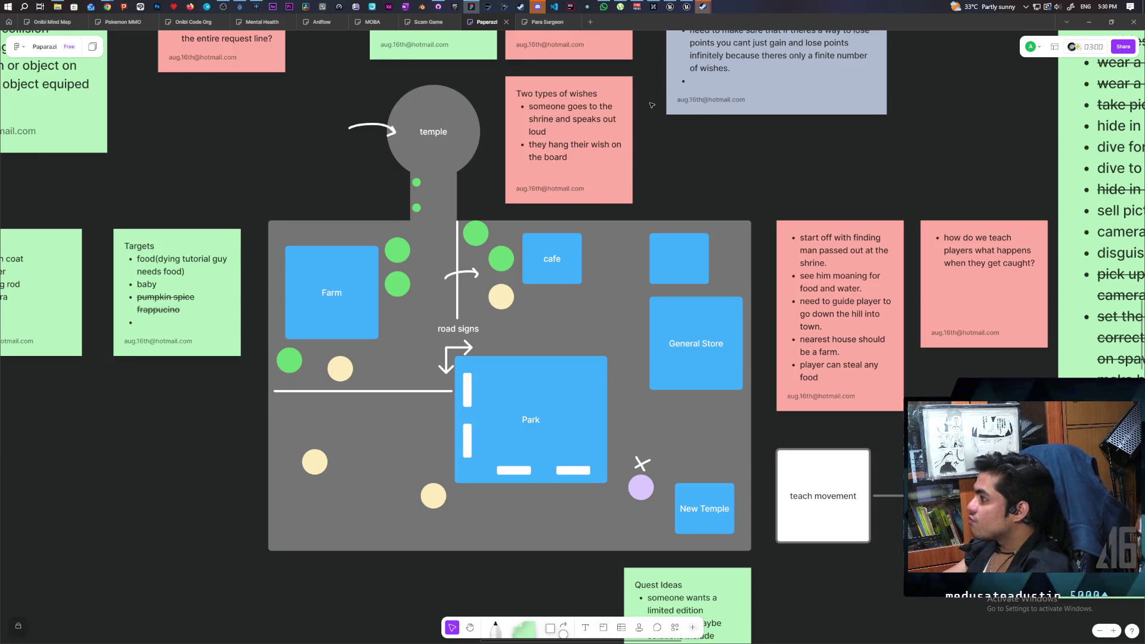
{"action": "left_click", "coordinate": [1083, 24]}
{"action": "mouse_move", "coordinate": [95, 72]}
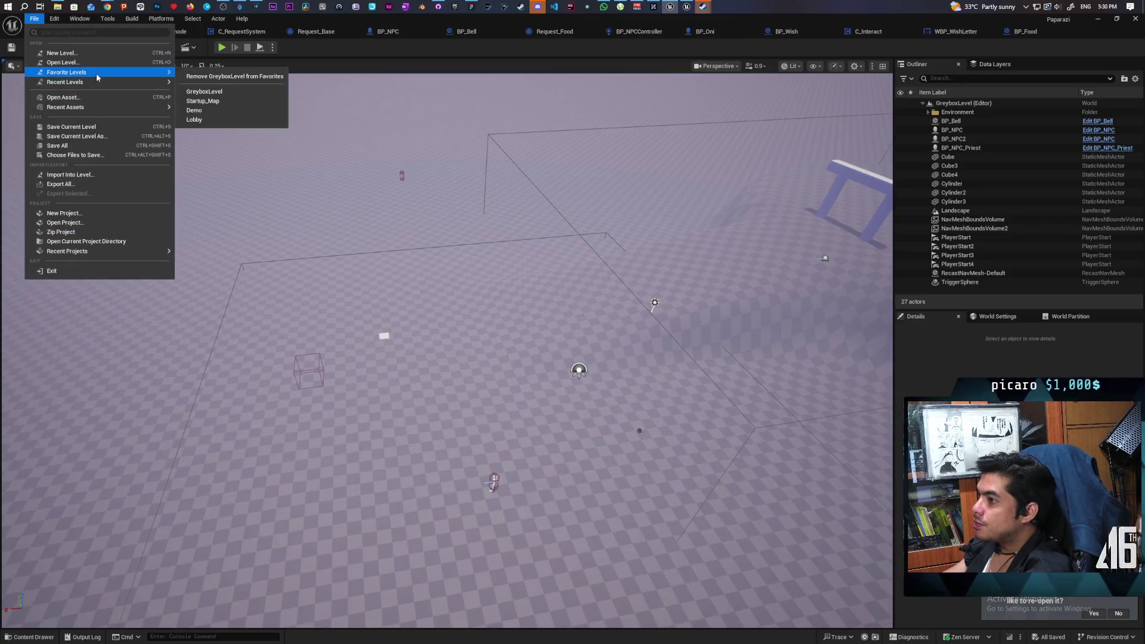
- Open the Startup_Map level, then the Demo level, from Favorite/Recent Levels
{"action": "left_click", "coordinate": [220, 101]}
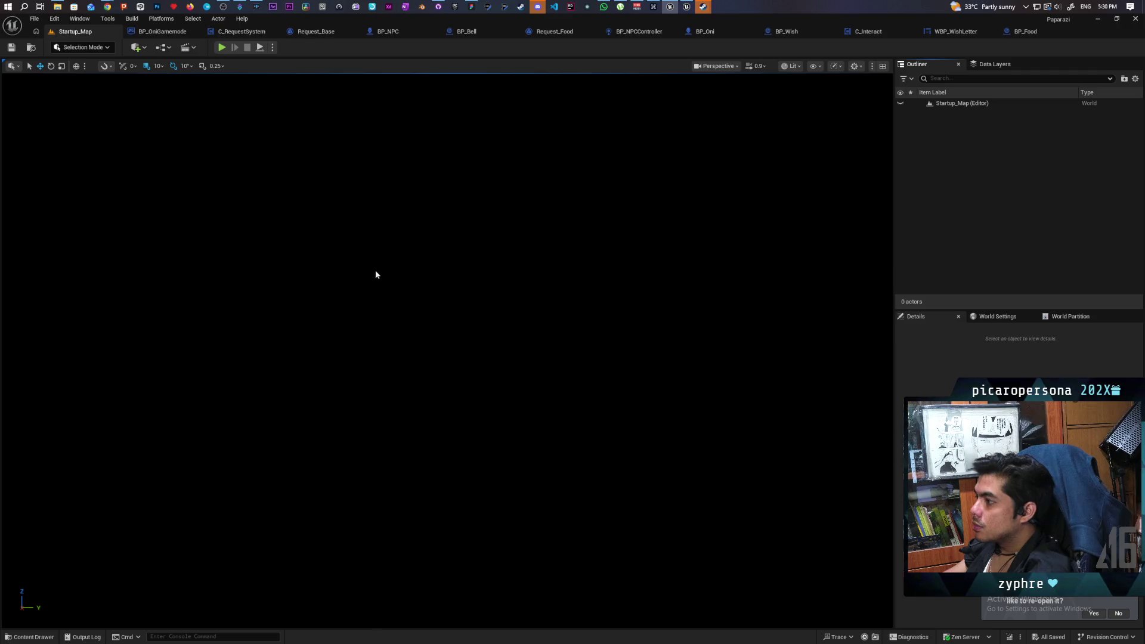
{"action": "left_click", "coordinate": [34, 19]}
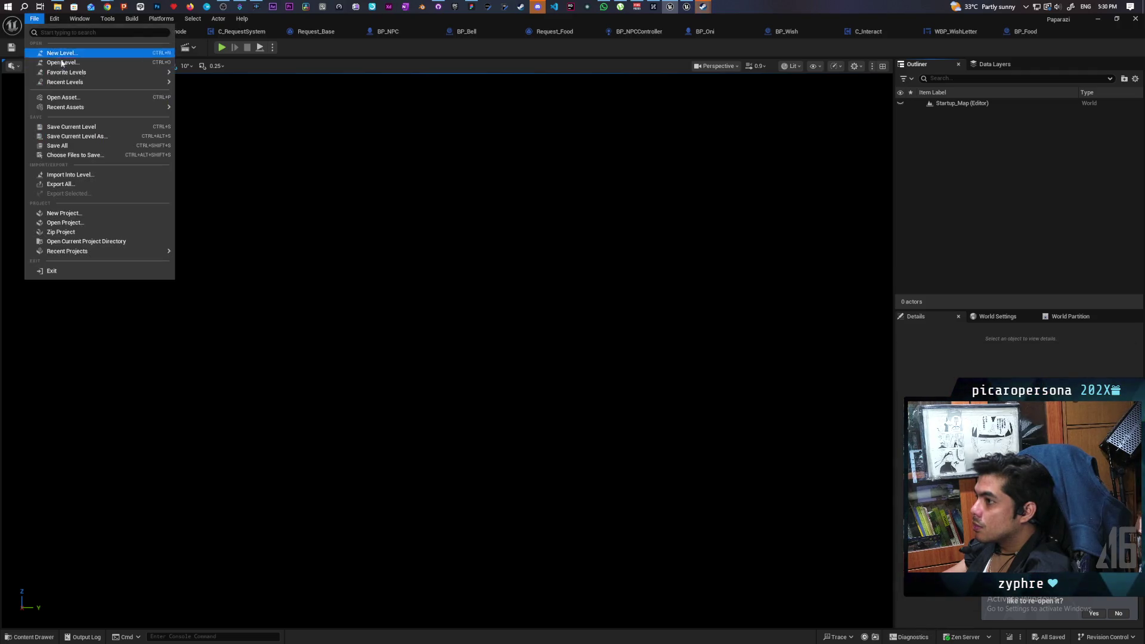
{"action": "mouse_move", "coordinate": [156, 74]}
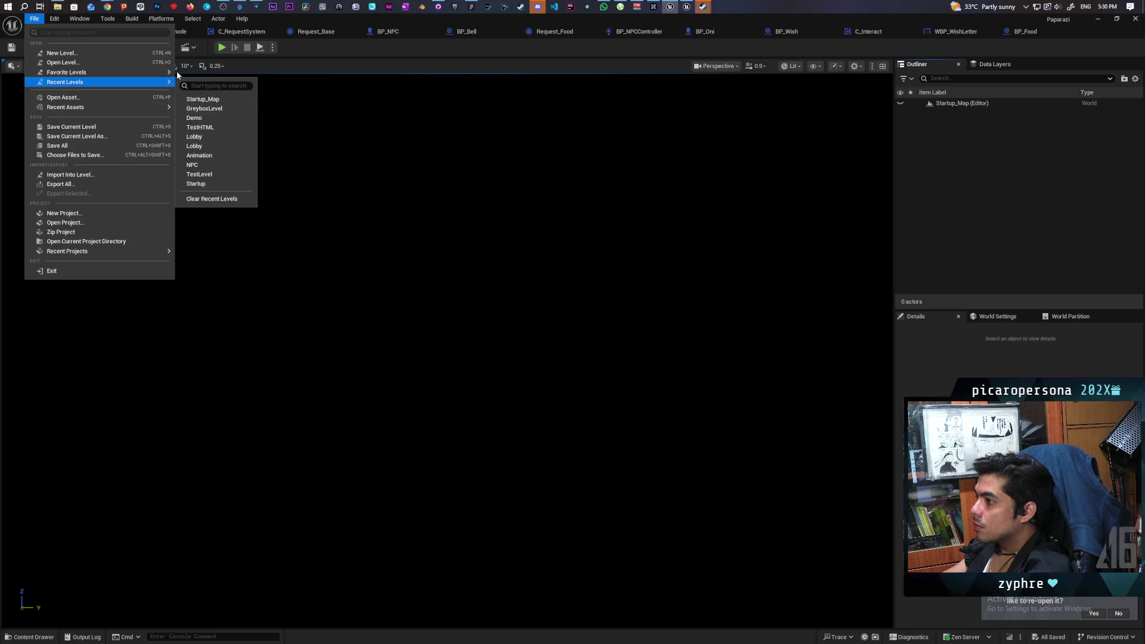
{"action": "left_click", "coordinate": [202, 111]}
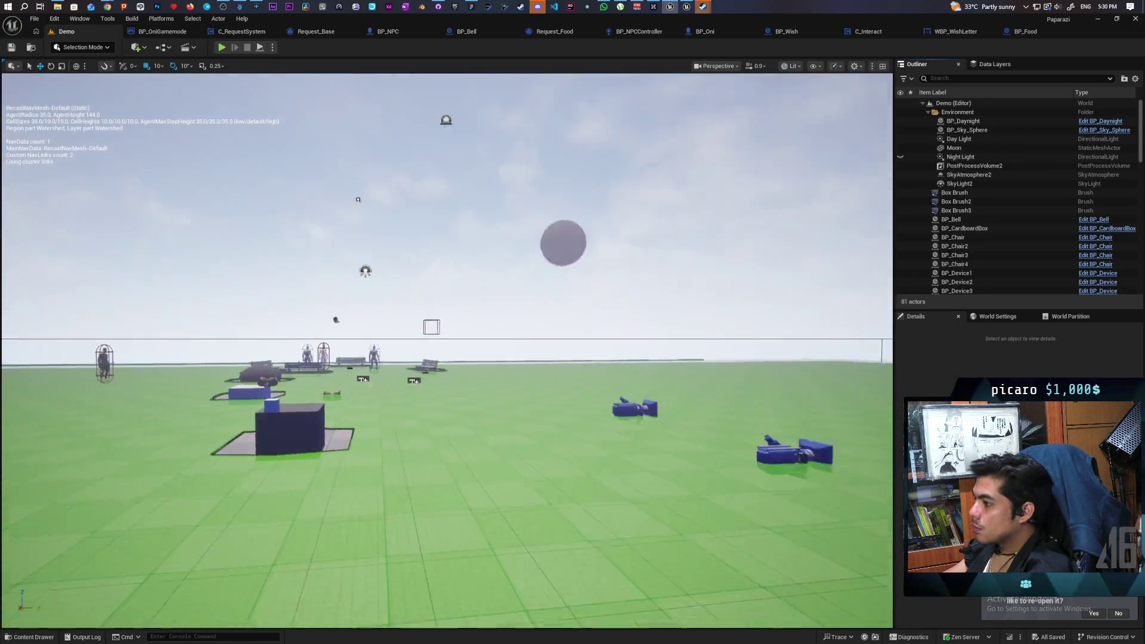
- Select the dome Sphere and filter its Details by 'colli' to check collision settings
{"action": "left_click_drag", "start_coordinate": [447, 352], "coordinate": [494, 352]}
{"action": "left_click_drag", "start_coordinate": [511, 480], "coordinate": [512, 480]}
{"action": "left_click", "coordinate": [512, 480]}
{"action": "left_click", "coordinate": [943, 354]}
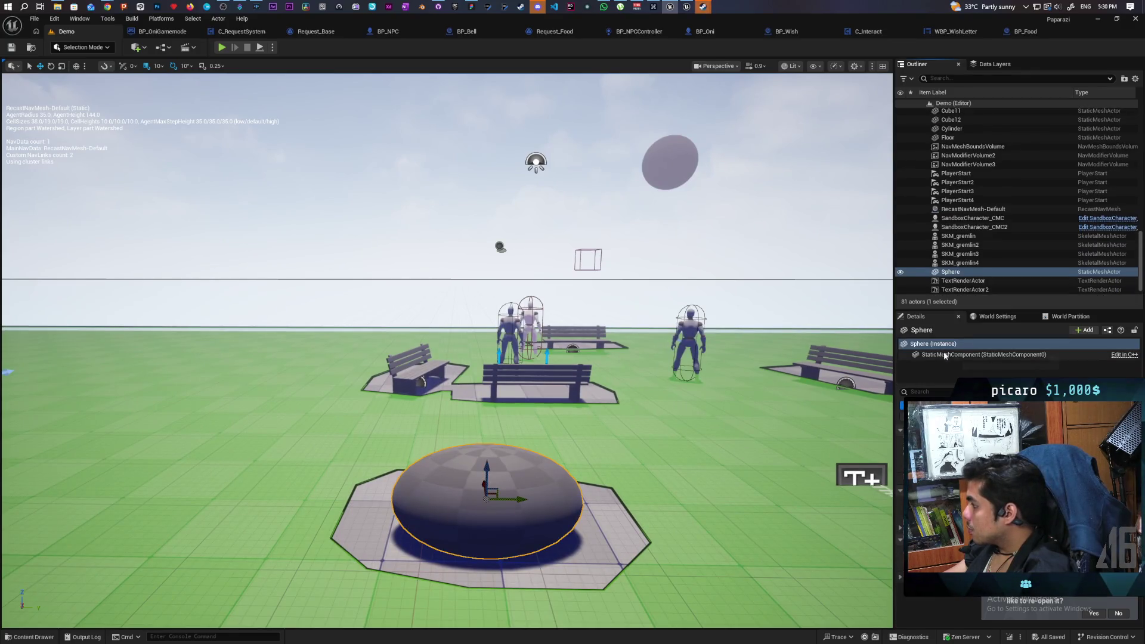
{"action": "type", "text": "colli"}
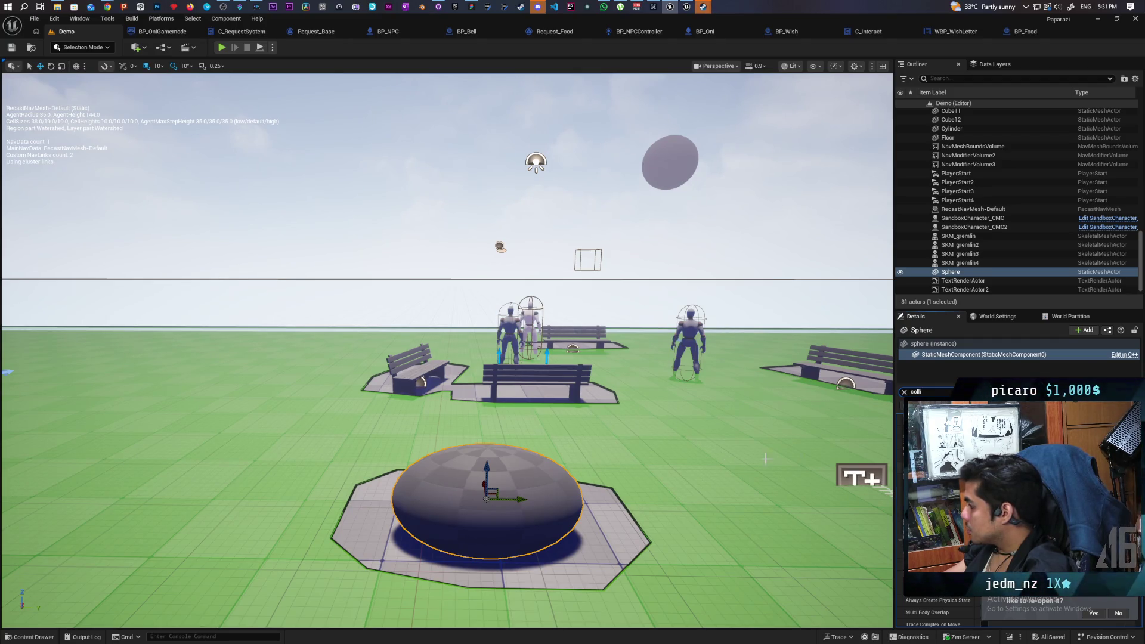
{"action": "left_click", "coordinate": [950, 271]}
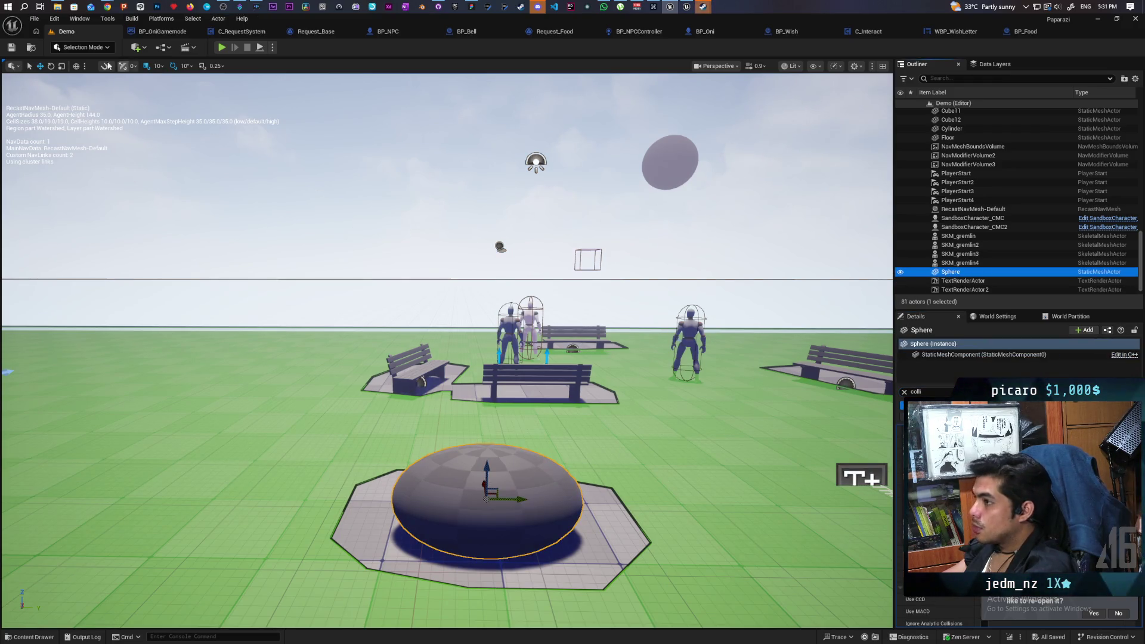
- Load GreyboxLevel from the Favorite Levels list
{"action": "left_click", "coordinate": [36, 20]}
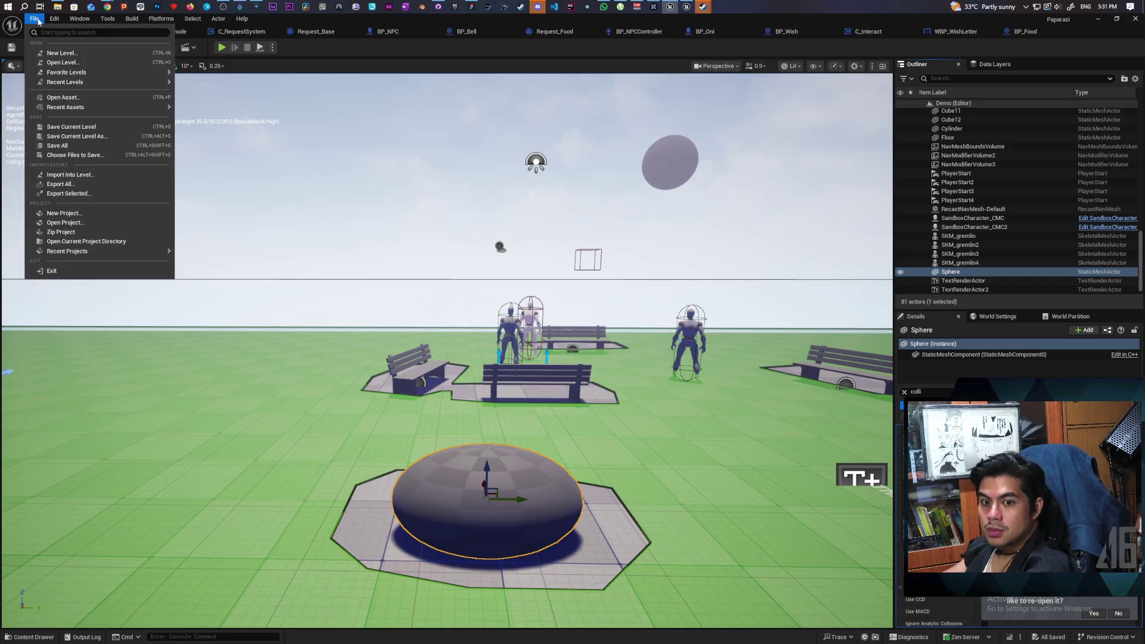
{"action": "mouse_move", "coordinate": [98, 75]}
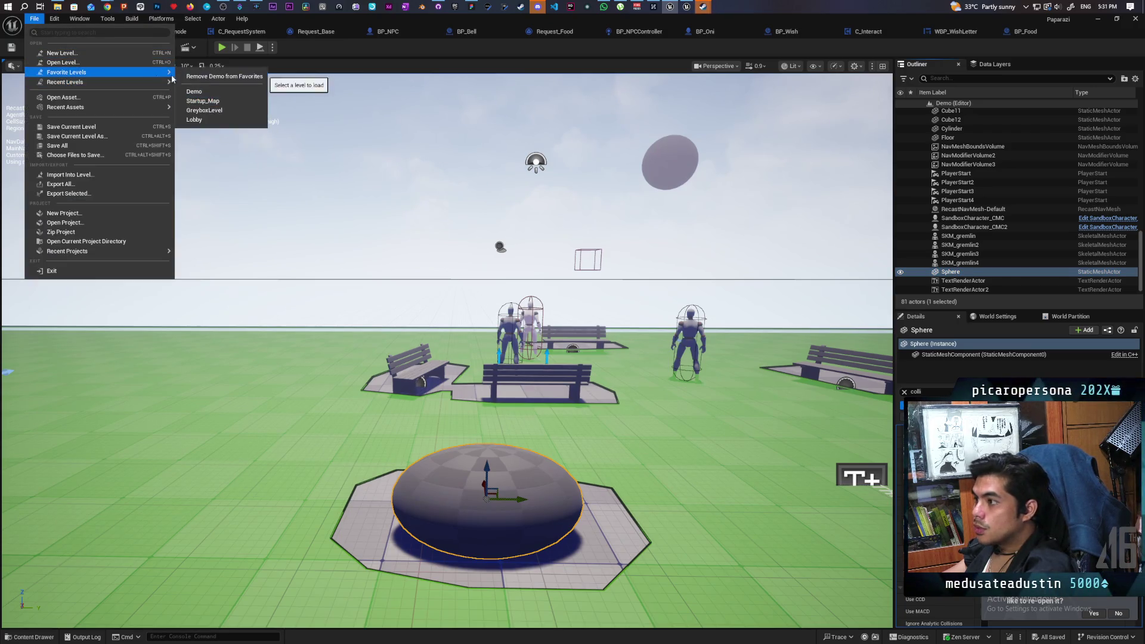
{"action": "left_click", "coordinate": [224, 115]}
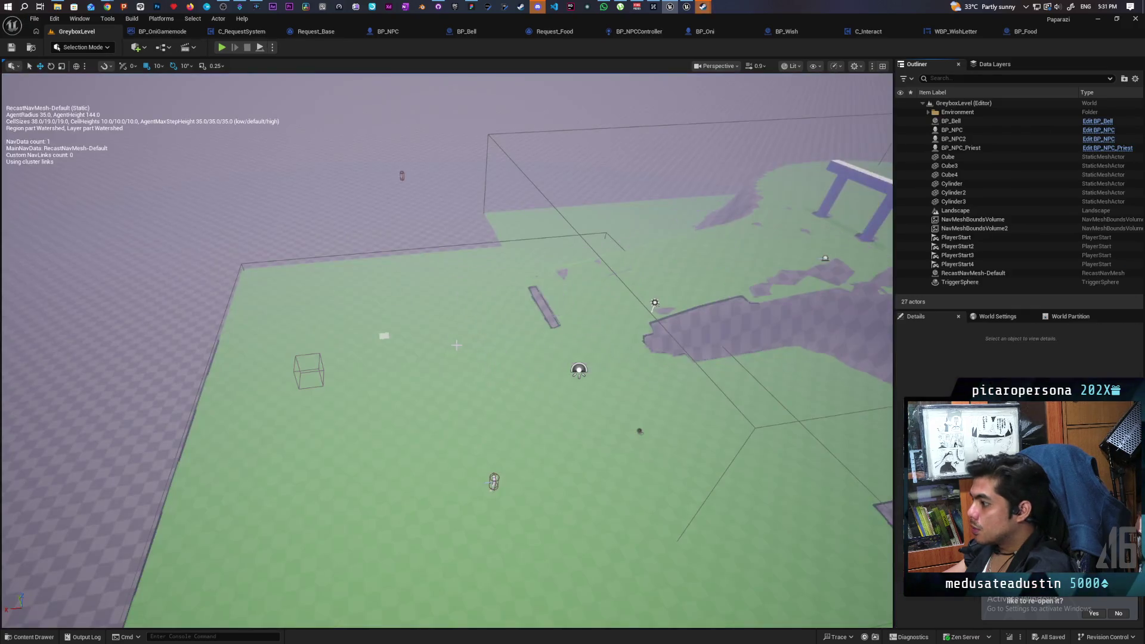
- Paste the copied sphere into GreyboxLevel and frame the view on it
{"action": "scroll", "coordinate": [497, 370], "scroll_direction": "down", "scroll_amount": 5}
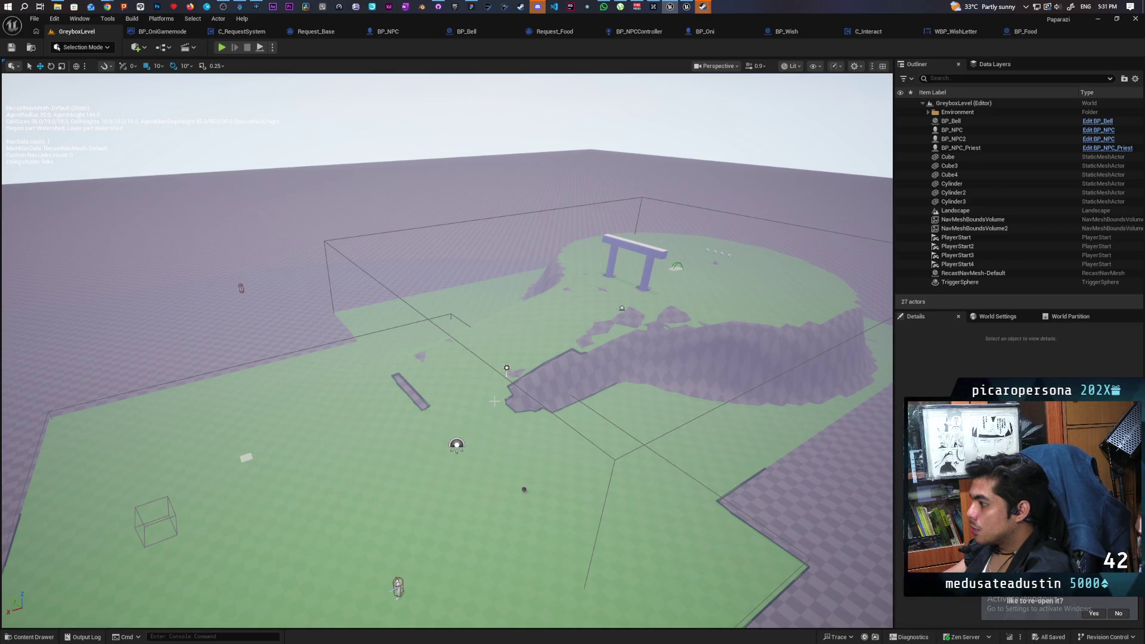
{"action": "key", "text": "ctrl+v"}
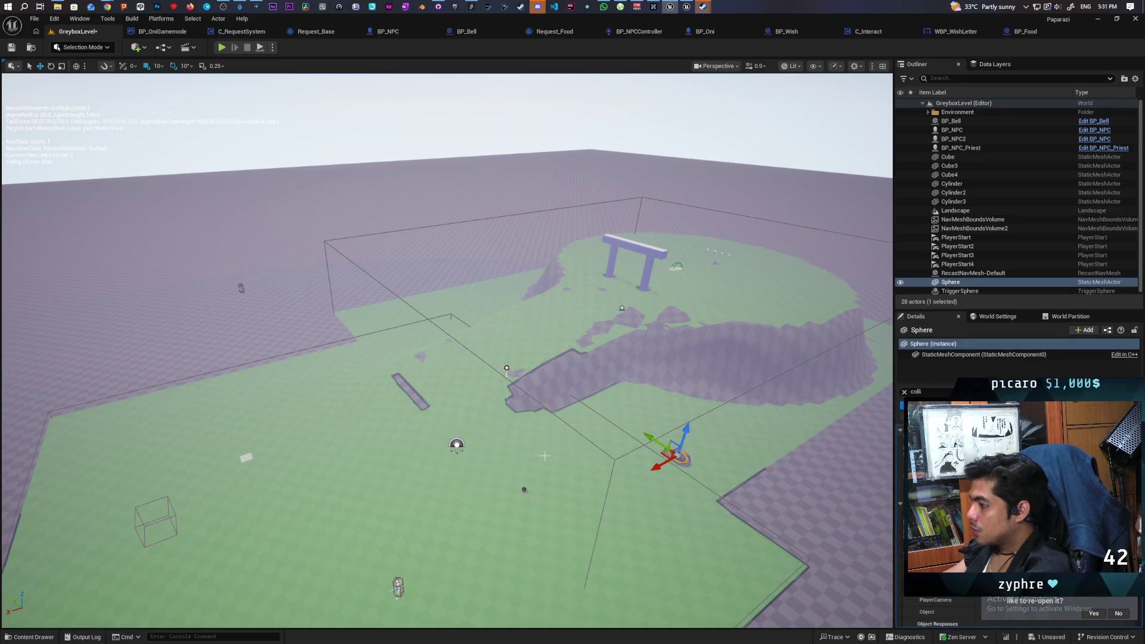
{"action": "key", "text": "f"}
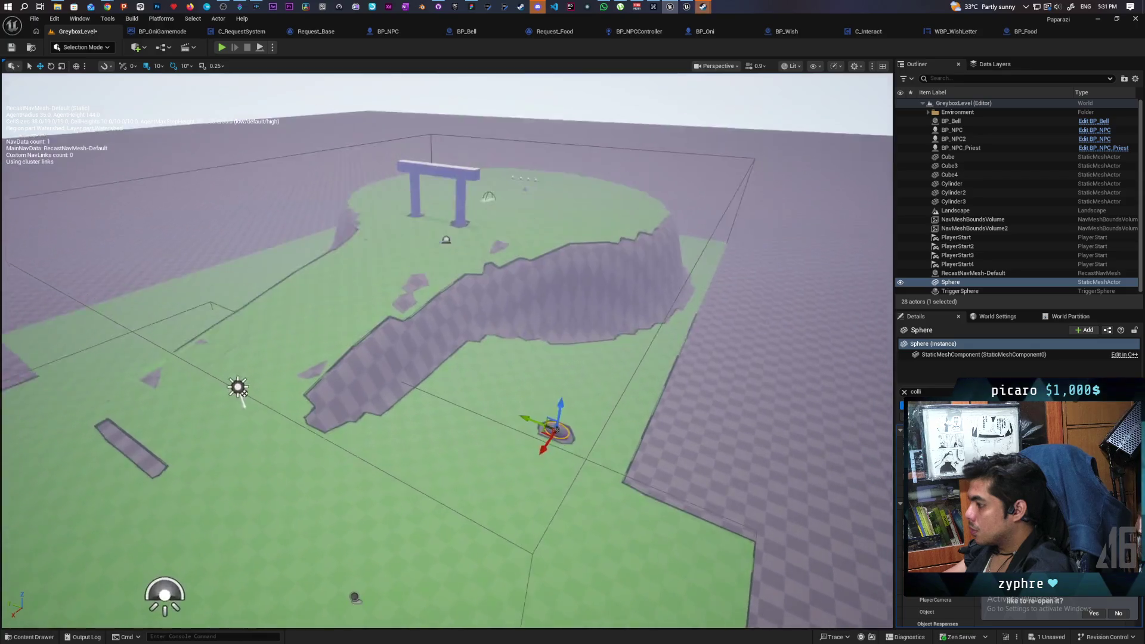
{"action": "scroll", "coordinate": [540, 407], "scroll_direction": "up", "scroll_amount": 4}
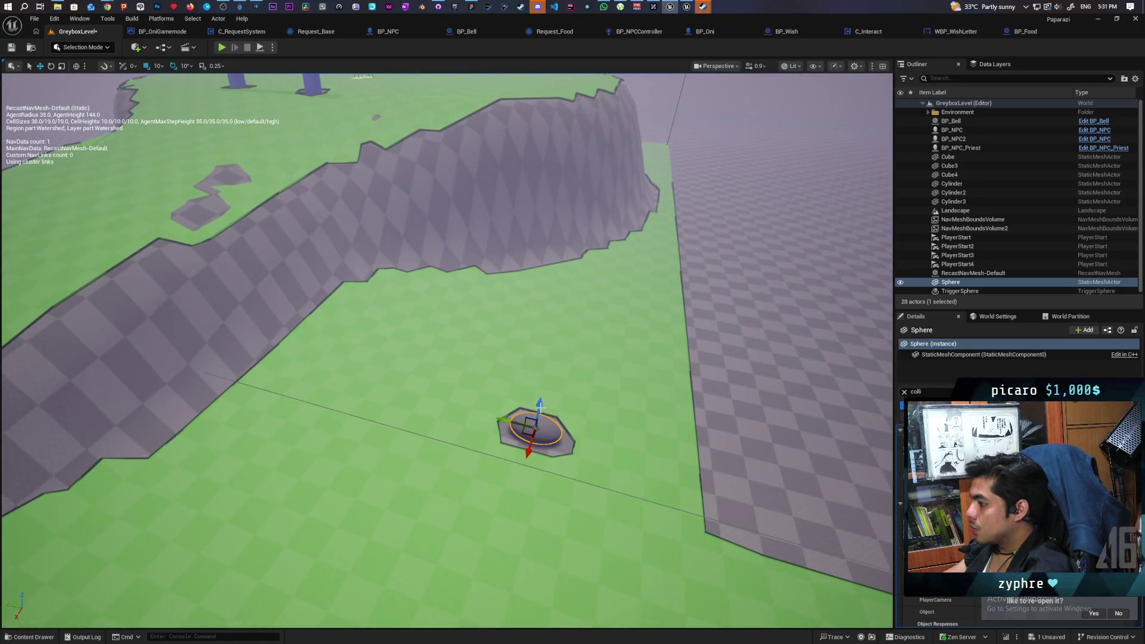
{"action": "mouse_move", "coordinate": [539, 406]}
{"action": "left_mouse_down"}
{"action": "mouse_move", "coordinate": [535, 382]}
{"action": "mouse_move", "coordinate": [76, 350]}
{"action": "mouse_move", "coordinate": [110, 364]}
{"action": "mouse_move", "coordinate": [95, 276]}
{"action": "left_mouse_up"}
- Slide the sphere left against the slope and revert its scale to a narrower, rounder shape
{"action": "left_click_drag", "start_coordinate": [358, 358], "coordinate": [358, 418]}
{"action": "mouse_move", "coordinate": [203, 459]}
{"action": "left_mouse_down"}
{"action": "mouse_move", "coordinate": [153, 403]}
{"action": "mouse_move", "coordinate": [263, 350]}
{"action": "mouse_move", "coordinate": [280, 327]}
{"action": "mouse_move", "coordinate": [262, 255]}
{"action": "mouse_move", "coordinate": [281, 313]}
{"action": "mouse_move", "coordinate": [295, 208]}
{"action": "mouse_move", "coordinate": [304, 333]}
{"action": "left_mouse_up"}
{"action": "left_click_drag", "start_coordinate": [437, 390], "coordinate": [437, 390]}
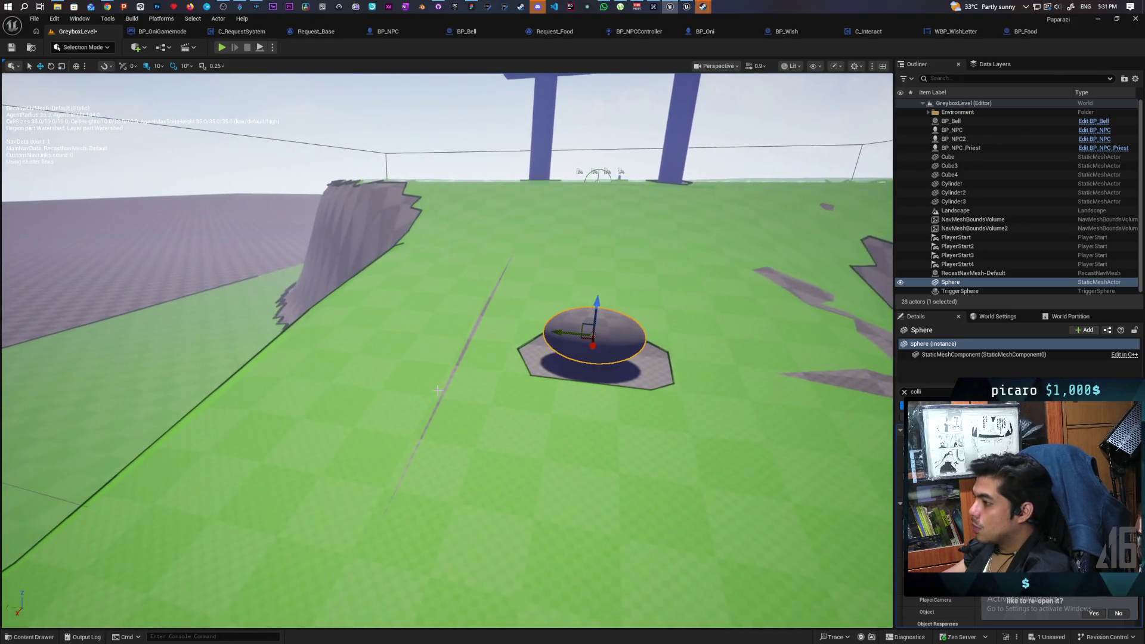
{"action": "left_click_drag", "start_coordinate": [563, 331], "coordinate": [326, 312]}
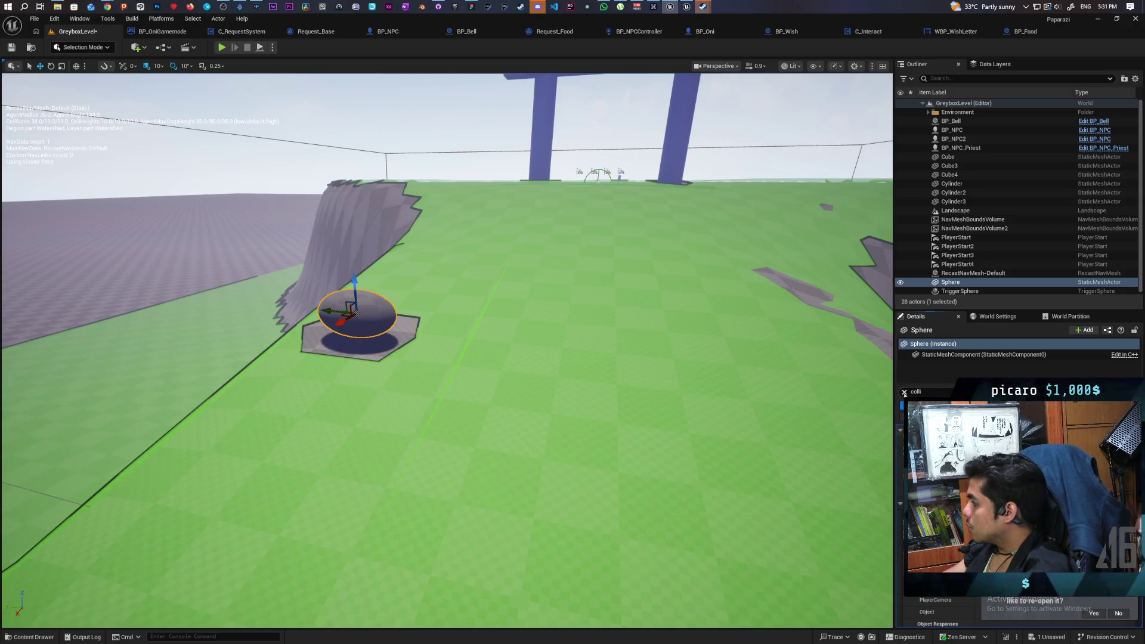
{"action": "left_click", "coordinate": [903, 393]}
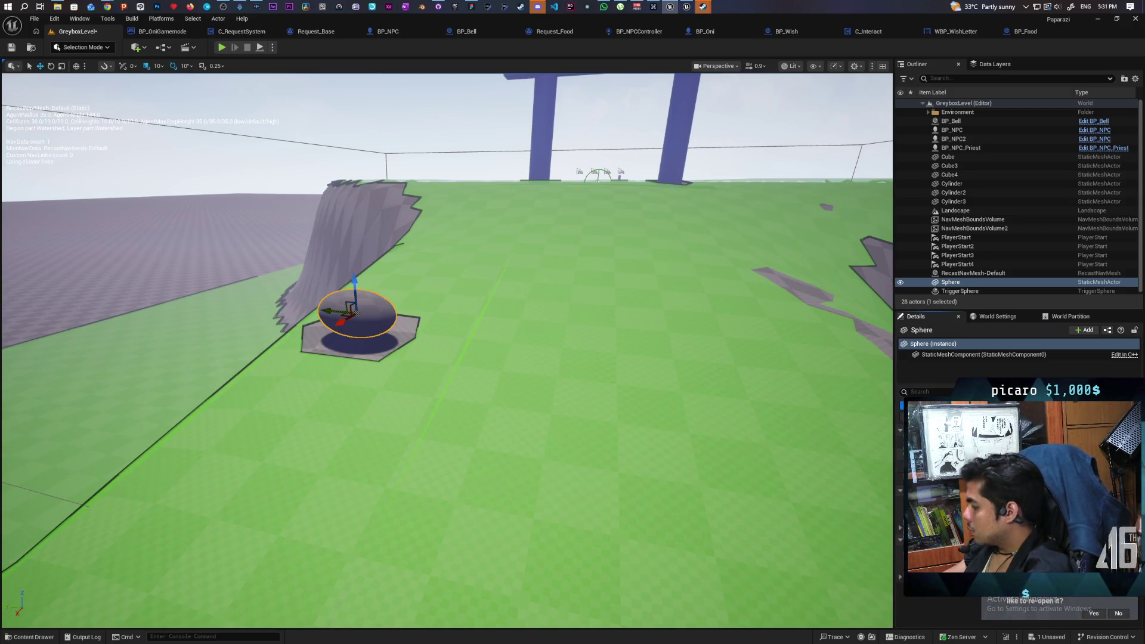
{"action": "key", "text": "ctrl+z"}
- Alt-drag the sphere along the slope to create Sphere2 and Sphere3
{"action": "mouse_move", "coordinate": [356, 312]}
{"action": "left_mouse_down"}
{"action": "mouse_move", "coordinate": [304, 401]}
{"action": "mouse_move", "coordinate": [613, 540]}
{"action": "mouse_move", "coordinate": [479, 471]}
{"action": "left_mouse_up"}
{"action": "mouse_move", "coordinate": [403, 450]}
{"action": "left_mouse_down"}
{"action": "mouse_move", "coordinate": [497, 451]}
{"action": "mouse_move", "coordinate": [518, 425]}
{"action": "mouse_move", "coordinate": [504, 439]}
{"action": "mouse_move", "coordinate": [598, 440]}
{"action": "mouse_move", "coordinate": [593, 417]}
{"action": "mouse_move", "coordinate": [587, 426]}
{"action": "mouse_move", "coordinate": [612, 369]}
{"action": "mouse_move", "coordinate": [594, 395]}
{"action": "left_mouse_up"}
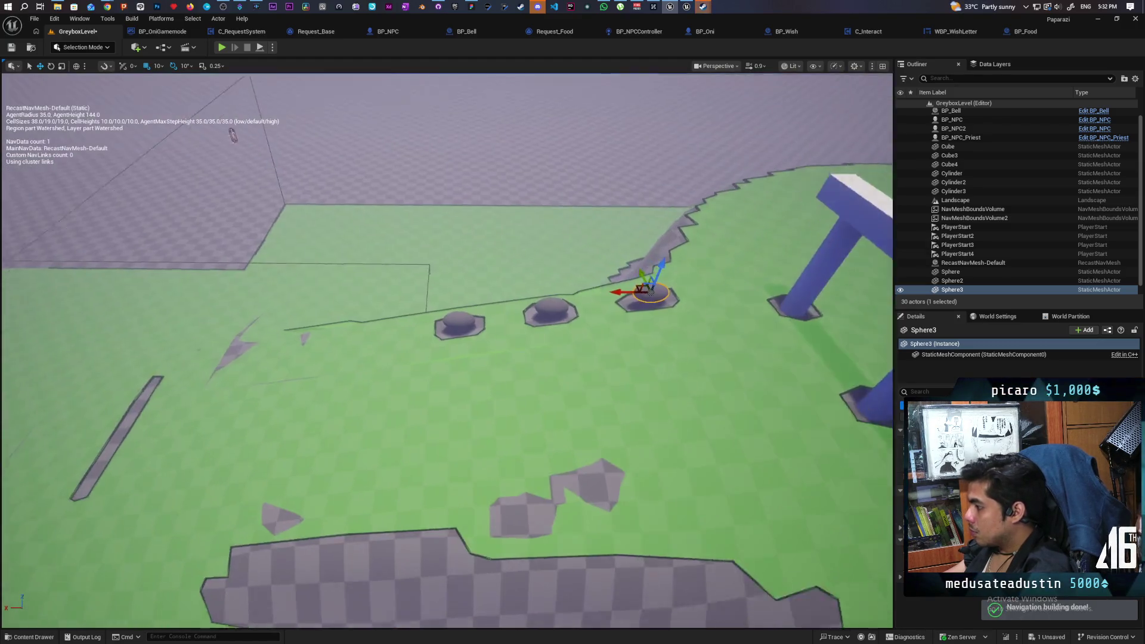
{"action": "scroll", "coordinate": [650, 292], "scroll_direction": "up", "scroll_amount": 10}
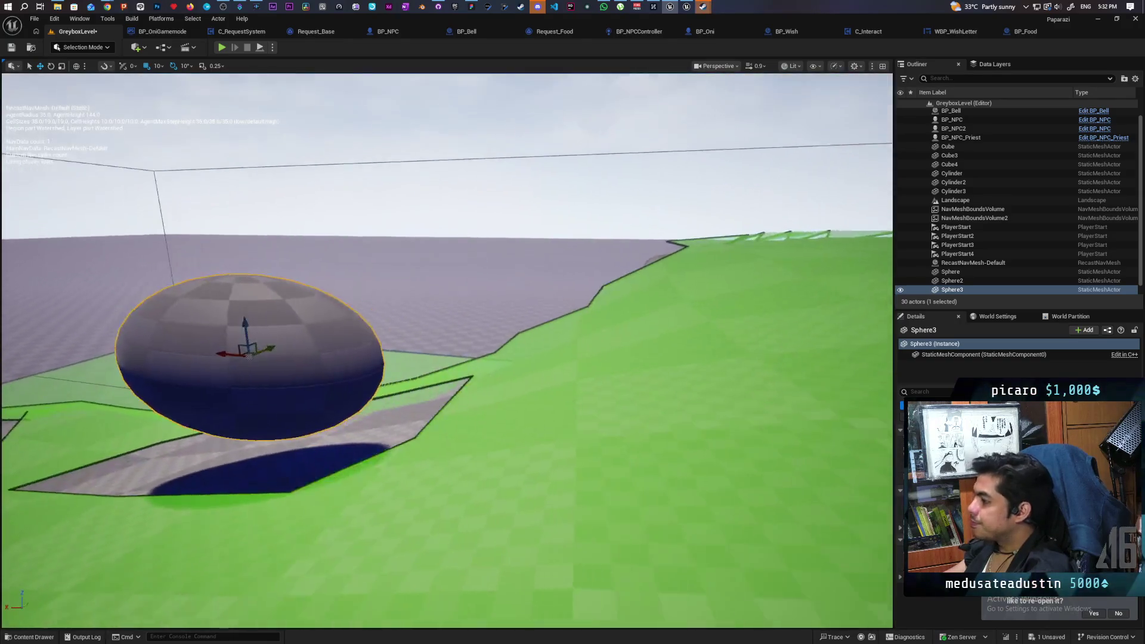
{"action": "mouse_move", "coordinate": [249, 356]}
{"action": "left_mouse_down"}
{"action": "mouse_move", "coordinate": [158, 404]}
{"action": "mouse_move", "coordinate": [212, 401]}
{"action": "mouse_move", "coordinate": [179, 311]}
{"action": "mouse_move", "coordinate": [217, 312]}
{"action": "mouse_move", "coordinate": [205, 316]}
{"action": "left_mouse_up"}
{"action": "scroll", "coordinate": [169, 314], "scroll_direction": "up", "scroll_amount": 5}
{"action": "scroll", "coordinate": [173, 316], "scroll_direction": "down", "scroll_amount": 6}
- Snap the third sphere down to the floor from its right-click menu and frame it
{"action": "right_click", "coordinate": [549, 331]}
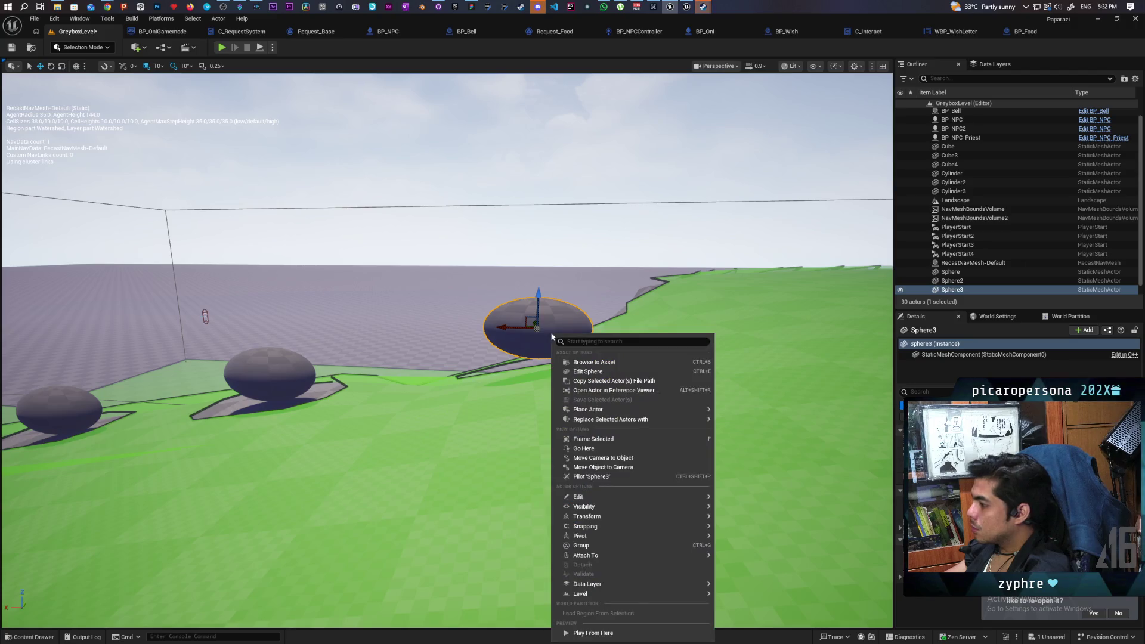
{"action": "mouse_move", "coordinate": [660, 520]}
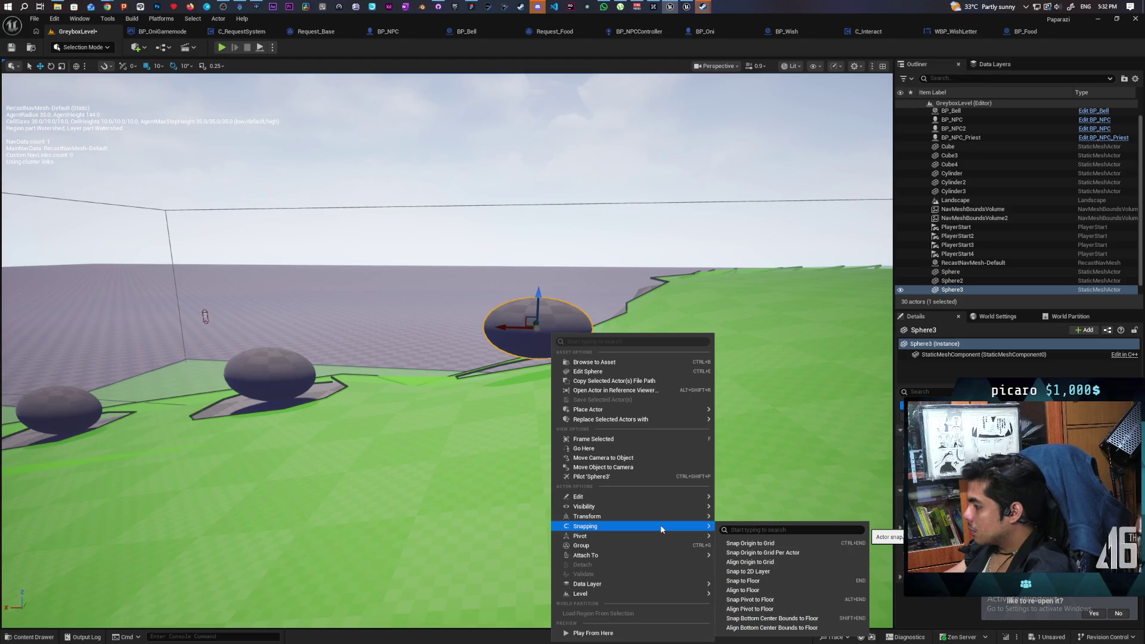
{"action": "mouse_move", "coordinate": [657, 555]}
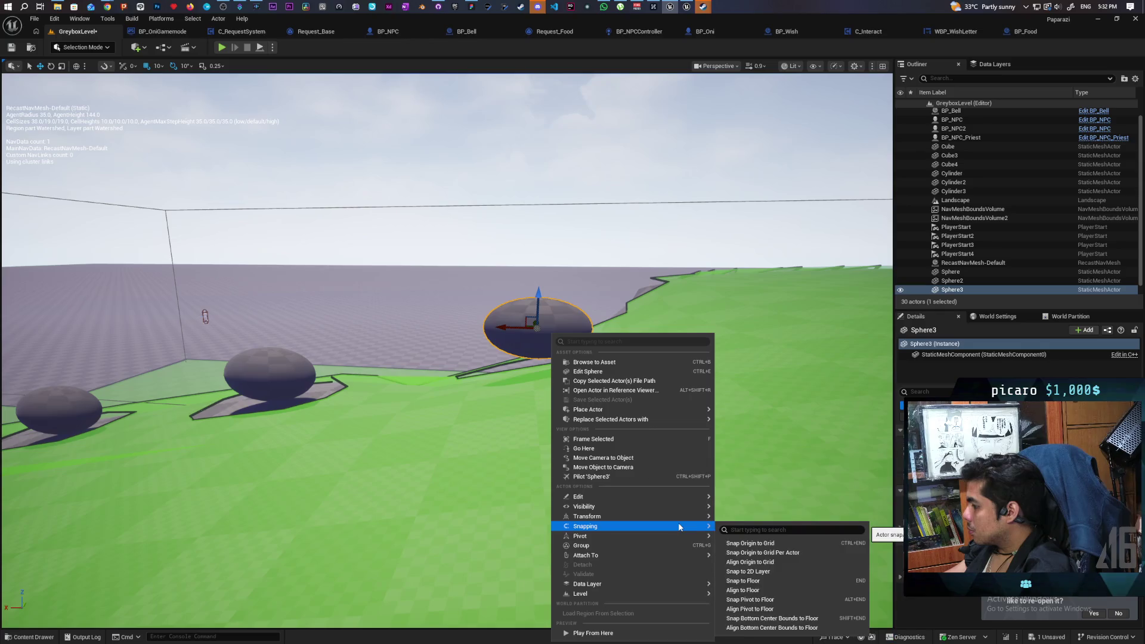
{"action": "left_click", "coordinate": [807, 609]}
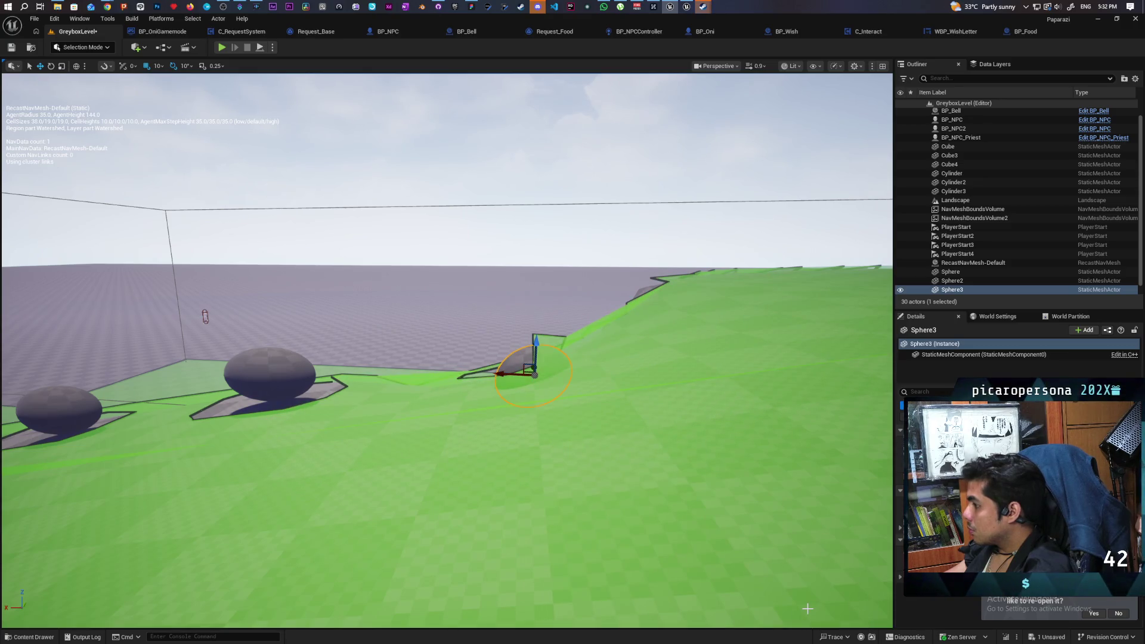
{"action": "key", "text": "f"}
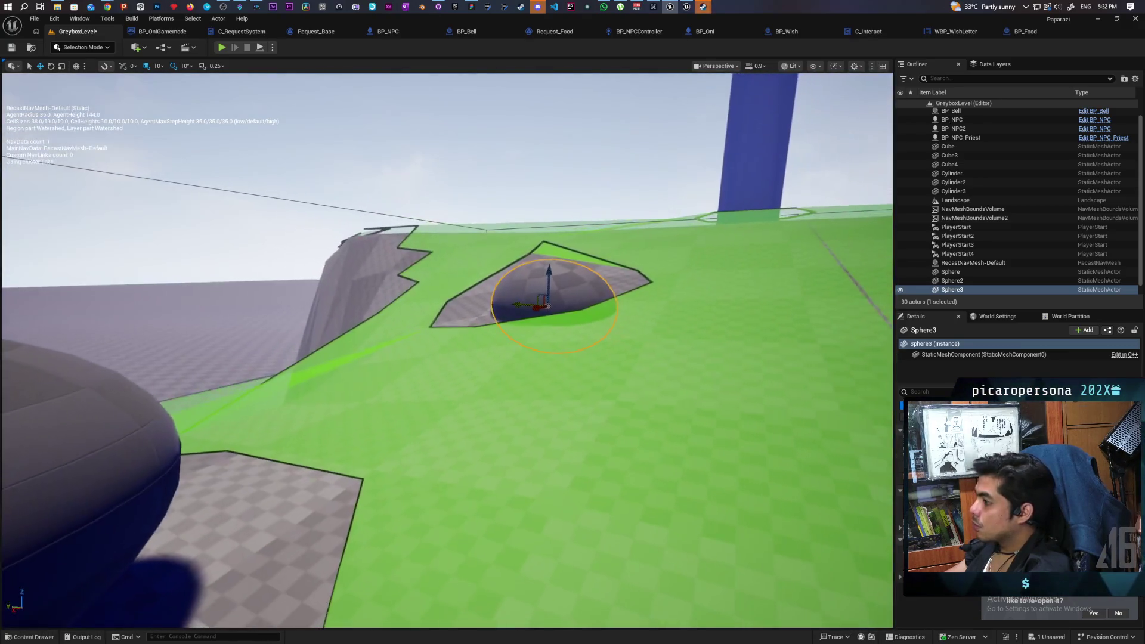
- Raise Sphere3 with the Z gizmo and drop it onto the ground with End
{"action": "scroll", "coordinate": [447, 352], "scroll_direction": "up", "scroll_amount": 5}
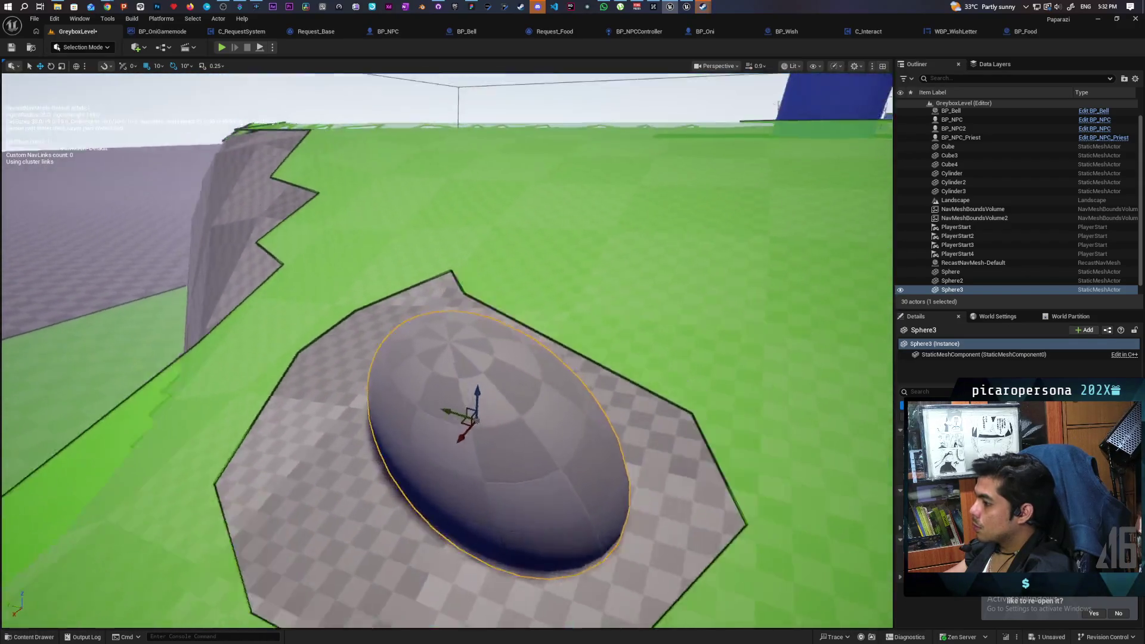
{"action": "scroll", "coordinate": [447, 351], "scroll_direction": "down", "scroll_amount": 3}
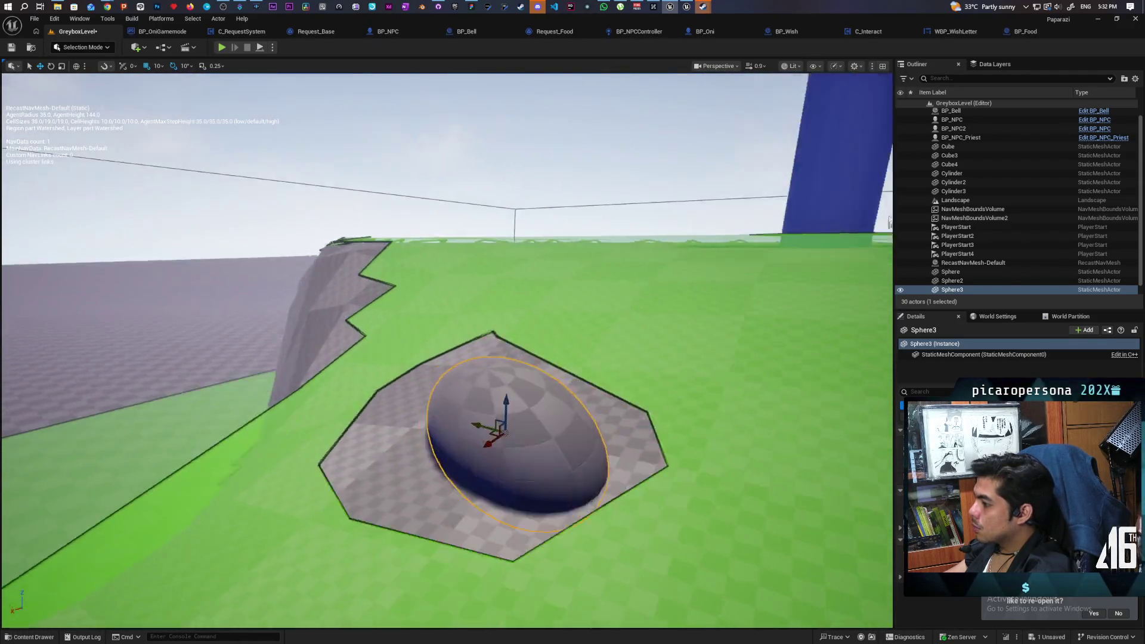
{"action": "mouse_move", "coordinate": [448, 352]}
{"action": "left_mouse_down"}
{"action": "mouse_move", "coordinate": [447, 376]}
{"action": "mouse_move", "coordinate": [328, 370]}
{"action": "left_mouse_up"}
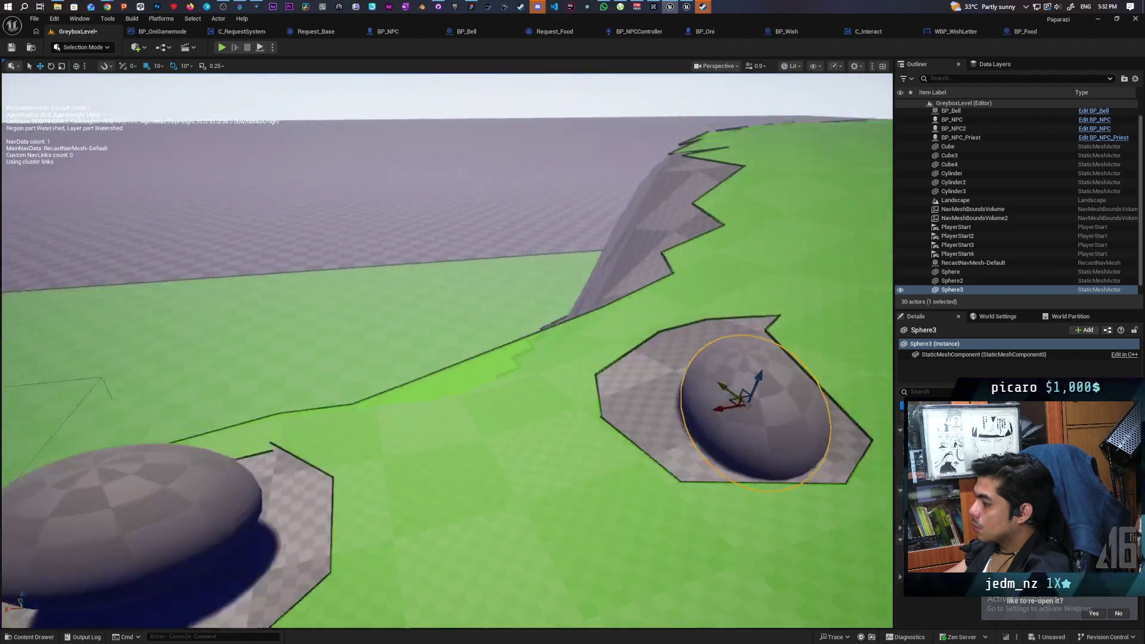
{"action": "scroll", "coordinate": [506, 450], "scroll_direction": "down", "scroll_amount": 3}
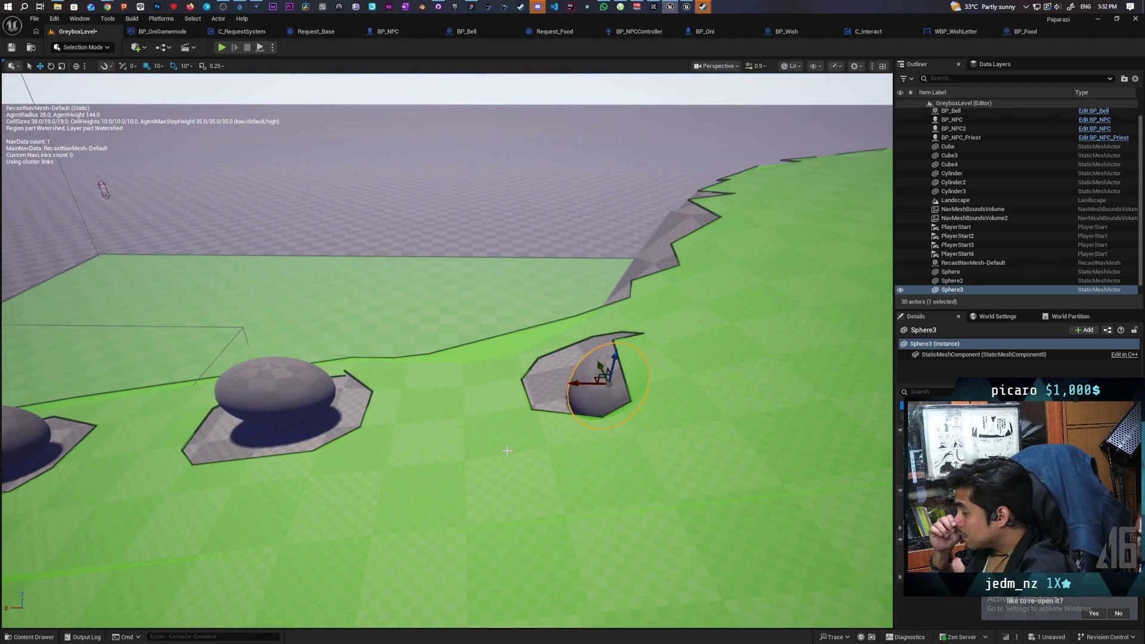
{"action": "left_click_drag", "start_coordinate": [612, 359], "coordinate": [644, 234]}
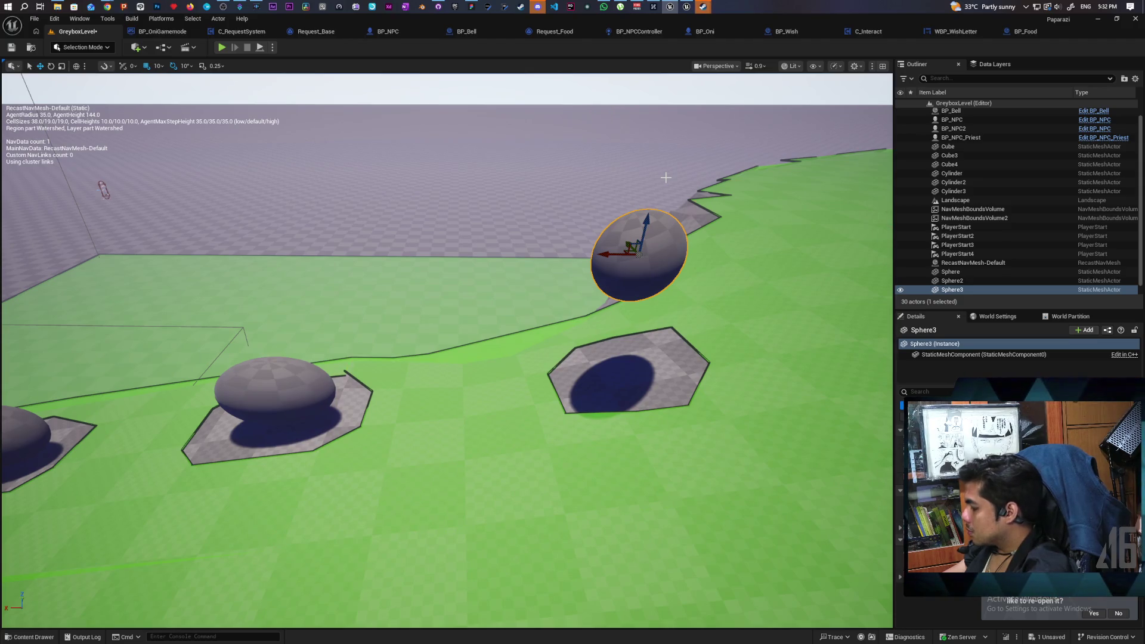
{"action": "key", "text": "End"}
{"action": "key", "text": "f"}
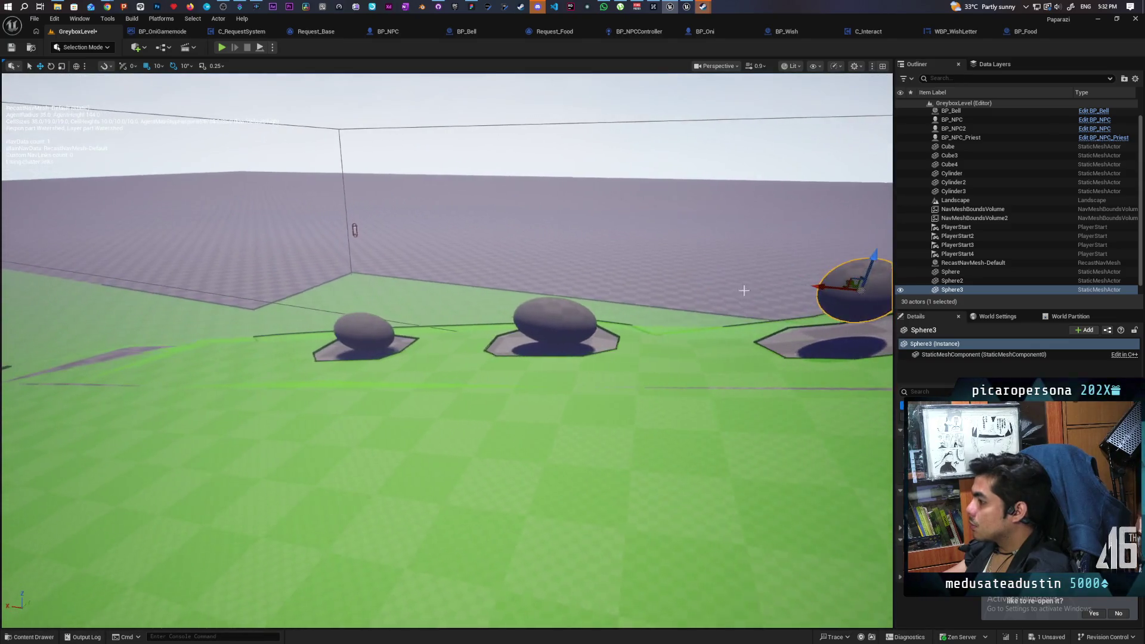
- Check Sphere2's actions, then lift Sphere3 and re-snap it to the ground
{"action": "left_click", "coordinate": [561, 316]}
{"action": "right_click", "coordinate": [568, 323]}
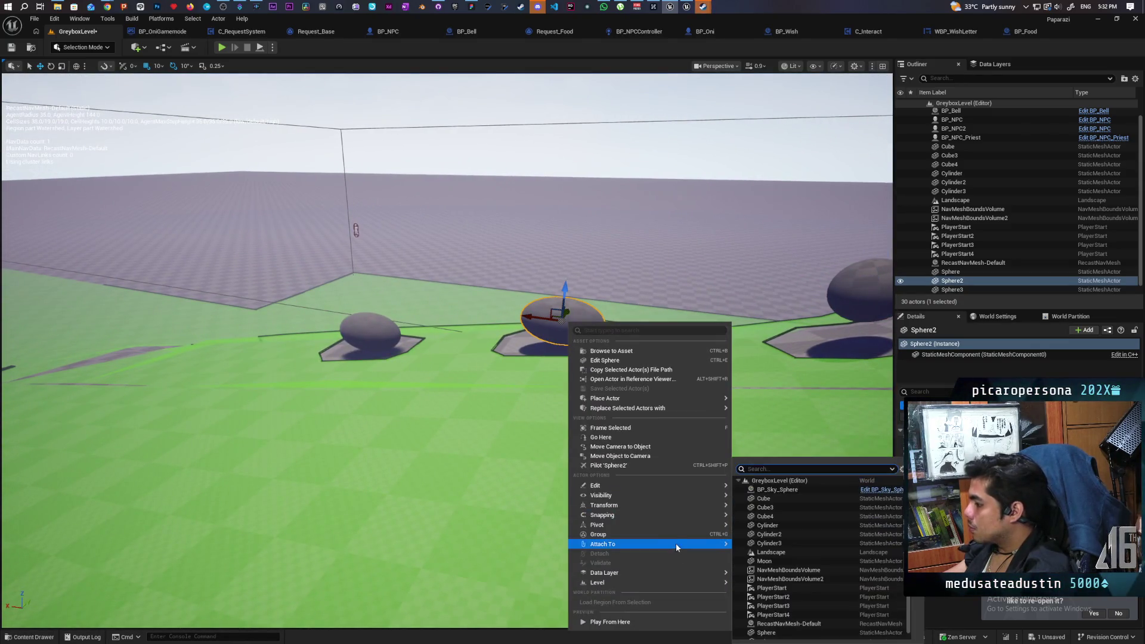
{"action": "mouse_move", "coordinate": [676, 517]}
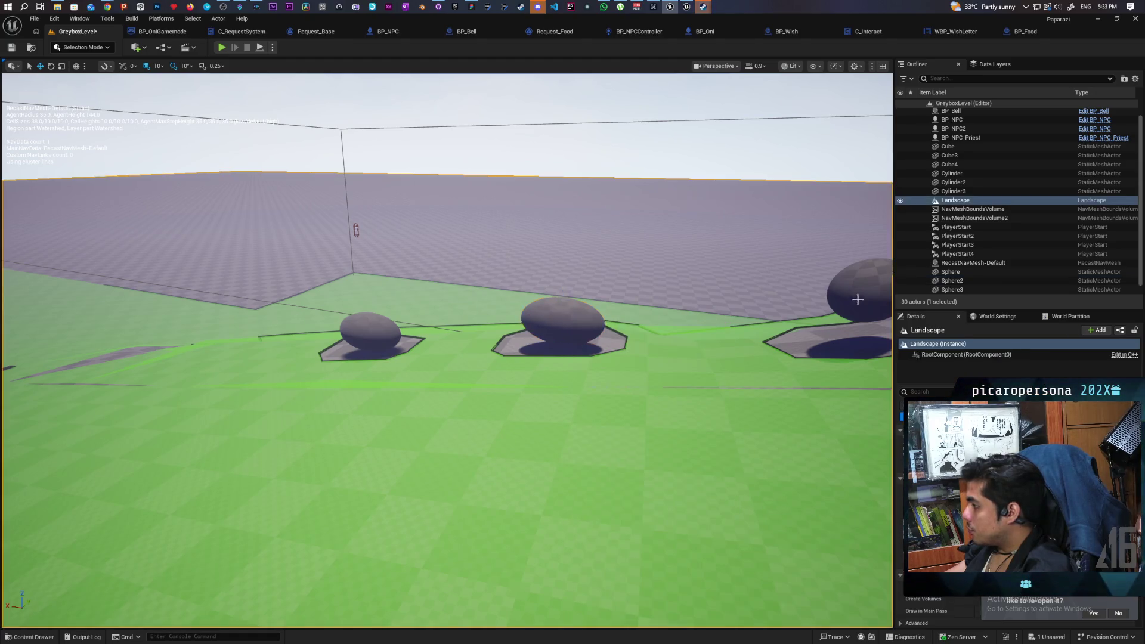
{"action": "double_click", "coordinate": [952, 289]}
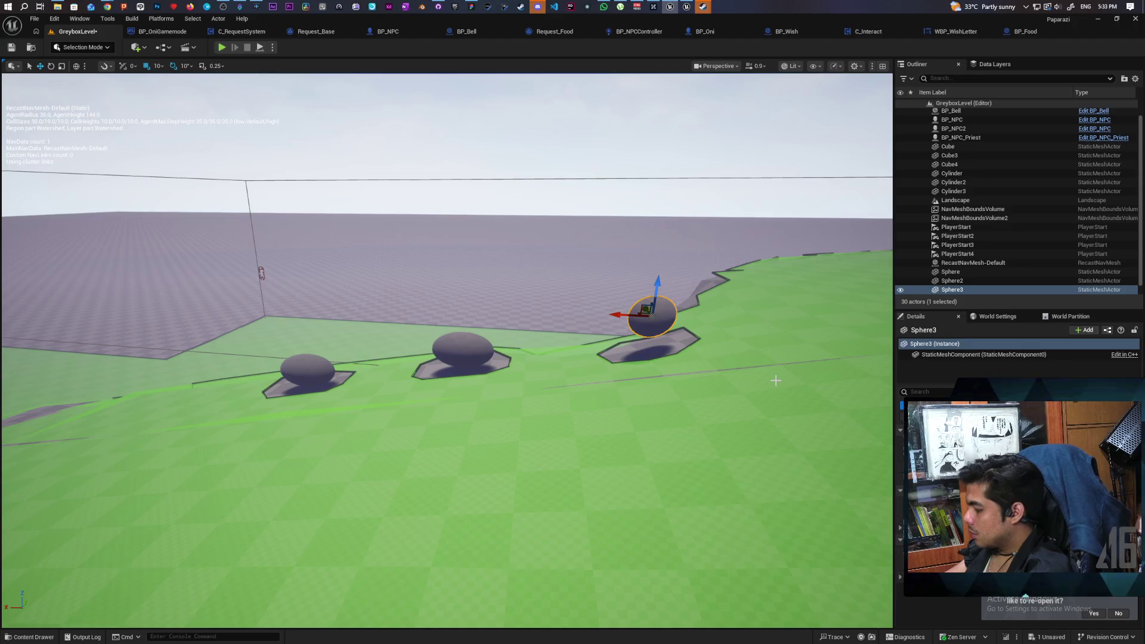
{"action": "key", "text": "End"}
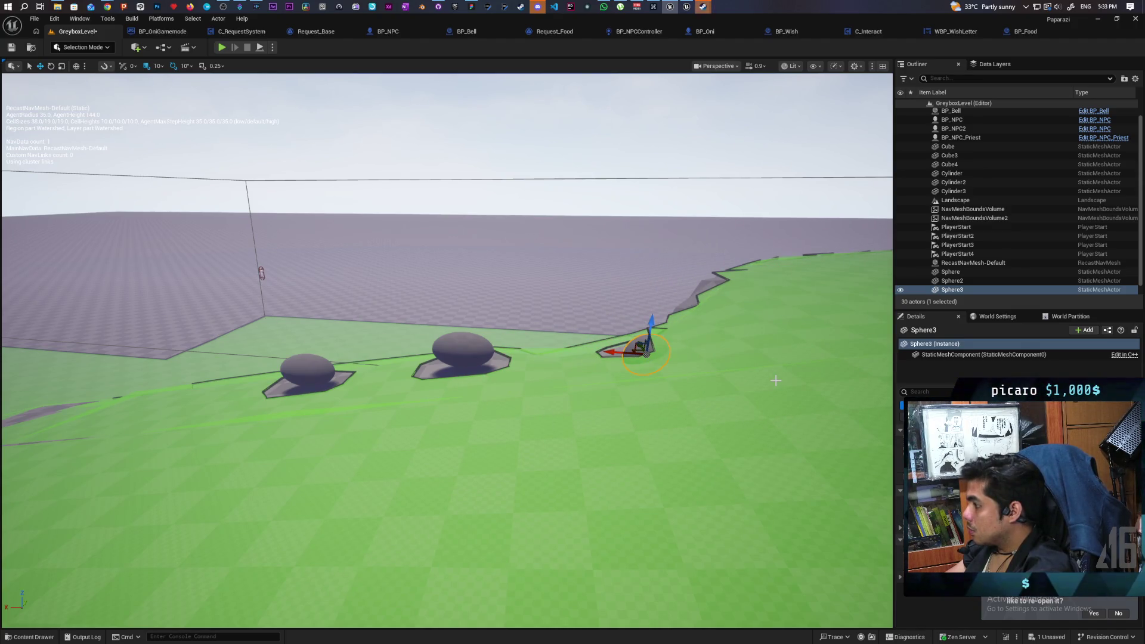
{"action": "left_click_drag", "start_coordinate": [651, 326], "coordinate": [650, 203]}
{"action": "key", "text": "End"}
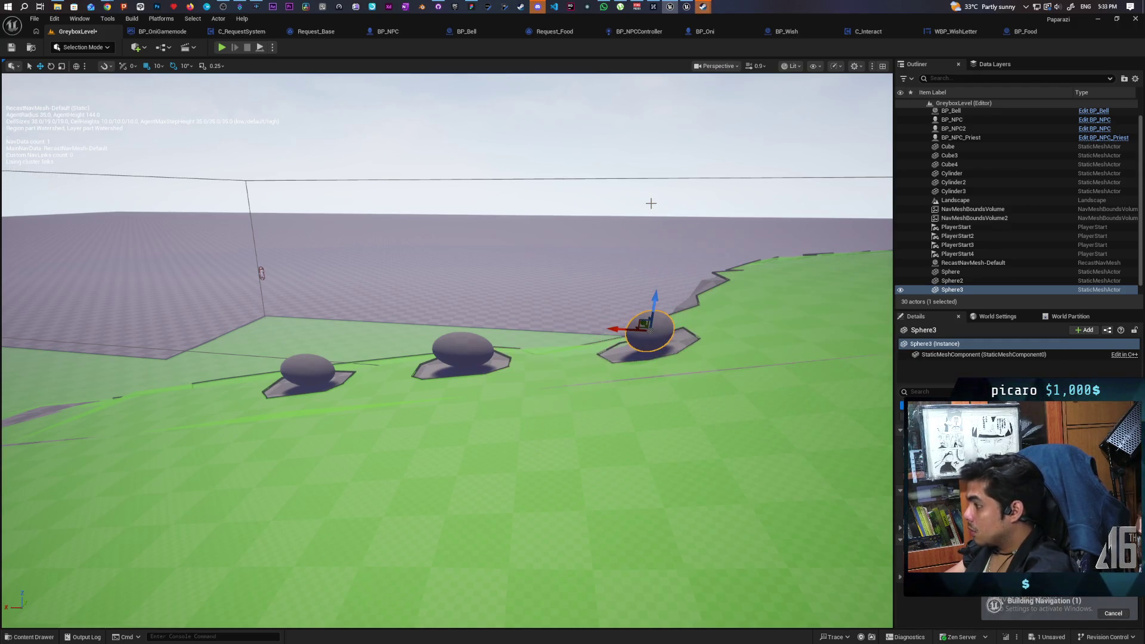
- Lift Sphere2 and Sphere and snap each back onto the ground with End
{"action": "left_click", "coordinate": [469, 346]}
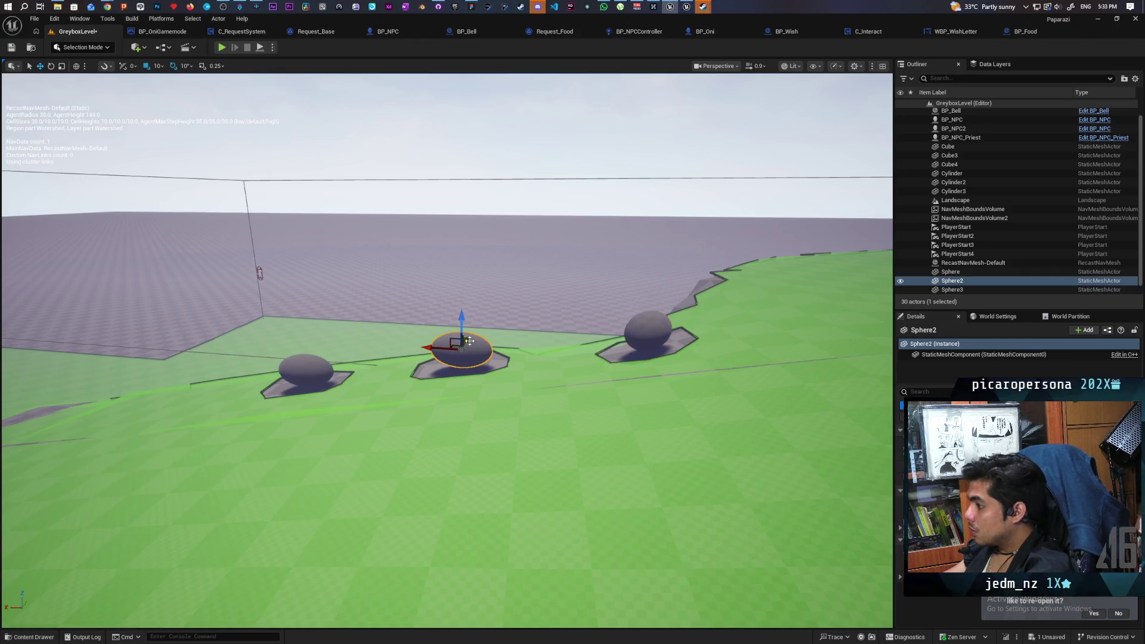
{"action": "left_click_drag", "start_coordinate": [461, 322], "coordinate": [461, 246]}
{"action": "key", "text": "End"}
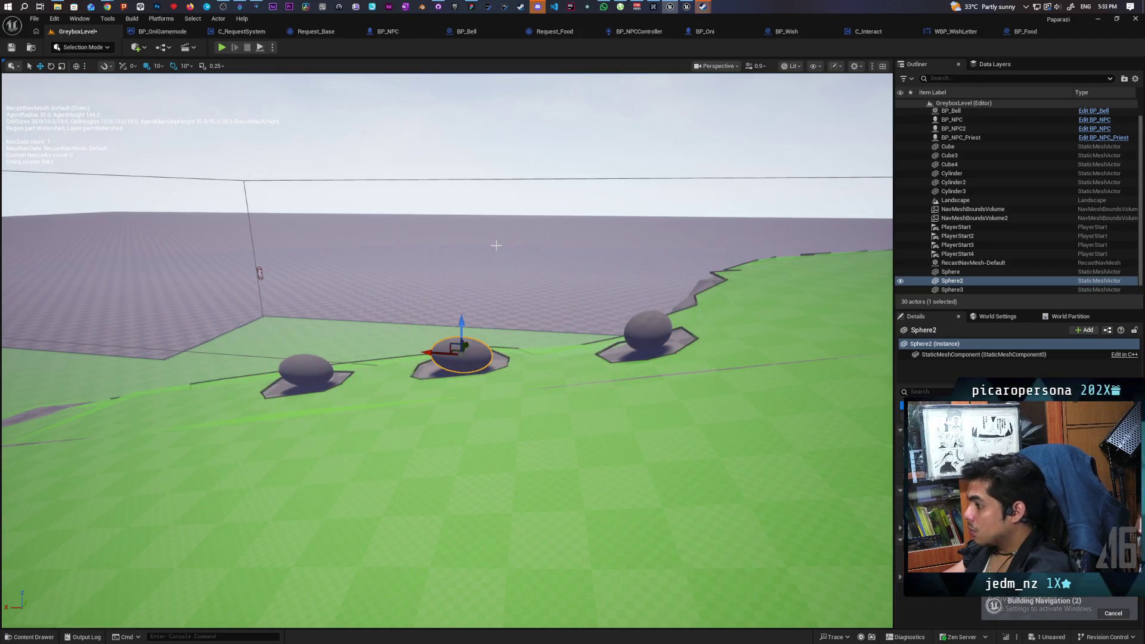
{"action": "left_click", "coordinate": [292, 357]}
{"action": "left_click_drag", "start_coordinate": [298, 343], "coordinate": [307, 297]}
{"action": "key", "text": "End"}
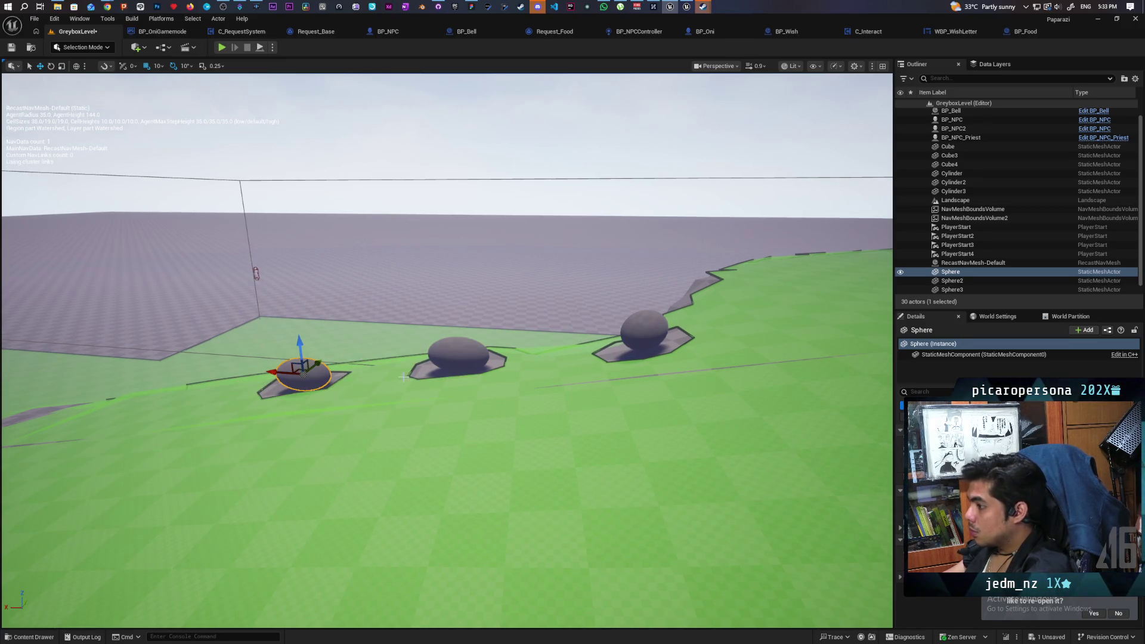
- Lower Sphere2 and Sphere so they sit half buried, then inspect them and select Sphere3
{"action": "scroll", "coordinate": [404, 377], "scroll_direction": "up", "scroll_amount": 2}
{"action": "left_click", "coordinate": [548, 382]}
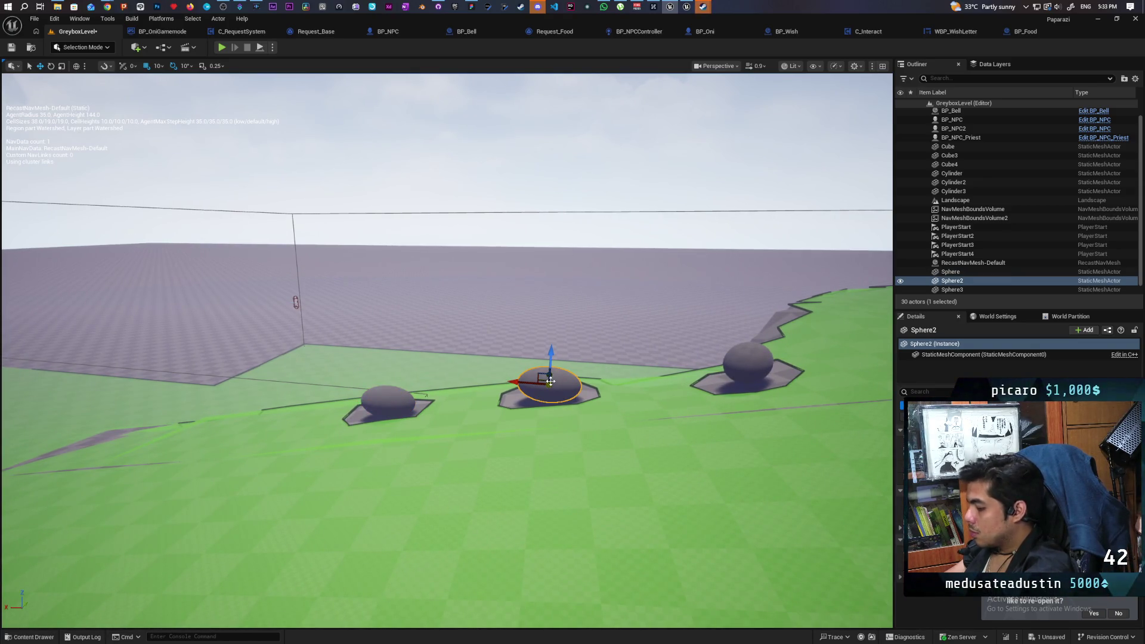
{"action": "key", "text": "End"}
{"action": "left_click", "coordinate": [390, 399]}
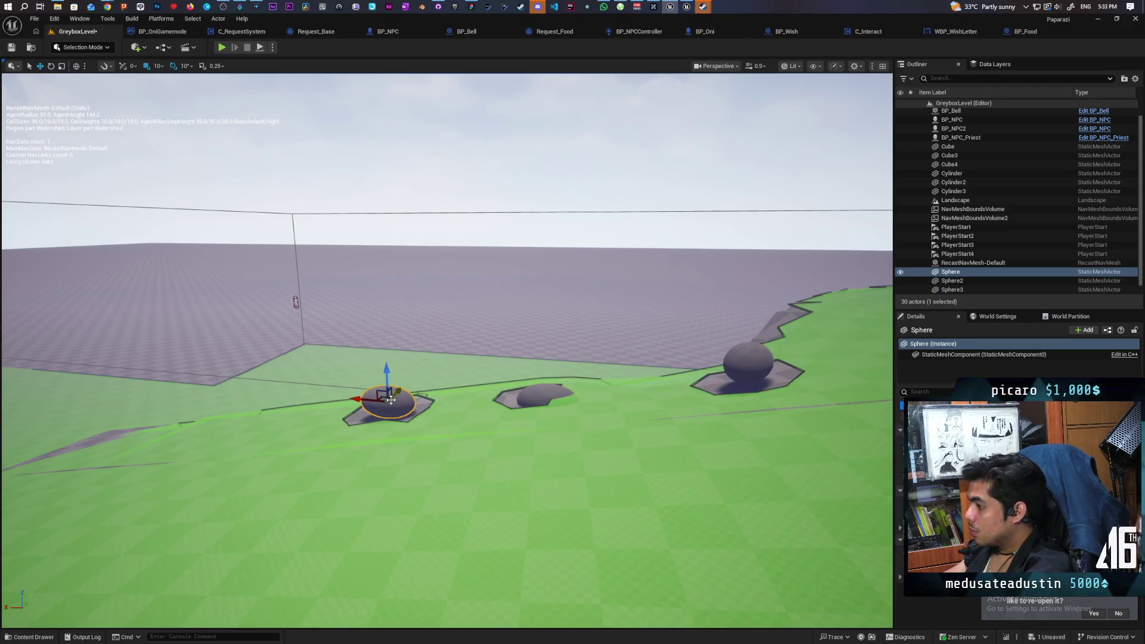
{"action": "key", "text": "End"}
{"action": "key", "text": "f"}
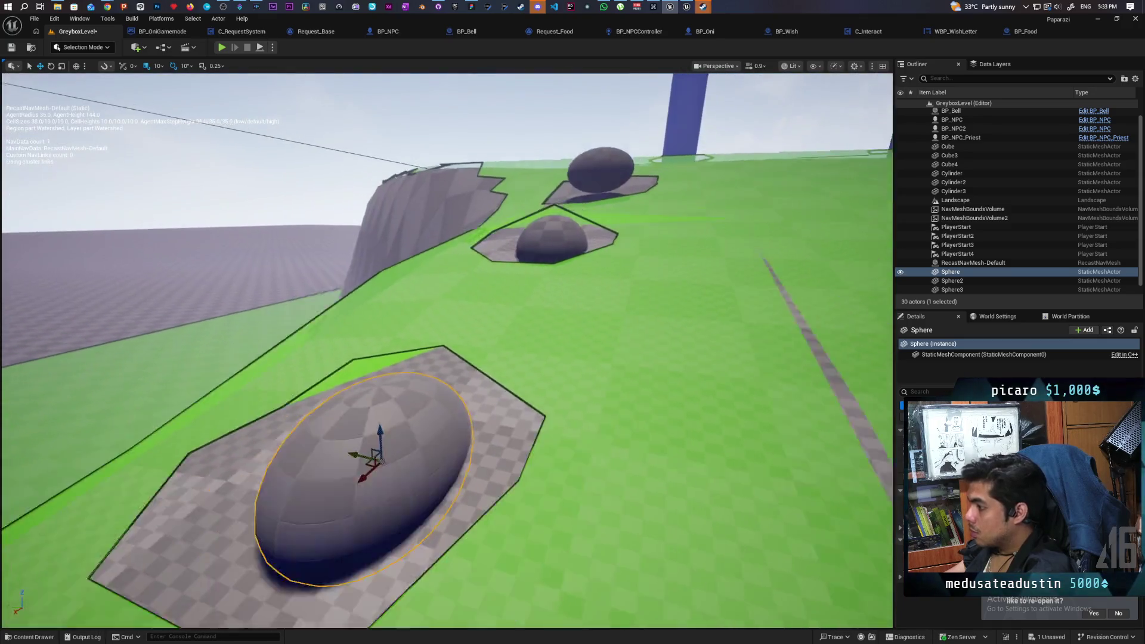
{"action": "mouse_move", "coordinate": [447, 358]}
{"action": "left_mouse_down"}
{"action": "mouse_move", "coordinate": [567, 358]}
{"action": "mouse_move", "coordinate": [495, 405]}
{"action": "mouse_move", "coordinate": [447, 405]}
{"action": "left_mouse_up"}
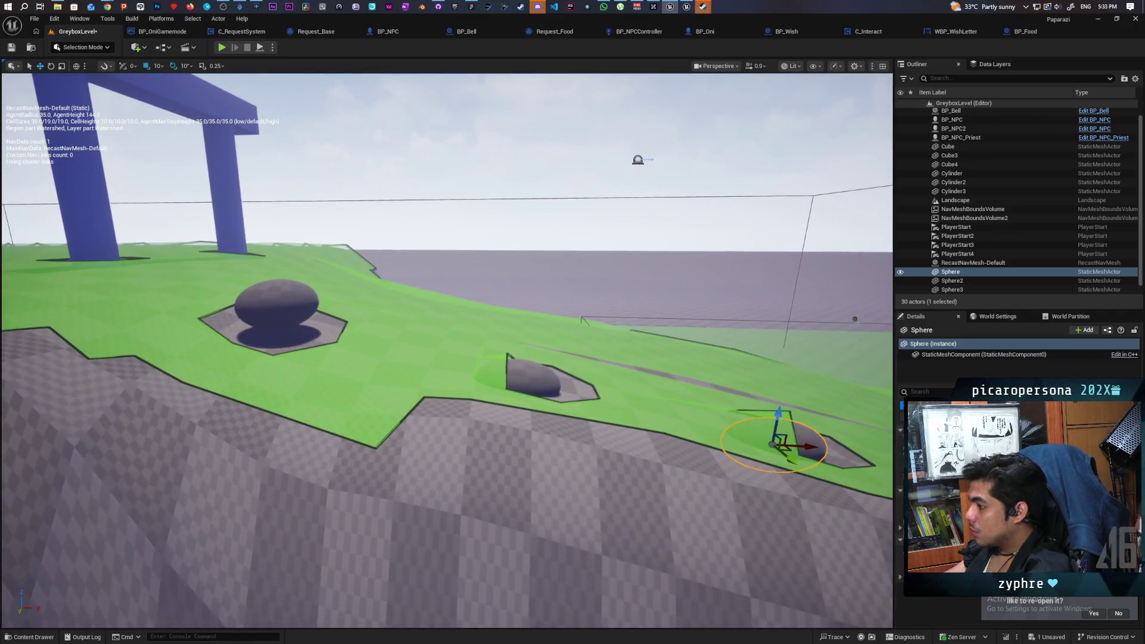
{"action": "left_click", "coordinate": [296, 309]}
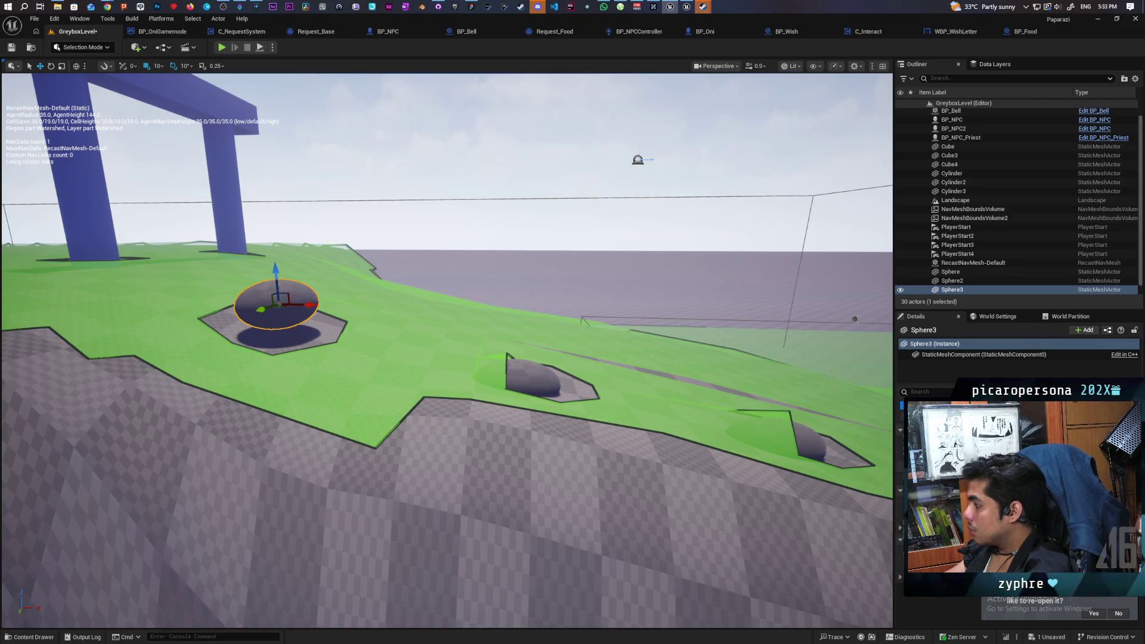
- Delete Sphere3 and Alt-drag Sphere2 into a new Sphere3 dropped onto the ground
{"action": "left_click_drag", "start_coordinate": [305, 305], "coordinate": [307, 305]}
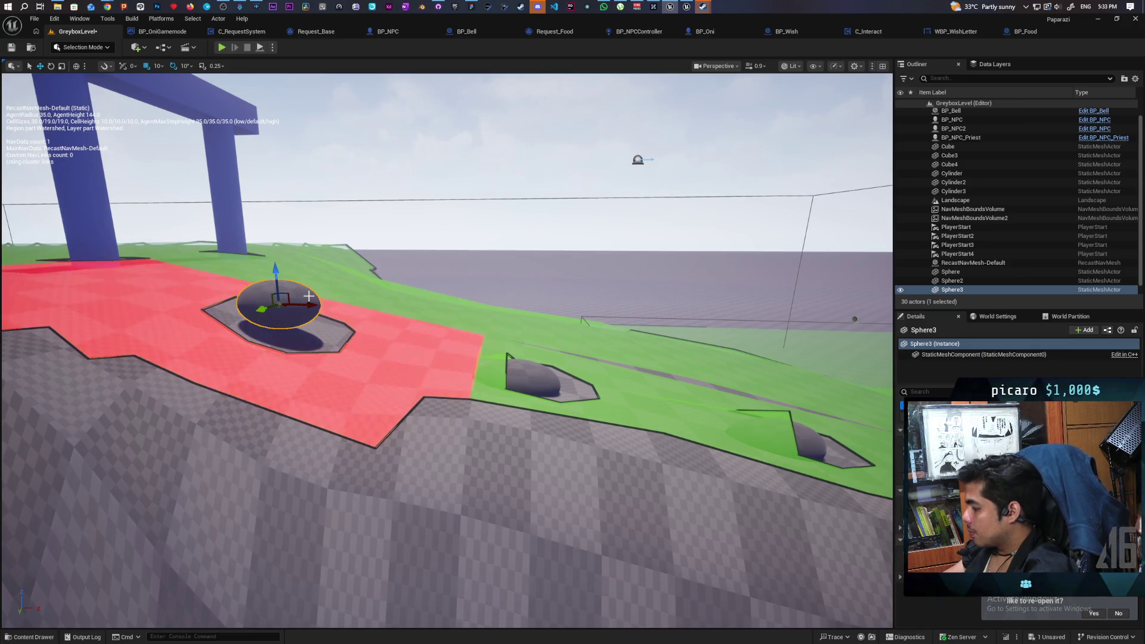
{"action": "key", "text": "Delete"}
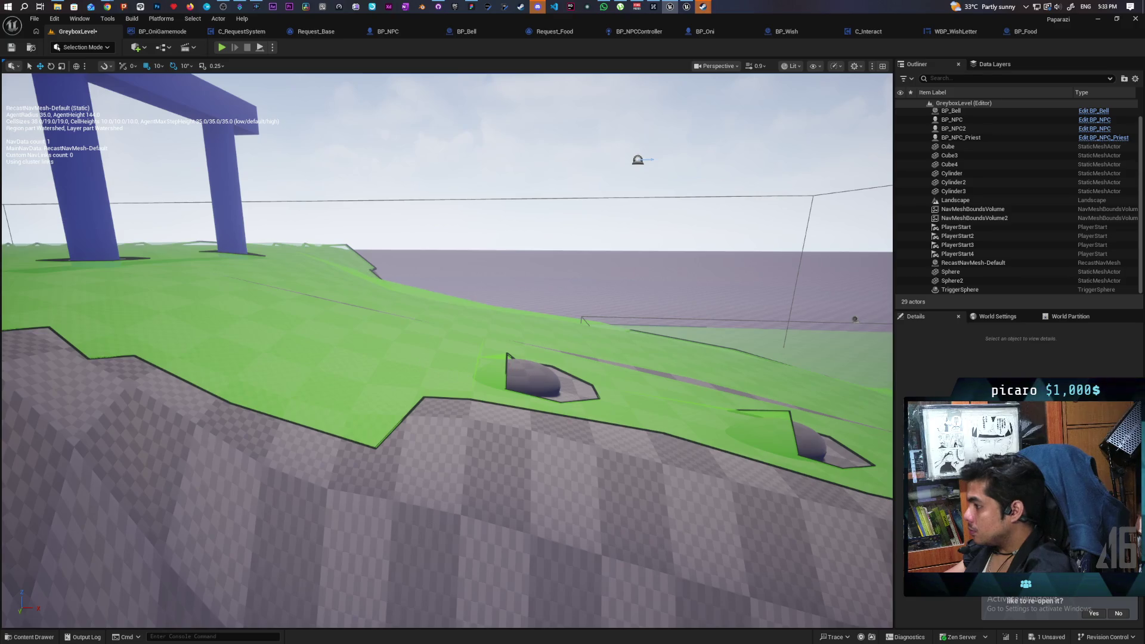
{"action": "left_click", "coordinate": [516, 387]}
{"action": "mouse_move", "coordinate": [545, 387]}
{"action": "left_mouse_down"}
{"action": "mouse_move", "coordinate": [302, 357]}
{"action": "mouse_move", "coordinate": [292, 214]}
{"action": "left_mouse_up"}
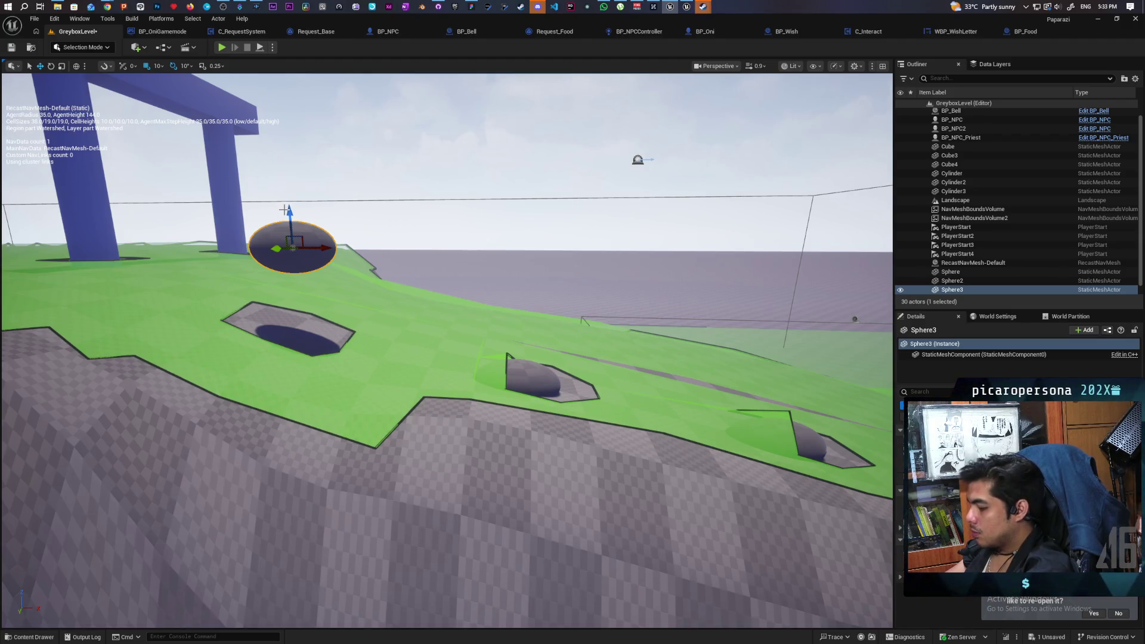
{"action": "key", "text": "End"}
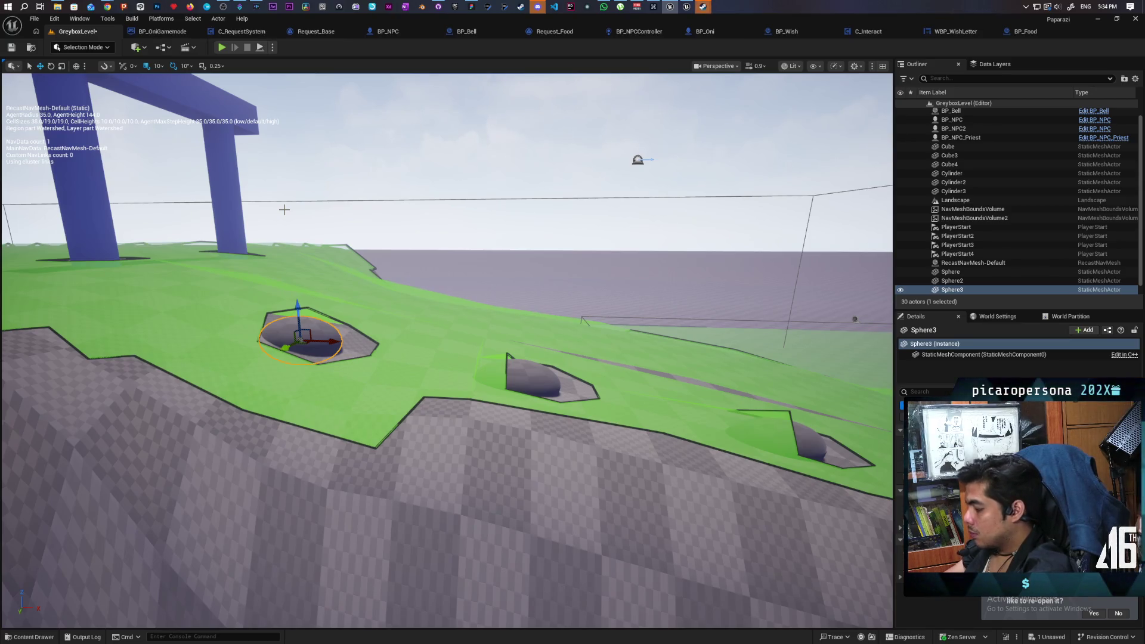
- Fly over the slope to view the navmesh holes and create Sphere4
{"action": "mouse_move", "coordinate": [367, 239]}
{"action": "left_mouse_down"}
{"action": "mouse_move", "coordinate": [225, 184]}
{"action": "mouse_move", "coordinate": [250, 158]}
{"action": "mouse_move", "coordinate": [259, 159]}
{"action": "mouse_move", "coordinate": [62, 266]}
{"action": "left_mouse_up"}
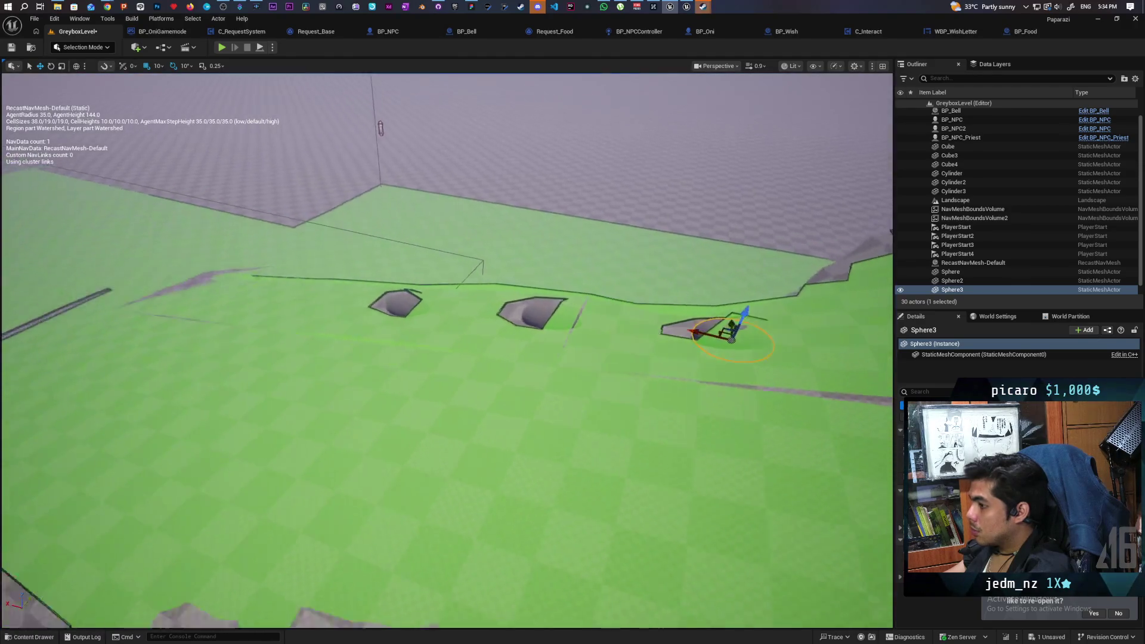
{"action": "key", "text": "w"}
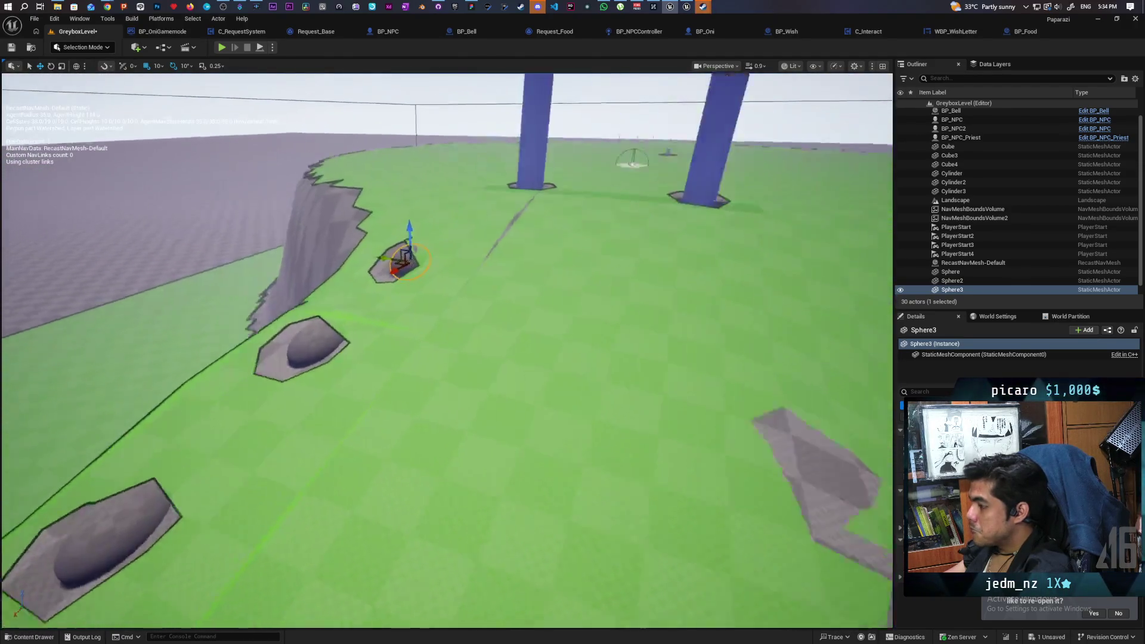
{"action": "key", "text": "e"}
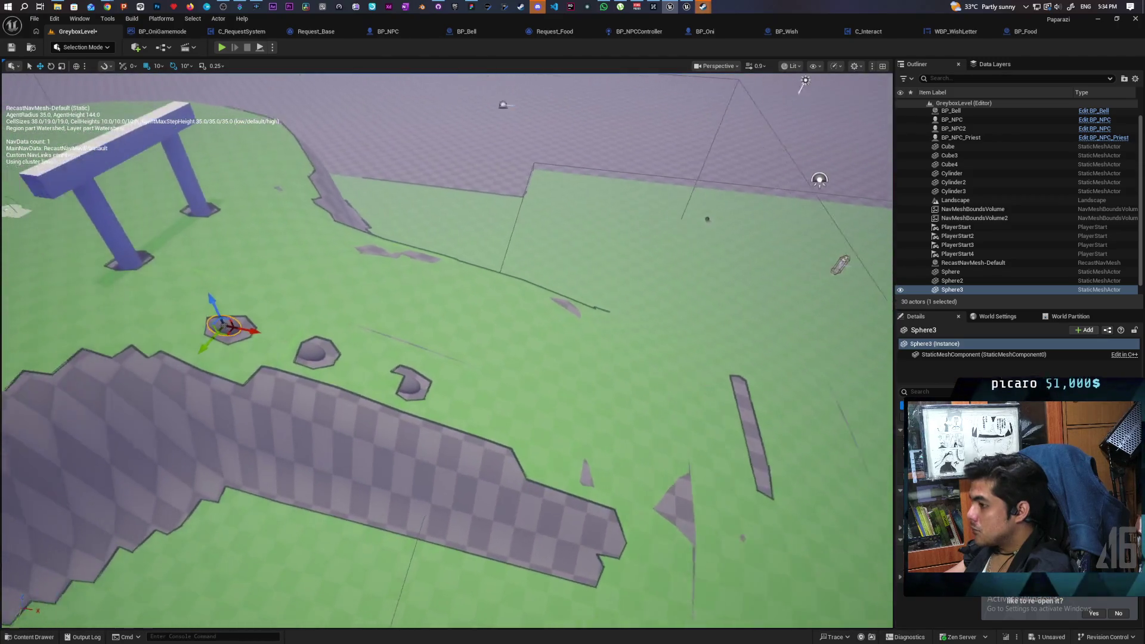
{"action": "key", "text": "w"}
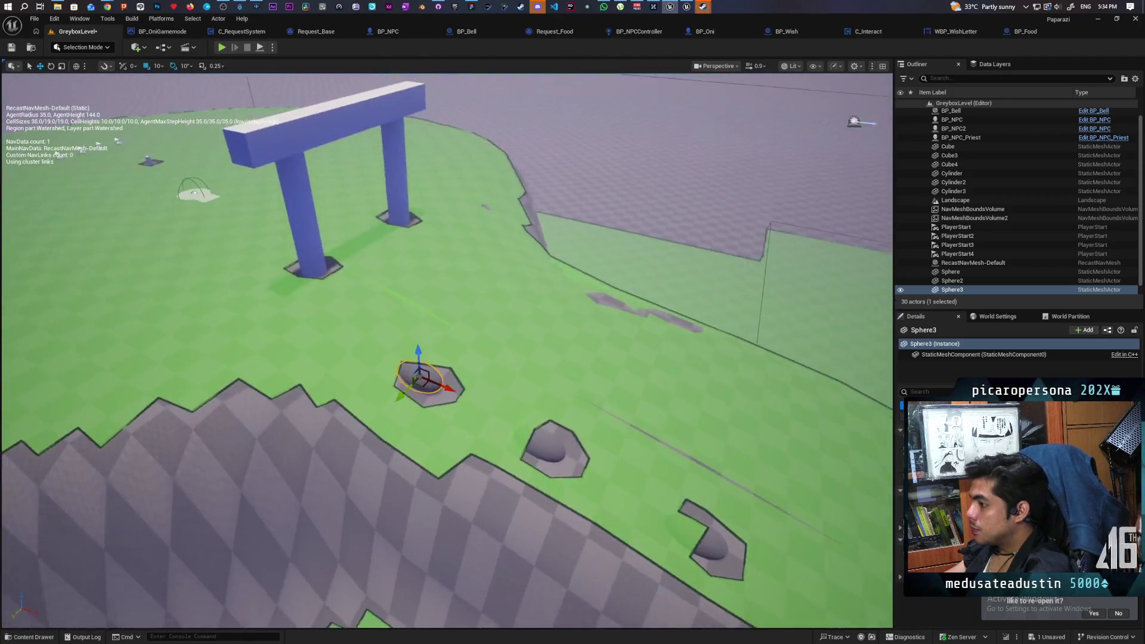
{"action": "key", "text": "q"}
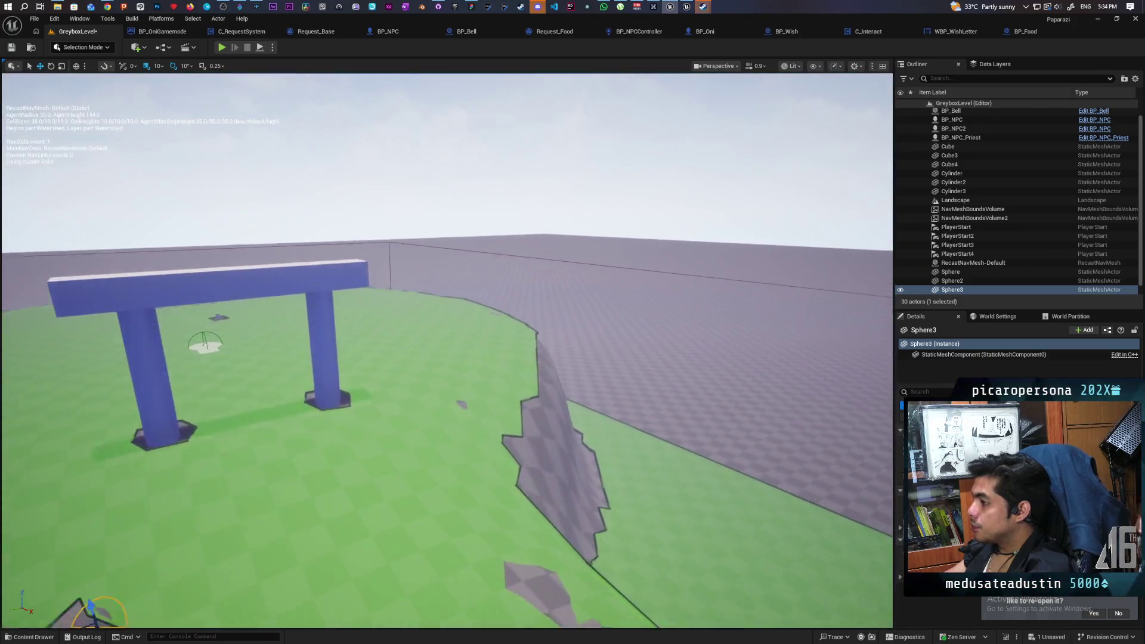
{"action": "key", "text": "s"}
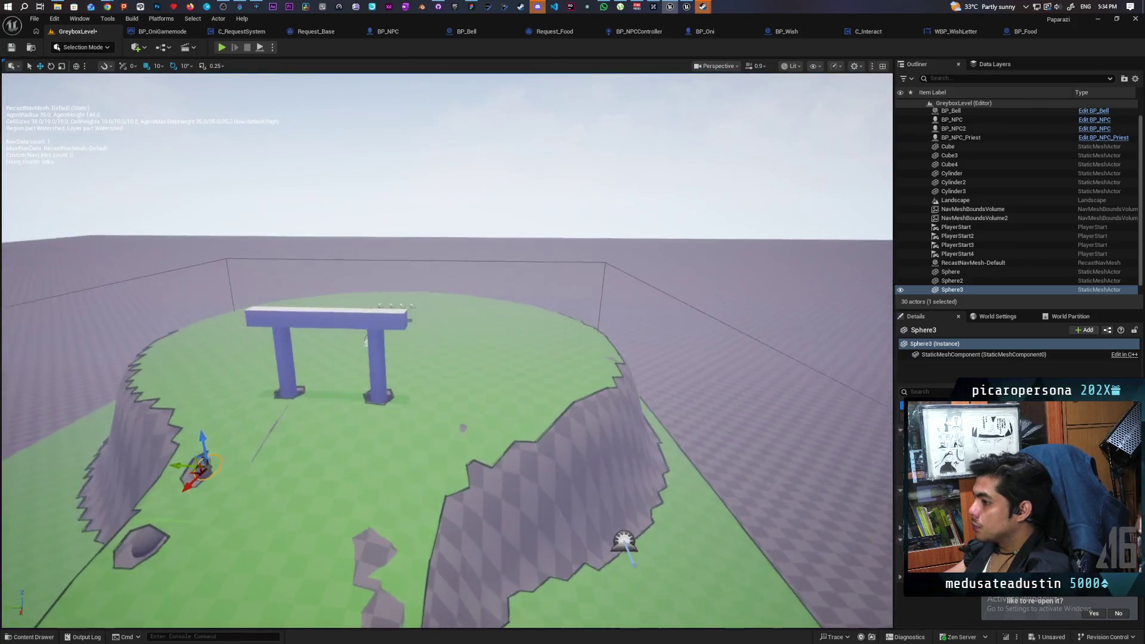
{"action": "key", "text": "w"}
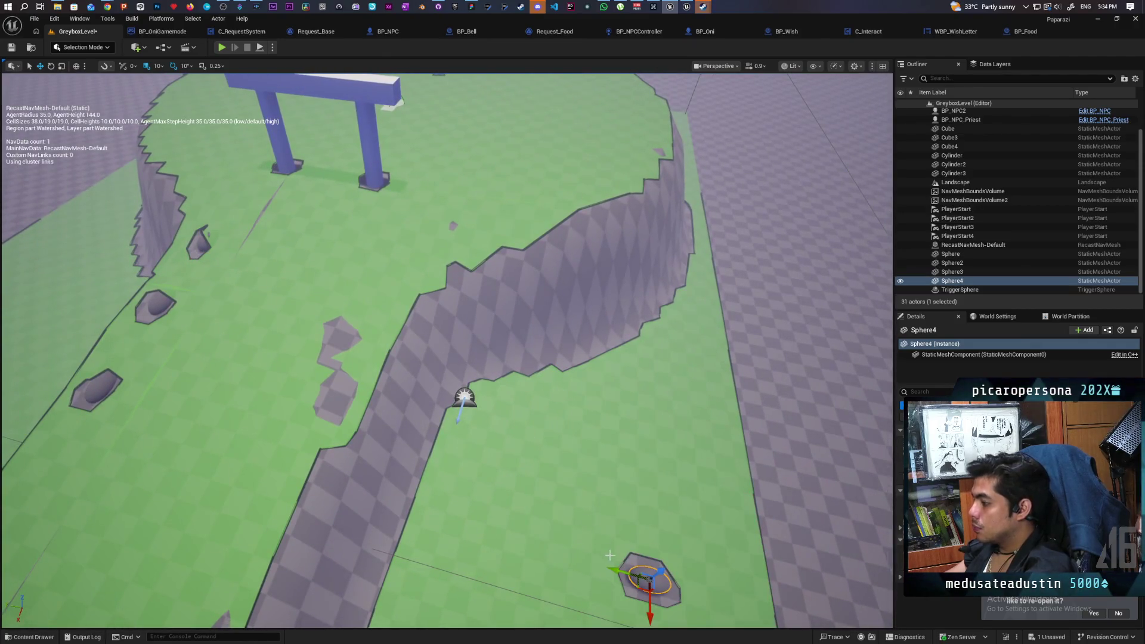
- Move Sphere4 onto the green floor with End and place it toward the torii gate
{"action": "left_click_drag", "start_coordinate": [654, 581], "coordinate": [698, 294]}
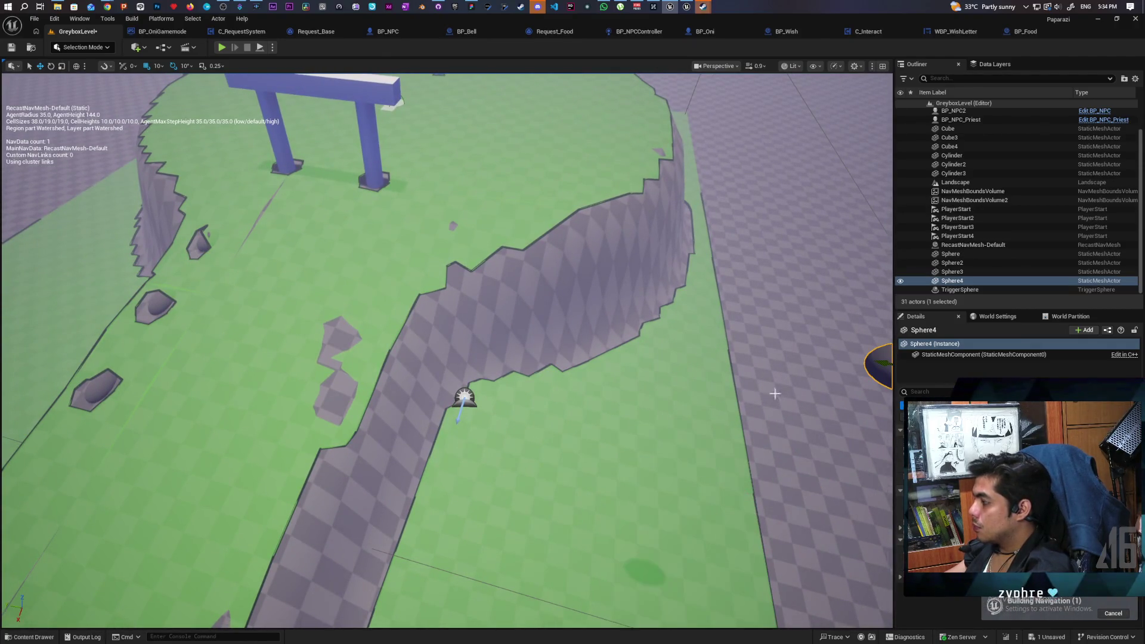
{"action": "key", "text": "w"}
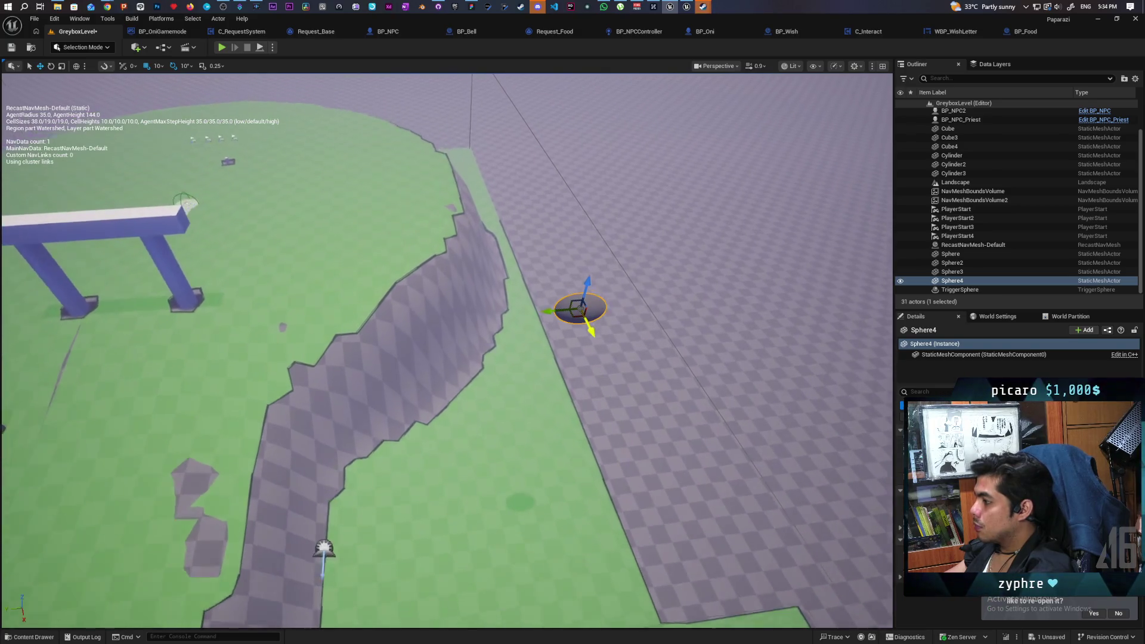
{"action": "left_click_drag", "start_coordinate": [555, 312], "coordinate": [549, 312]}
{"action": "key", "text": "End"}
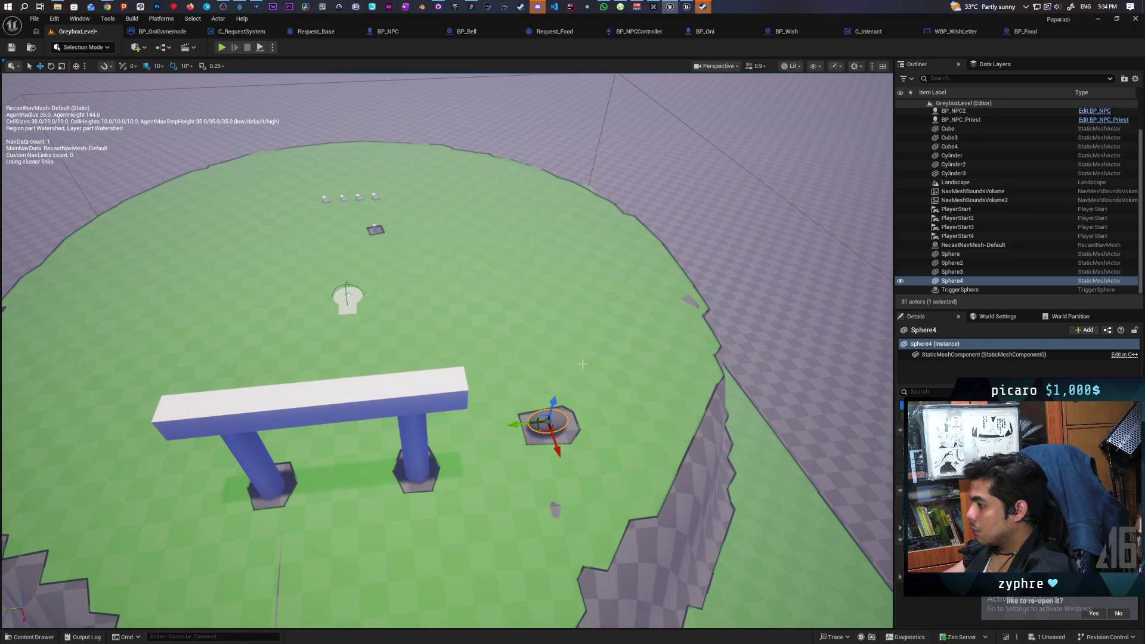
{"action": "key", "text": "w"}
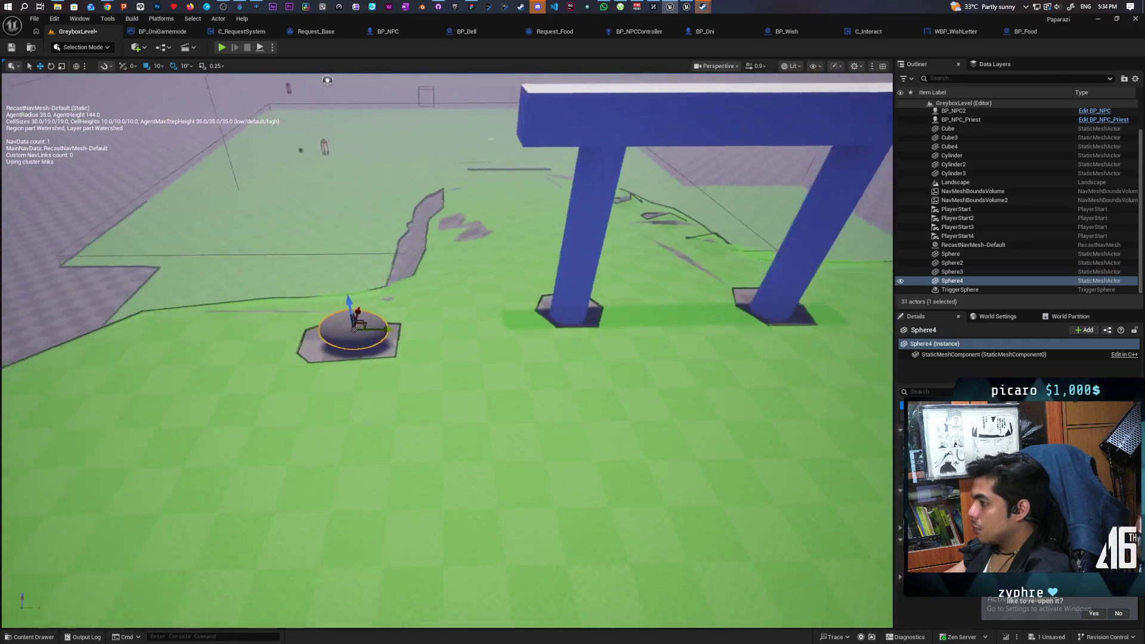
{"action": "key", "text": "s"}
{"action": "left_click_drag", "start_coordinate": [457, 340], "coordinate": [553, 317]}
{"action": "key", "text": "s"}
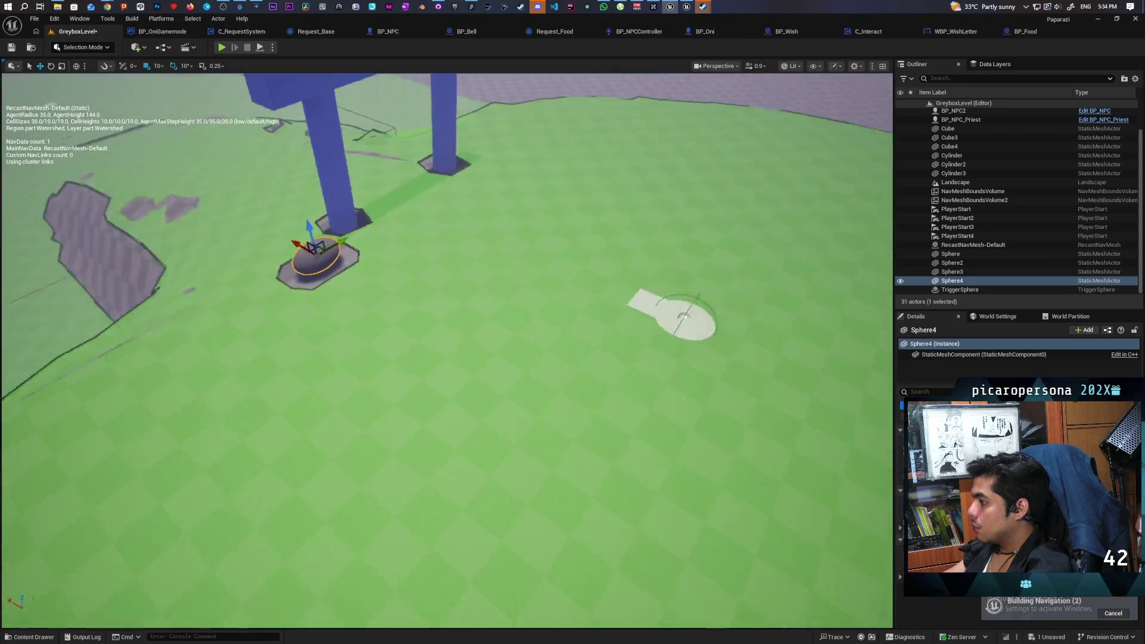
- Alt-drag the rock twice to add copies in a row beside it
{"action": "mouse_move", "coordinate": [248, 352]}
{"action": "left_mouse_down"}
{"action": "mouse_move", "coordinate": [677, 394]}
{"action": "mouse_move", "coordinate": [625, 395]}
{"action": "mouse_move", "coordinate": [660, 378]}
{"action": "left_mouse_up"}
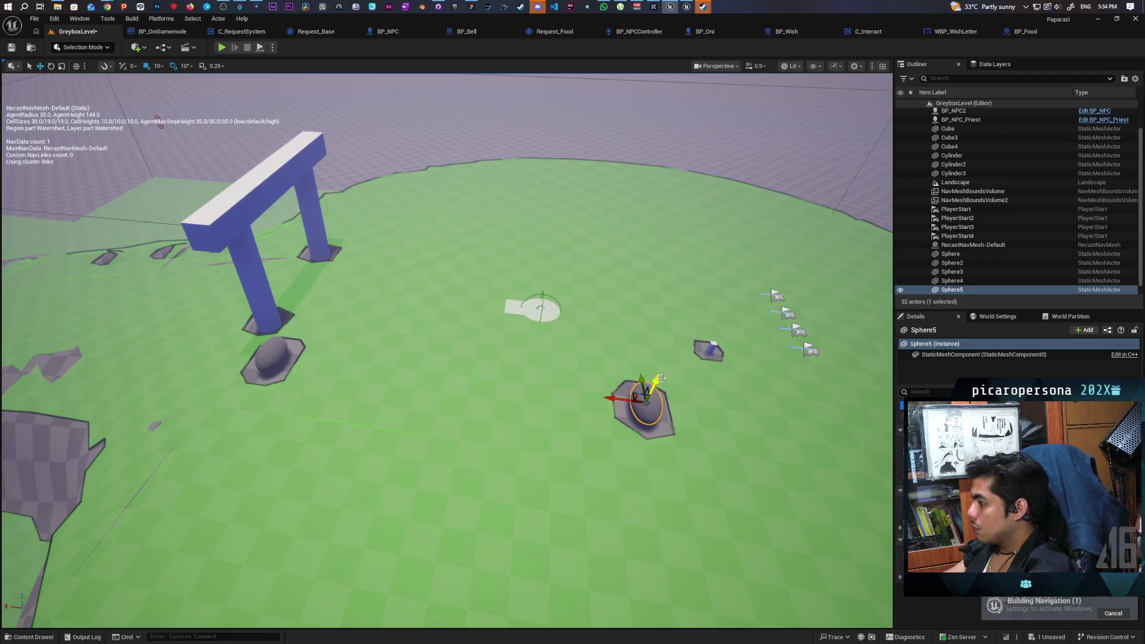
{"action": "key", "text": "w"}
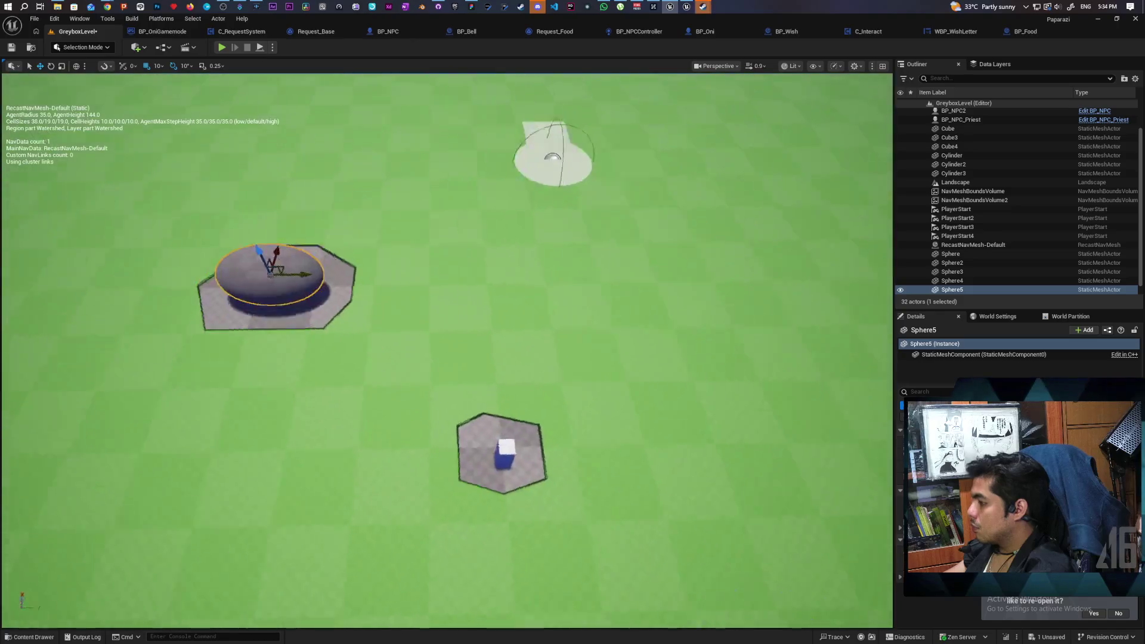
{"action": "key", "text": "s"}
{"action": "left_click_drag", "start_coordinate": [387, 443], "coordinate": [875, 456]}
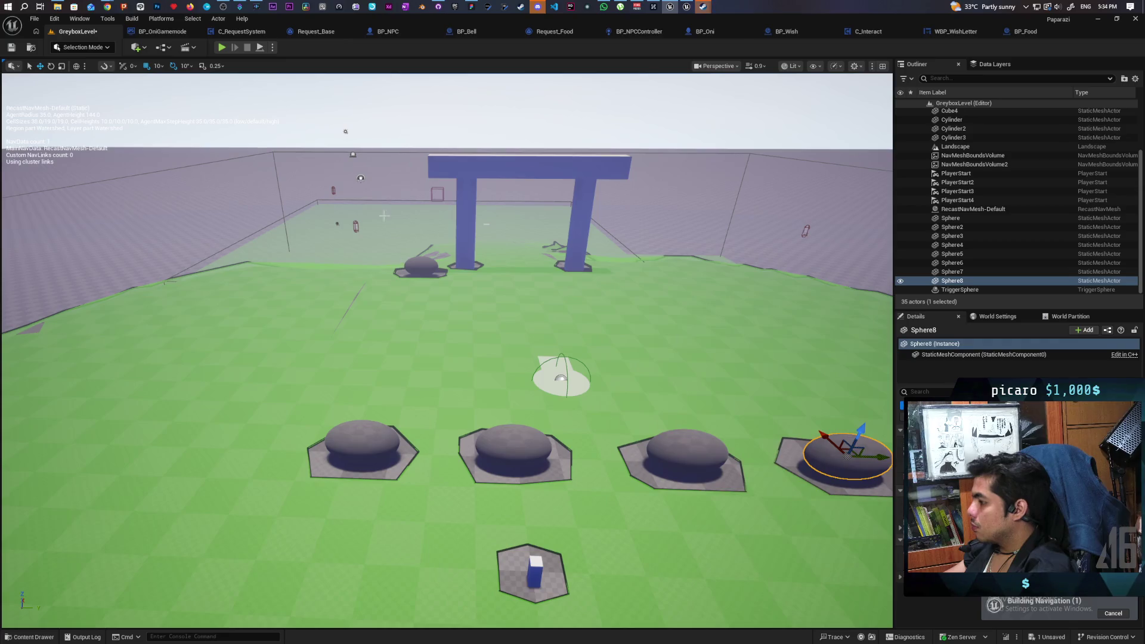
- Play the level with Alt+P and walk around the rocks until 'First week i need food' appears, then close it
{"action": "key", "text": "alt+p"}
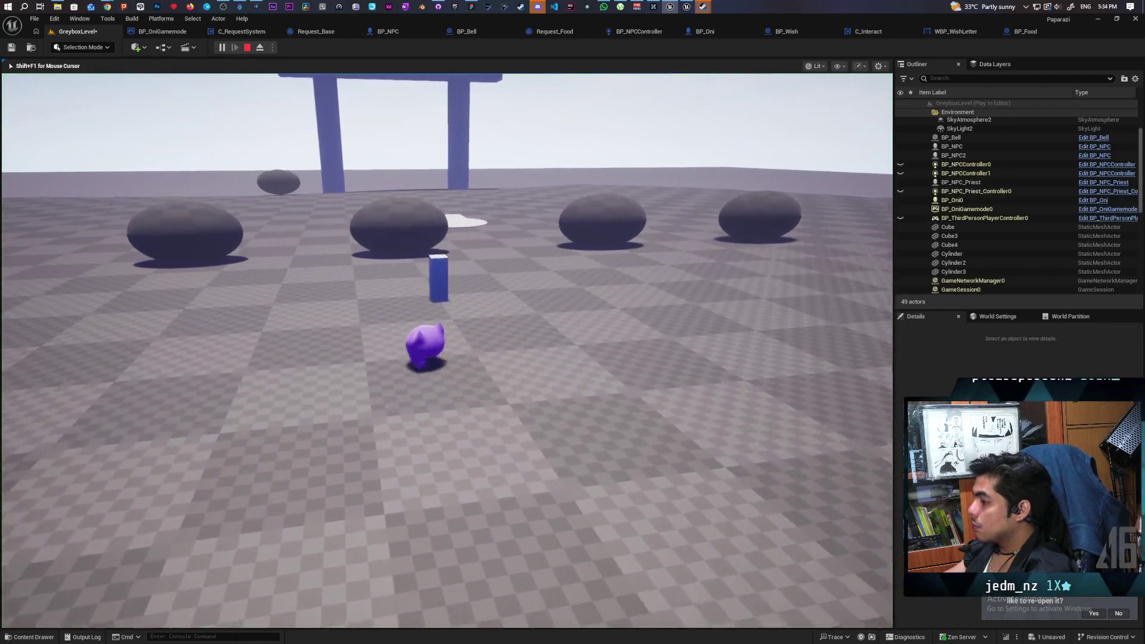
{"action": "key", "text": "w"}
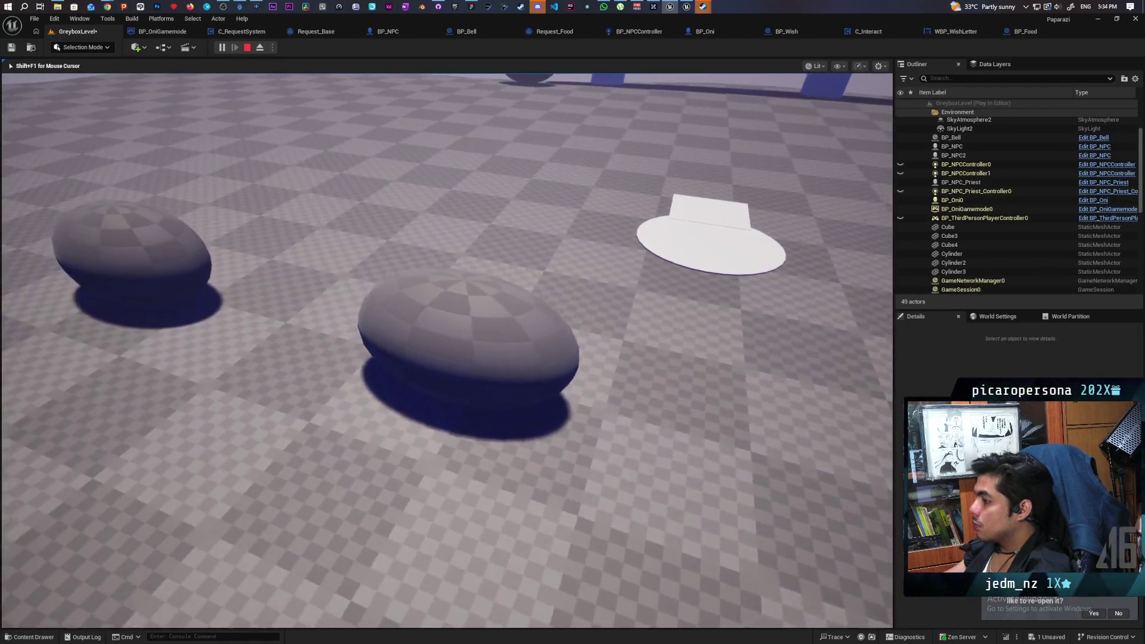
{"action": "key", "text": "w"}
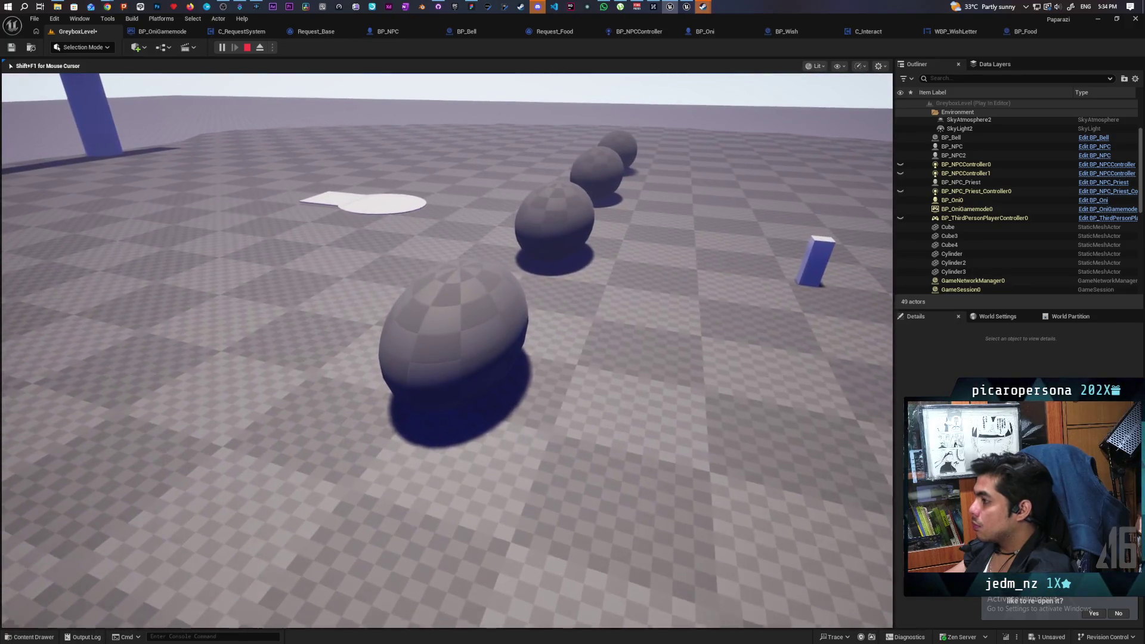
{"action": "key", "text": "w"}
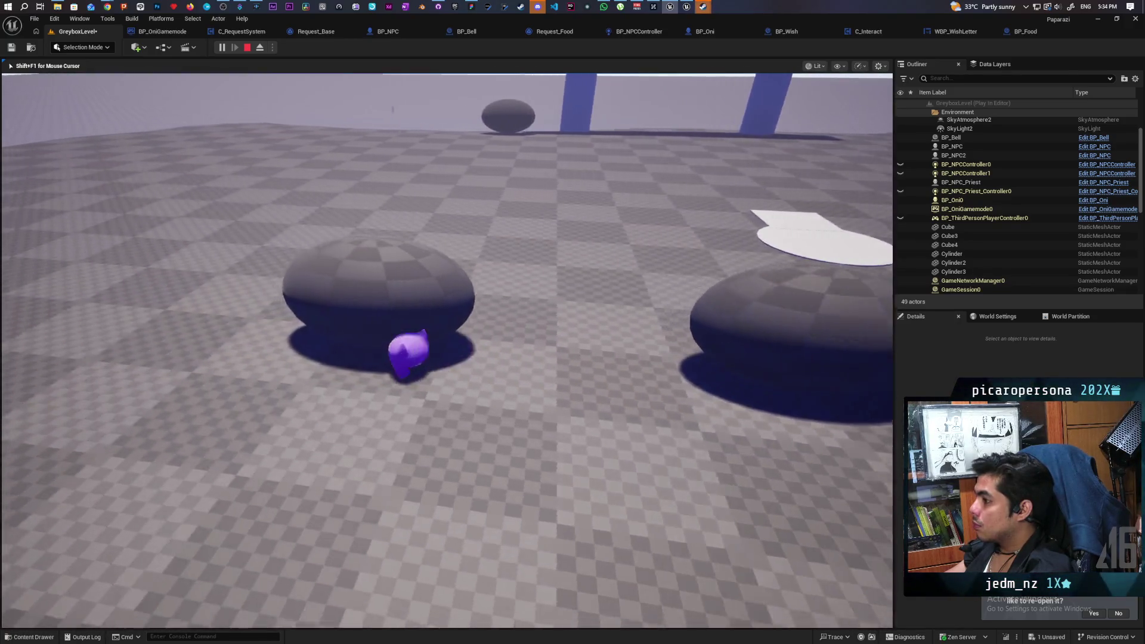
{"action": "key", "text": "w"}
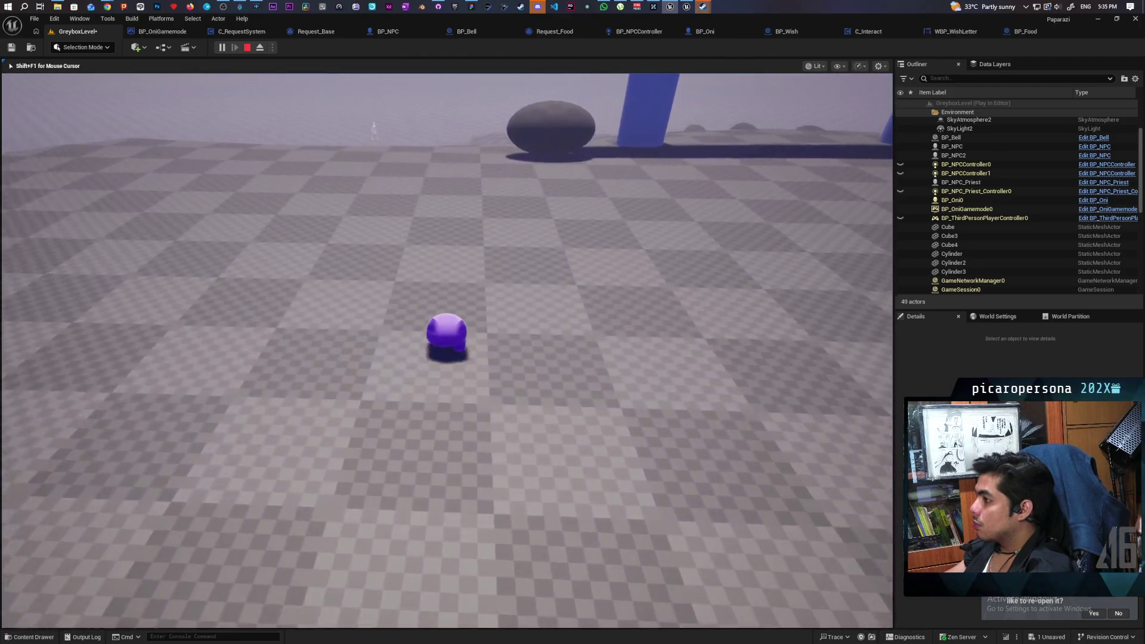
{"action": "key", "text": "w"}
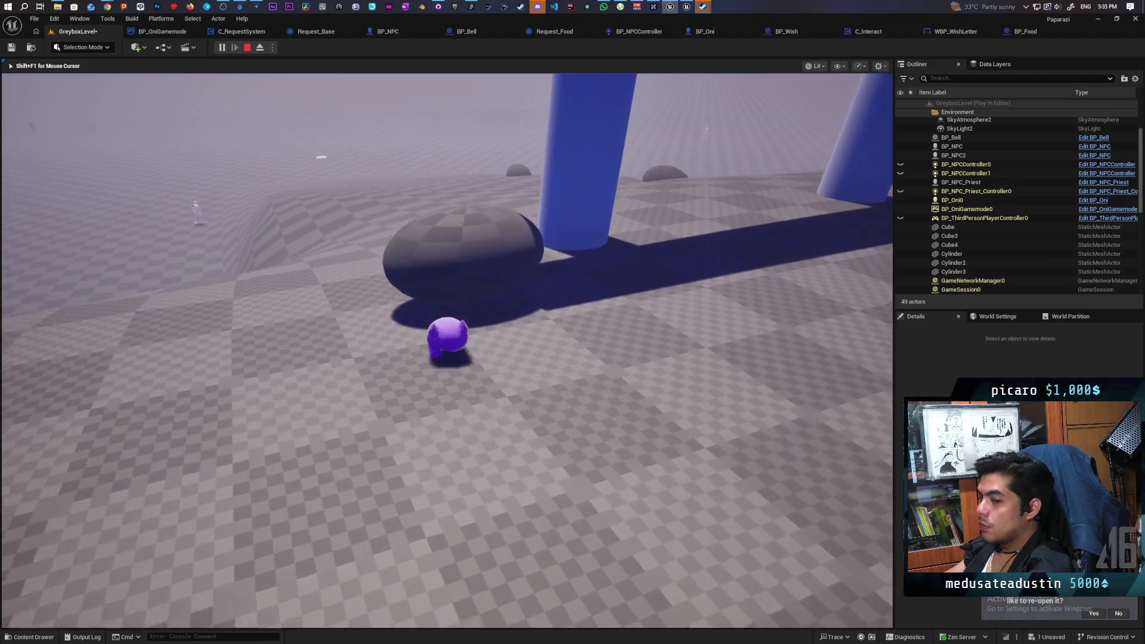
{"action": "key", "text": "w"}
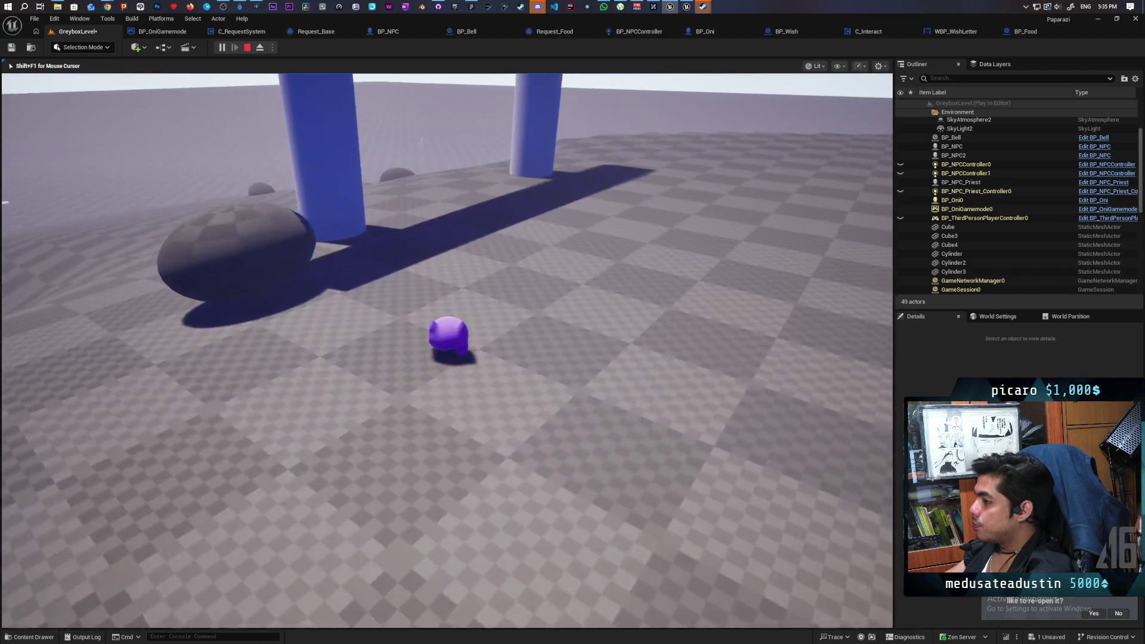
{"action": "key", "text": "w"}
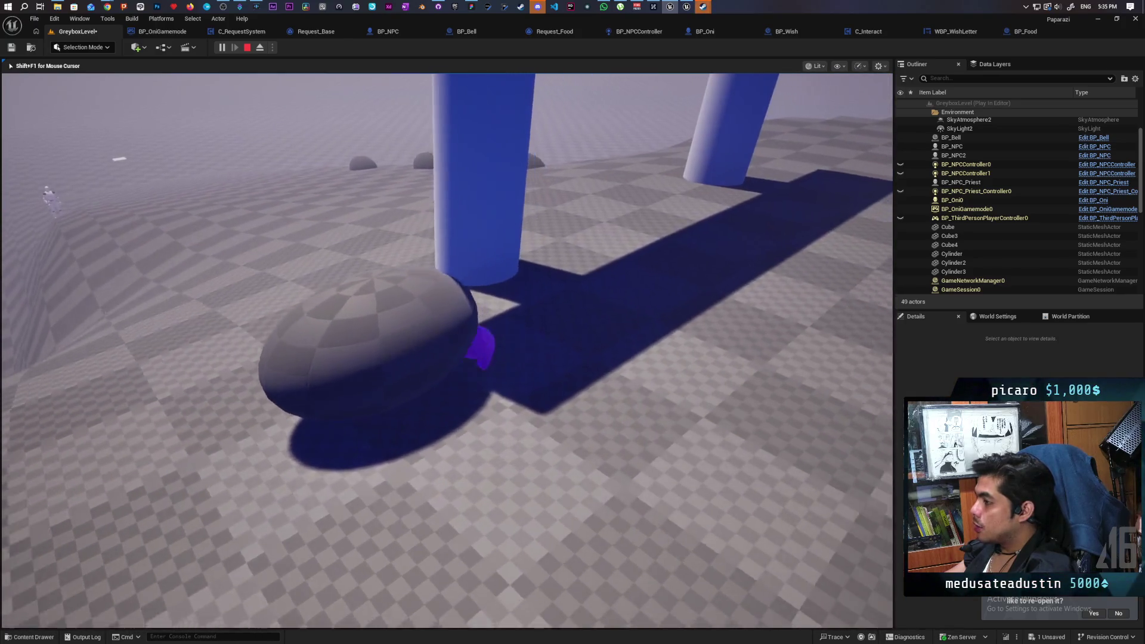
{"action": "key", "text": "w"}
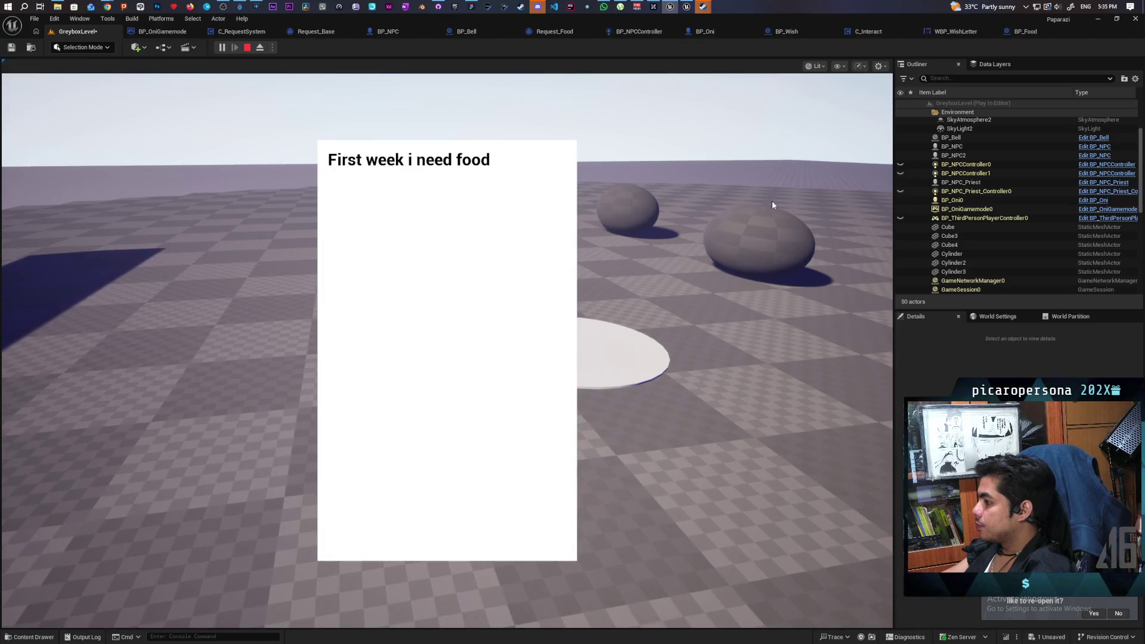
{"action": "left_click", "coordinate": [771, 200]}
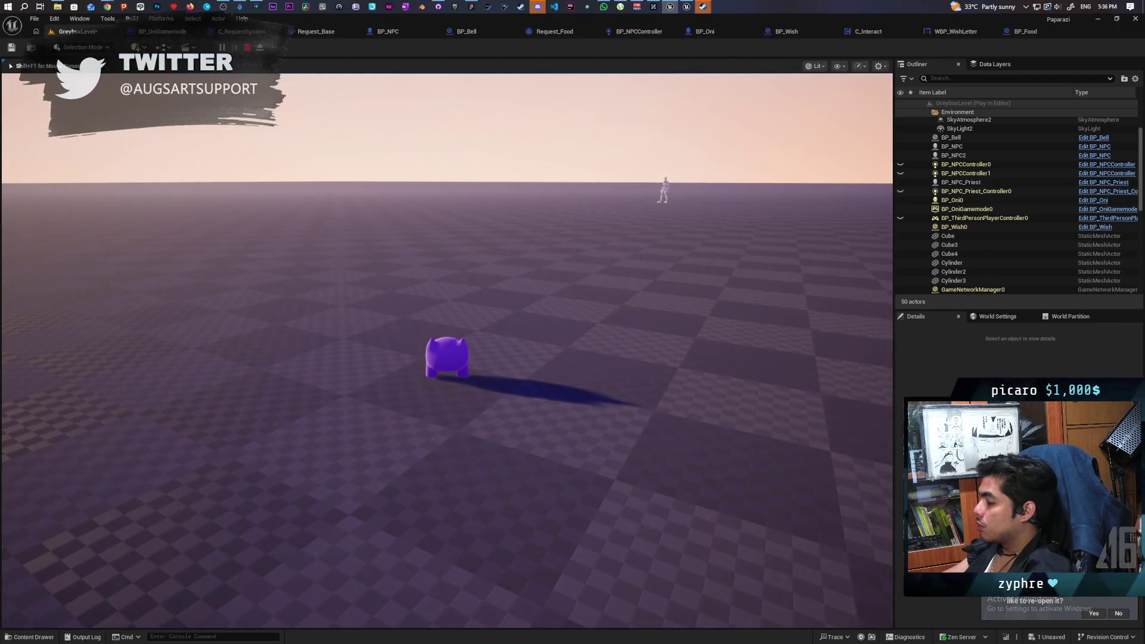
- Stop the Play-in-Editor session with Esc and return to the GreyboxLevel editor
{"action": "key", "text": "Escape"}
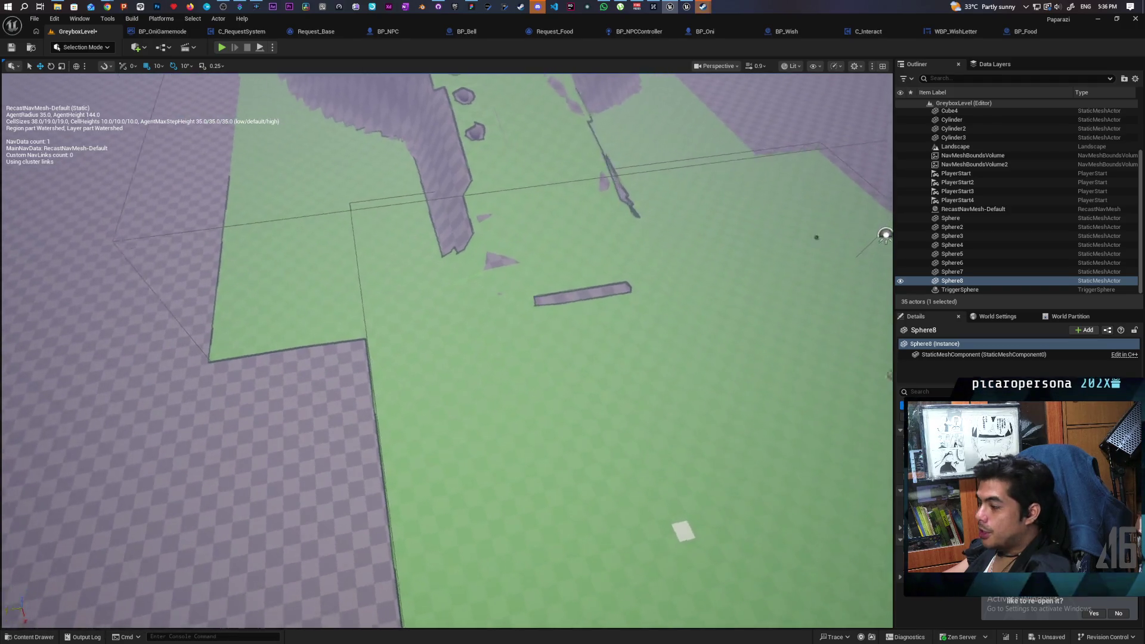
- Turn off the navigation mesh display with P and swing the view toward the rocks and flags
{"action": "scroll", "coordinate": [422, 293], "scroll_direction": "up", "scroll_amount": 5}
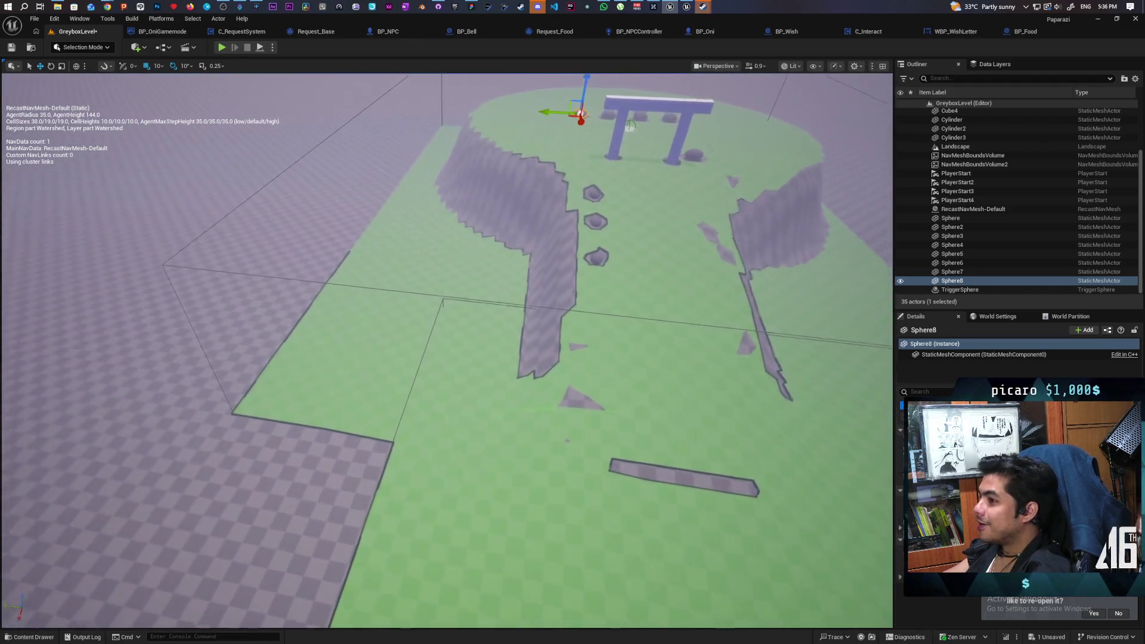
{"action": "key", "text": "p"}
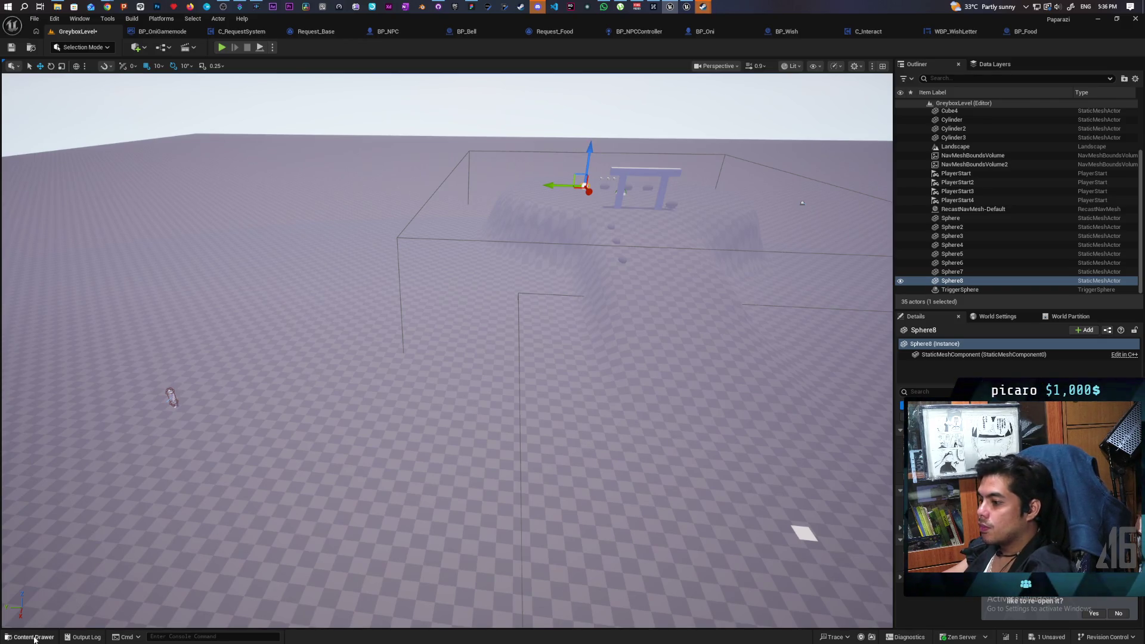
{"action": "scroll", "coordinate": [753, 542], "scroll_direction": "down", "scroll_amount": 5}
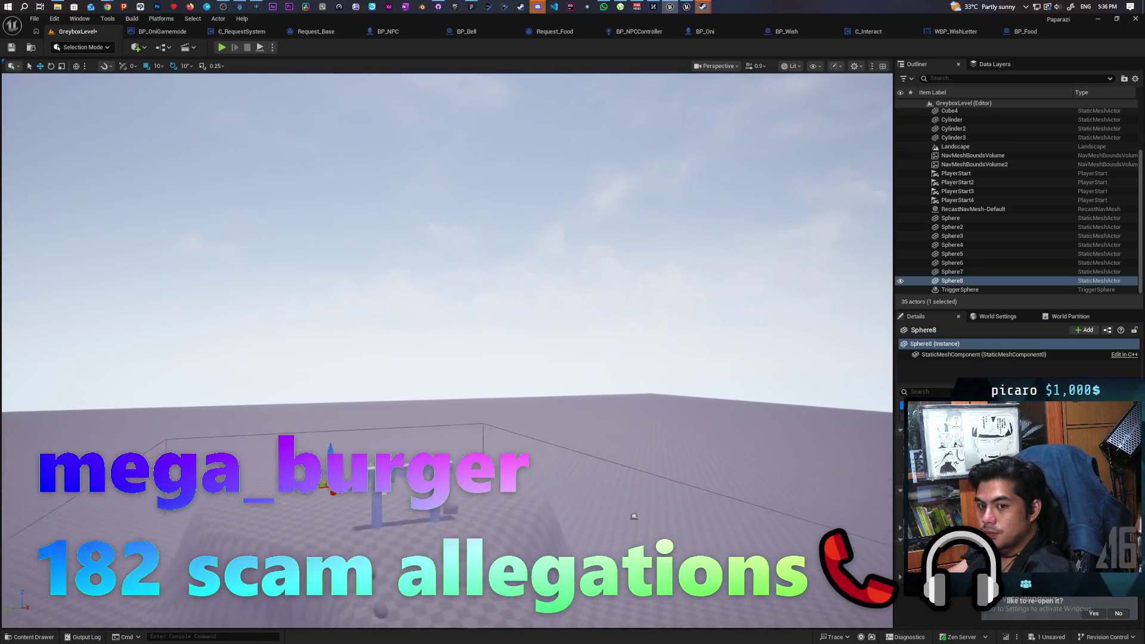
{"action": "scroll", "coordinate": [447, 350], "scroll_direction": "up", "scroll_amount": 5}
{"action": "scroll", "coordinate": [447, 350], "scroll_direction": "up", "scroll_amount": 5}
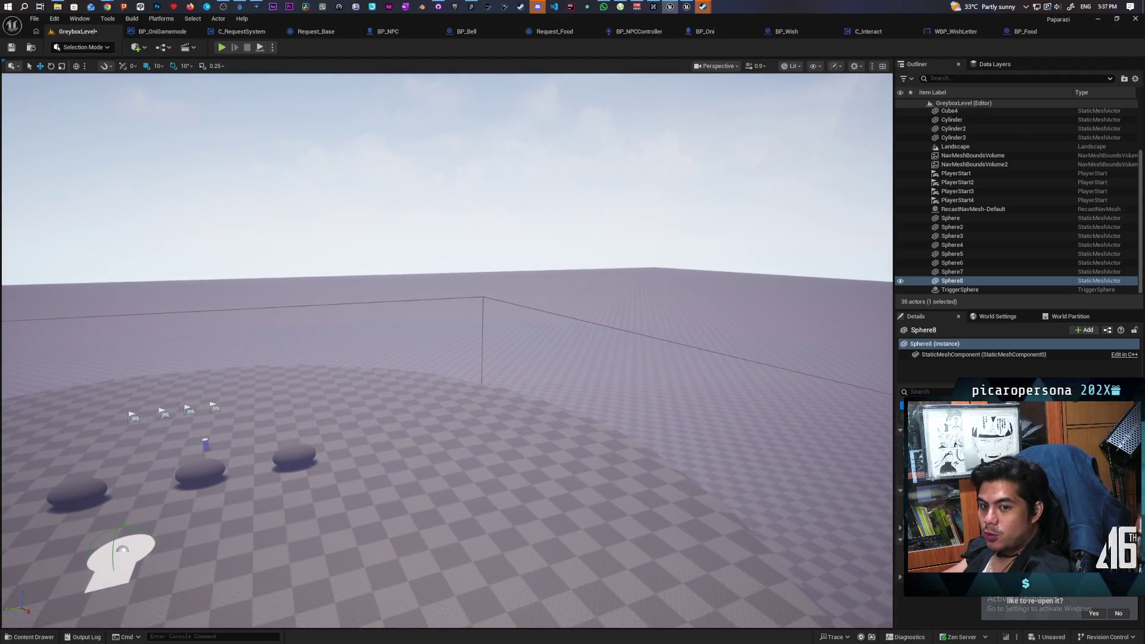
{"action": "scroll", "coordinate": [447, 351], "scroll_direction": "up", "scroll_amount": 3}
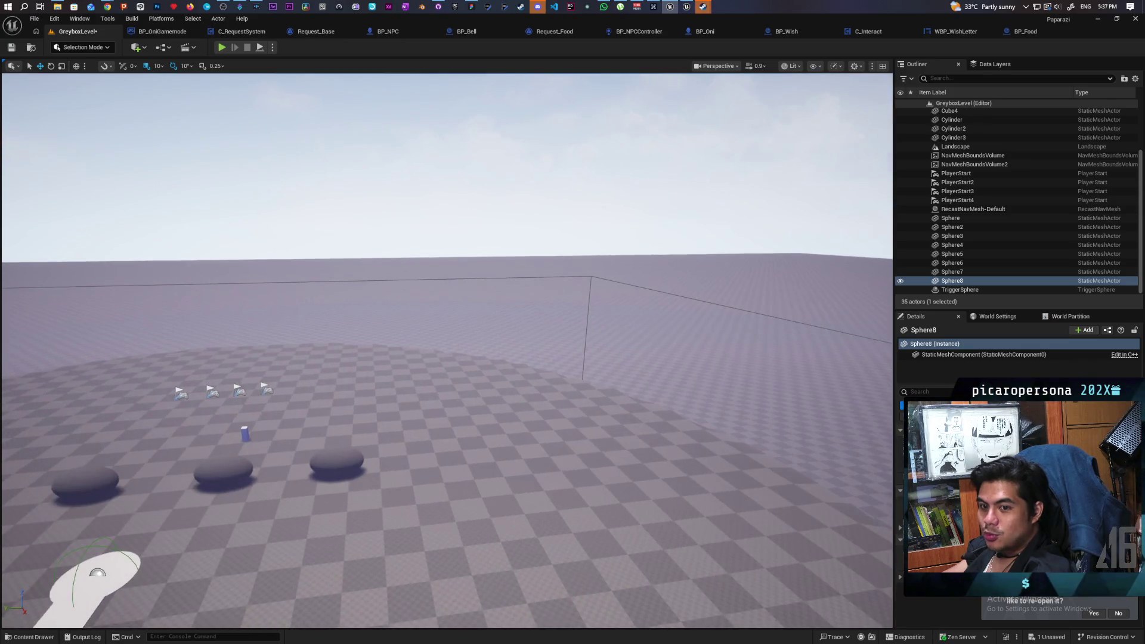
{"action": "mouse_move", "coordinate": [447, 350]}
{"action": "left_mouse_down"}
{"action": "mouse_move", "coordinate": [334, 355]}
{"action": "mouse_move", "coordinate": [112, 531]}
{"action": "left_mouse_up"}
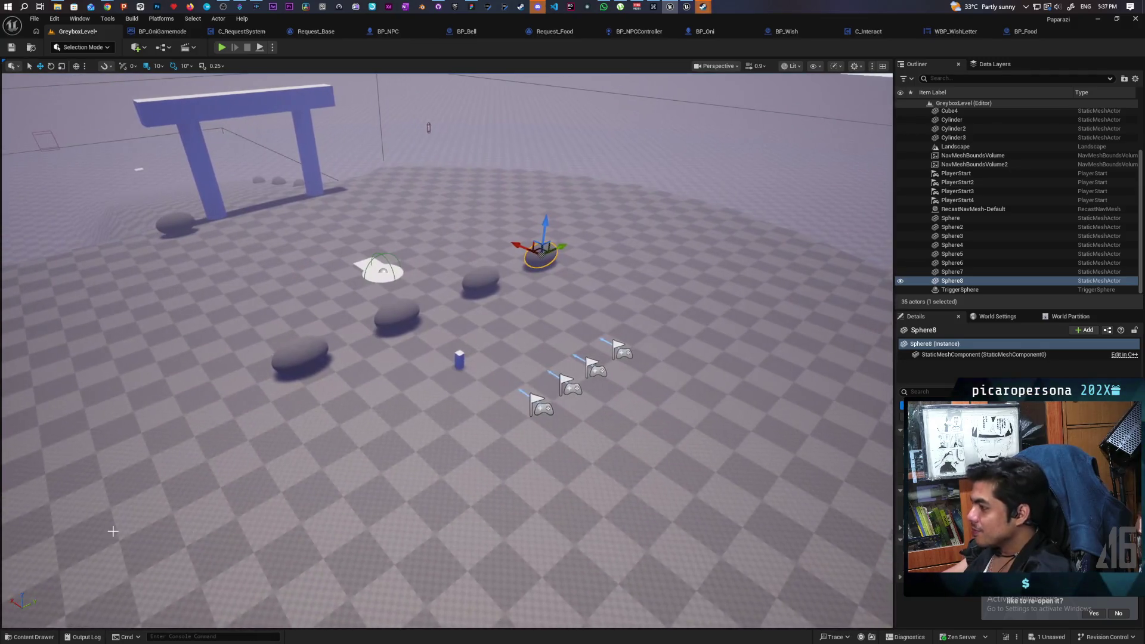
- Drag BP_Food from the Content Drawer onto the floor near the rocks and inspect its Cube component
{"action": "left_click", "coordinate": [29, 637]}
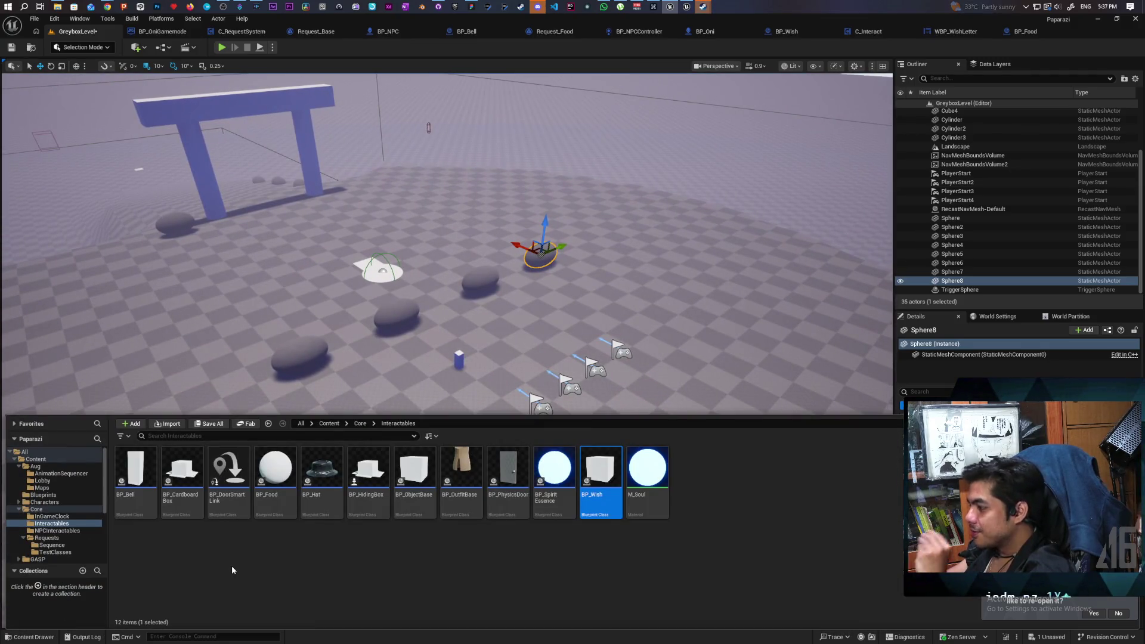
{"action": "mouse_move", "coordinate": [275, 470]}
{"action": "left_mouse_down"}
{"action": "mouse_move", "coordinate": [294, 414]}
{"action": "mouse_move", "coordinate": [304, 423]}
{"action": "left_mouse_up"}
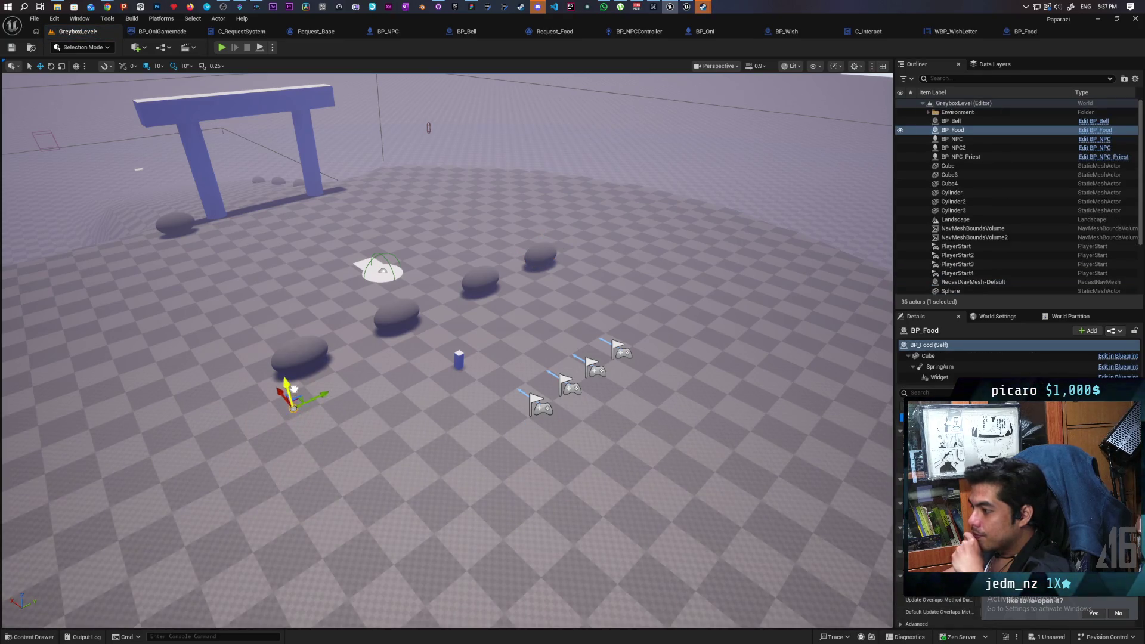
{"action": "mouse_move", "coordinate": [309, 431]}
{"action": "left_mouse_down"}
{"action": "mouse_move", "coordinate": [290, 387]}
{"action": "mouse_move", "coordinate": [315, 465]}
{"action": "left_mouse_up"}
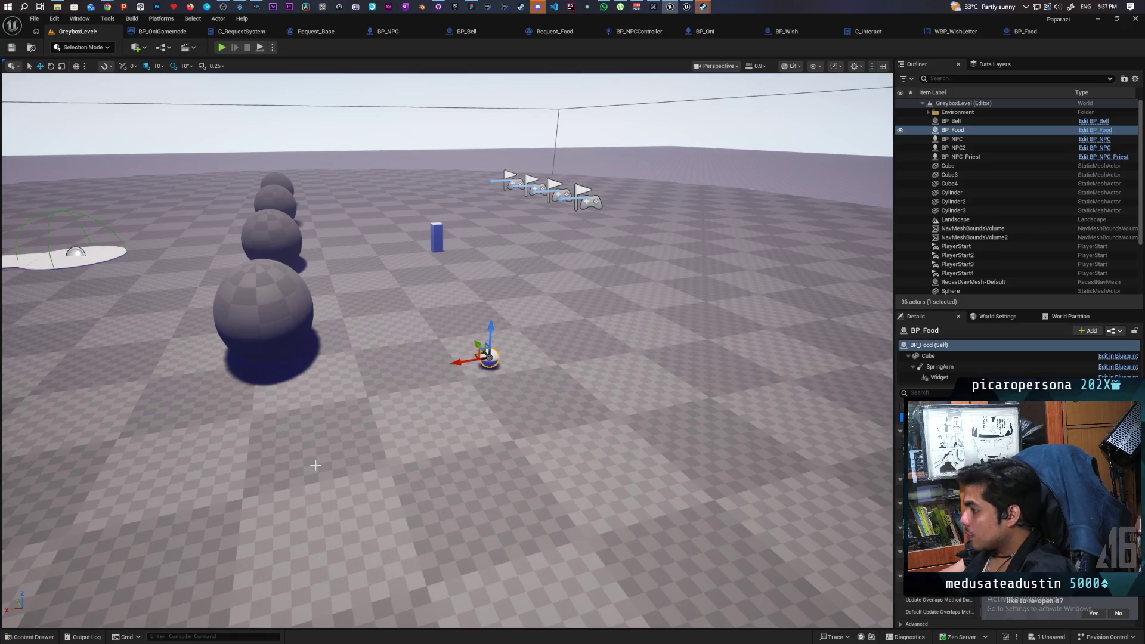
{"action": "left_click", "coordinate": [941, 356]}
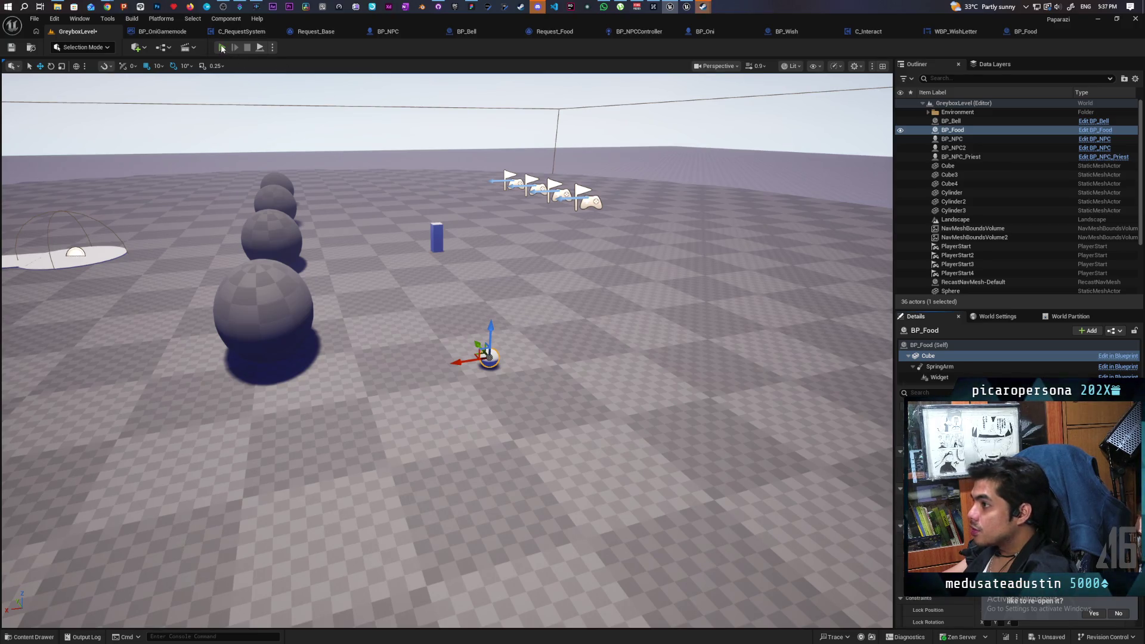
{"action": "left_click", "coordinate": [222, 48]}
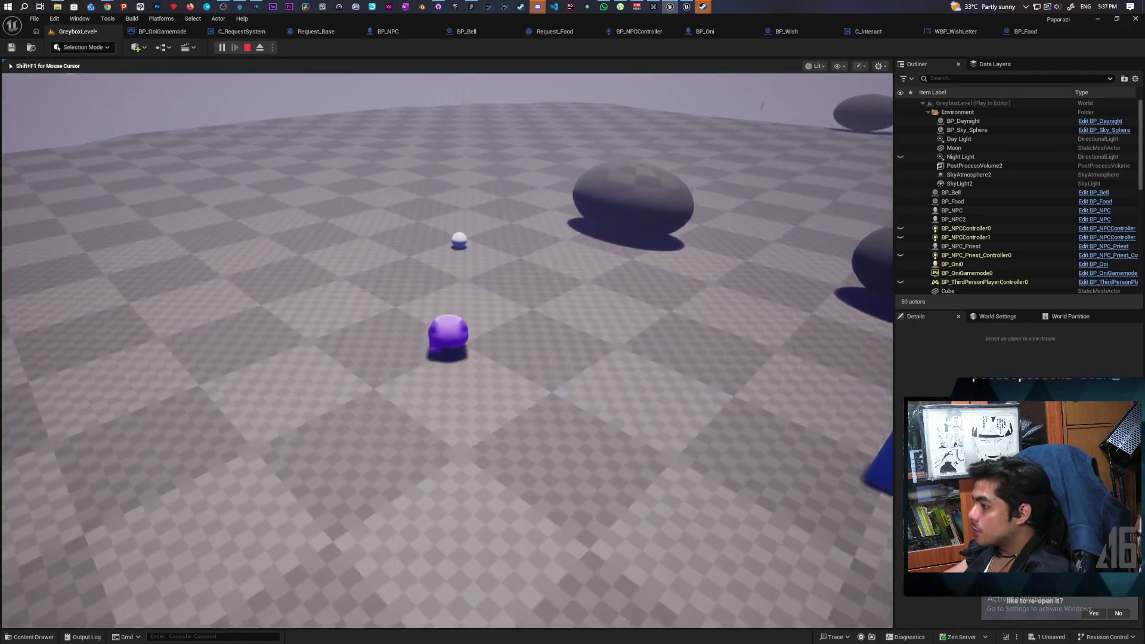
{"action": "key", "text": "w"}
{"action": "key", "text": "f"}
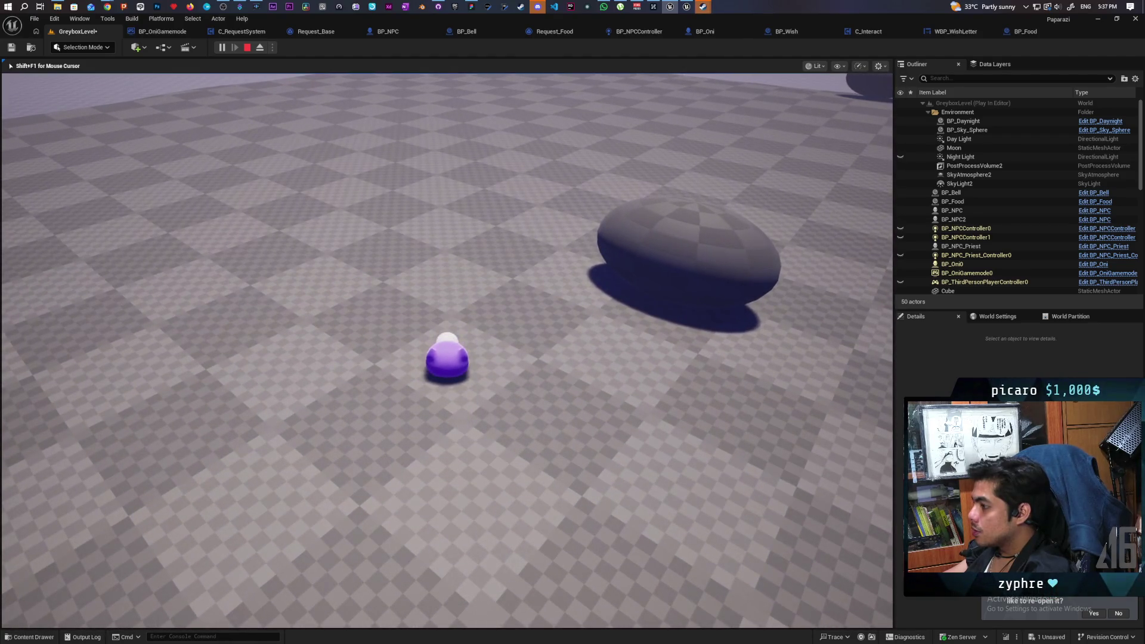
{"action": "key", "text": "f"}
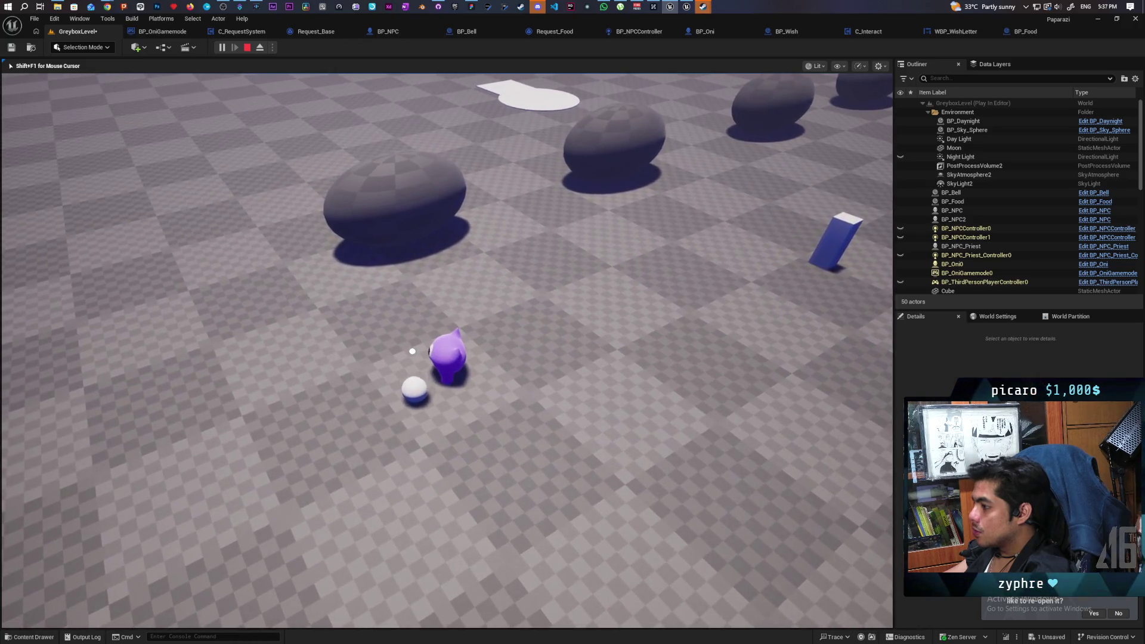
{"action": "mouse_move", "coordinate": [412, 352]}
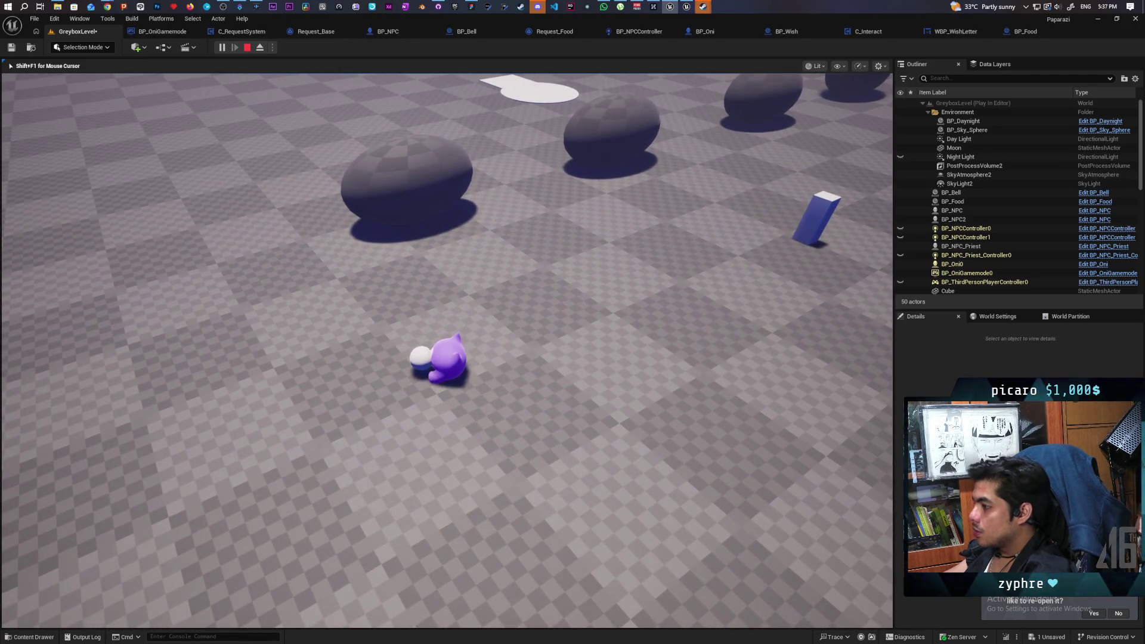
{"action": "key", "text": "Escape"}
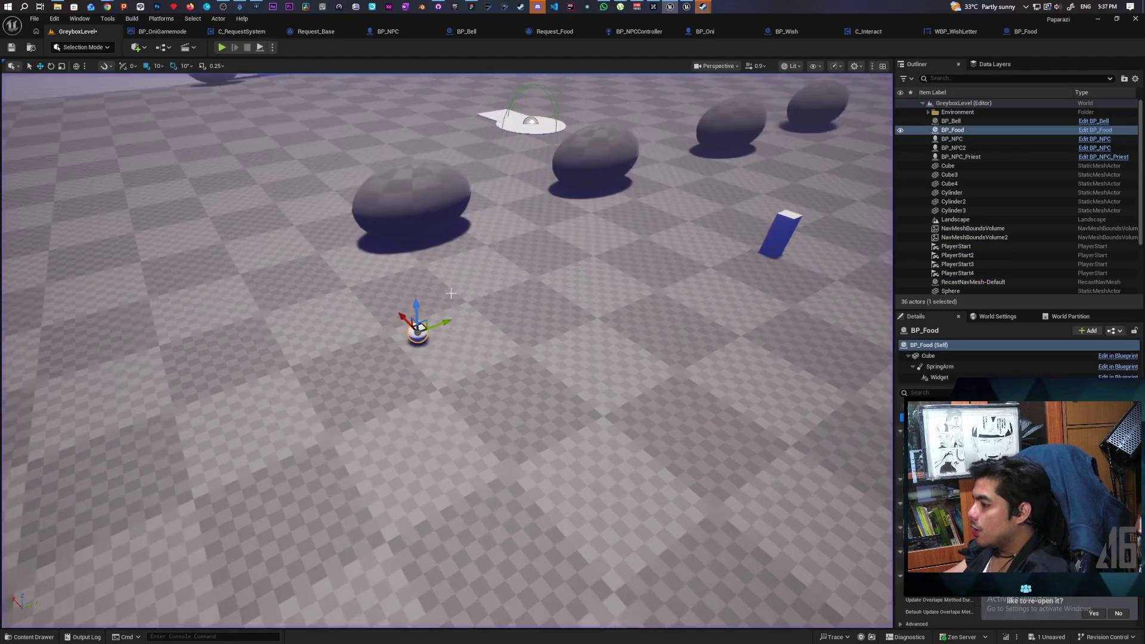
- Delete the placed BP_Food actor and turn the view toward open ground
{"action": "key", "text": "Delete"}
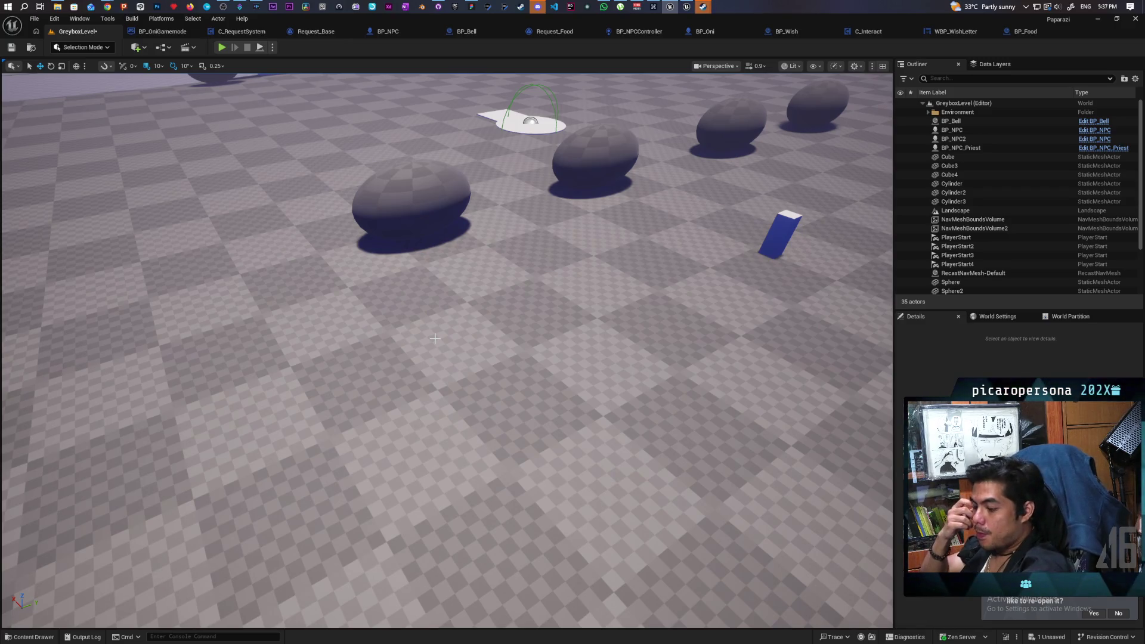
{"action": "mouse_move", "coordinate": [486, 370]}
{"action": "left_mouse_down"}
{"action": "mouse_move", "coordinate": [487, 101]}
{"action": "mouse_move", "coordinate": [486, 149]}
{"action": "left_mouse_up"}
{"action": "left_click_drag", "start_coordinate": [455, 388], "coordinate": [383, 388]}
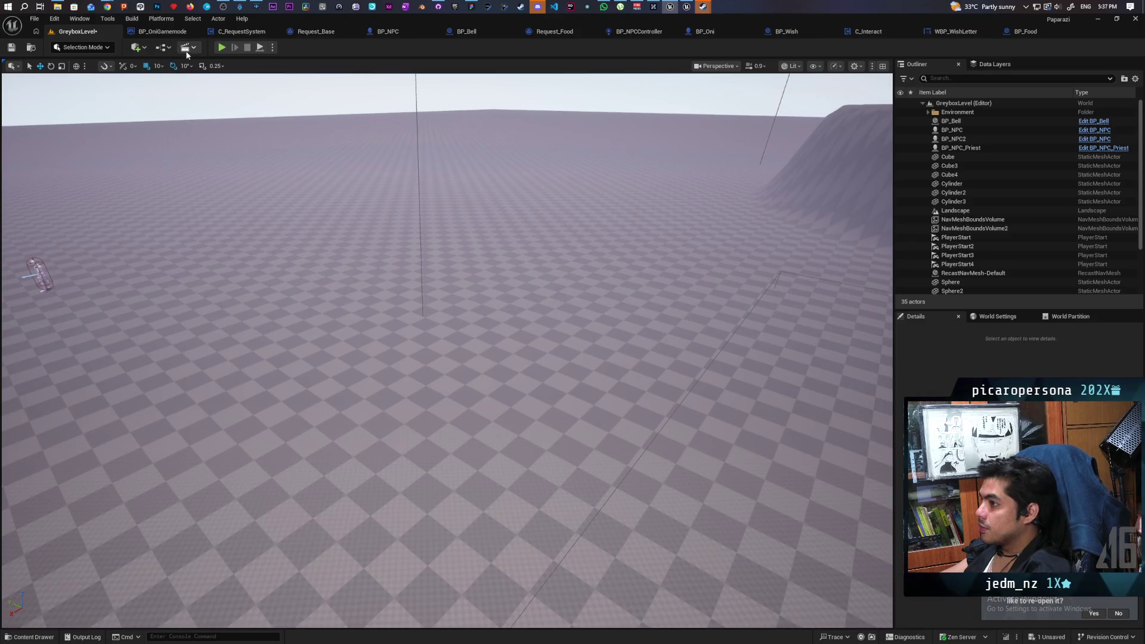
{"action": "left_click", "coordinate": [143, 47]}
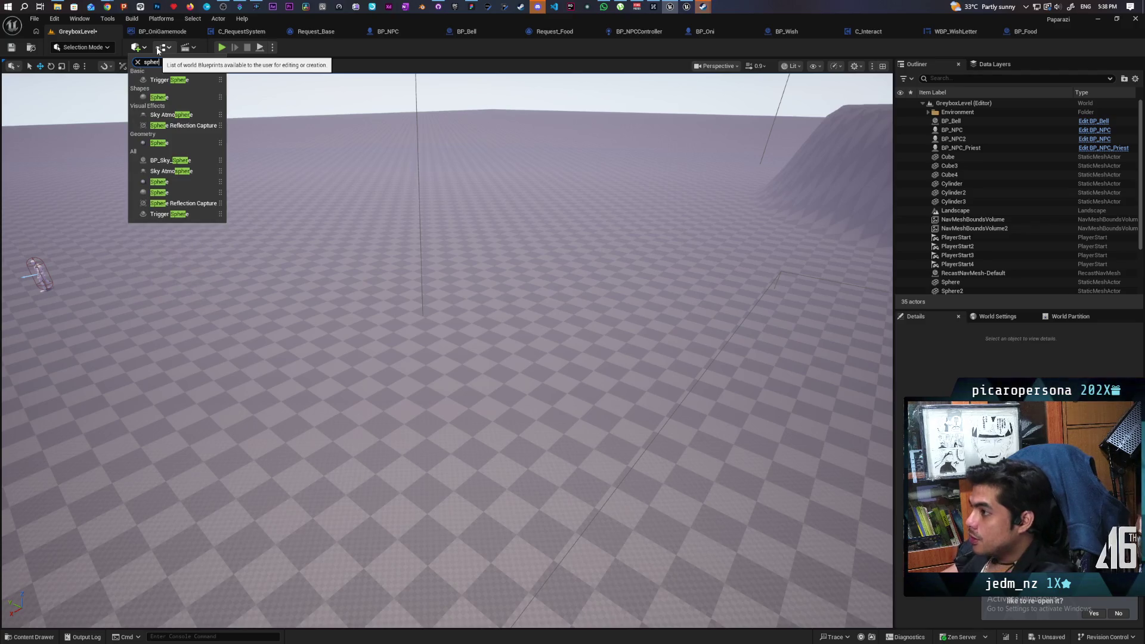
- Drop a Sphere from Quick Add onto the floor, stretch it into a long flat ellipse, and inspect it
{"action": "left_click_drag", "start_coordinate": [161, 96], "coordinate": [381, 351]}
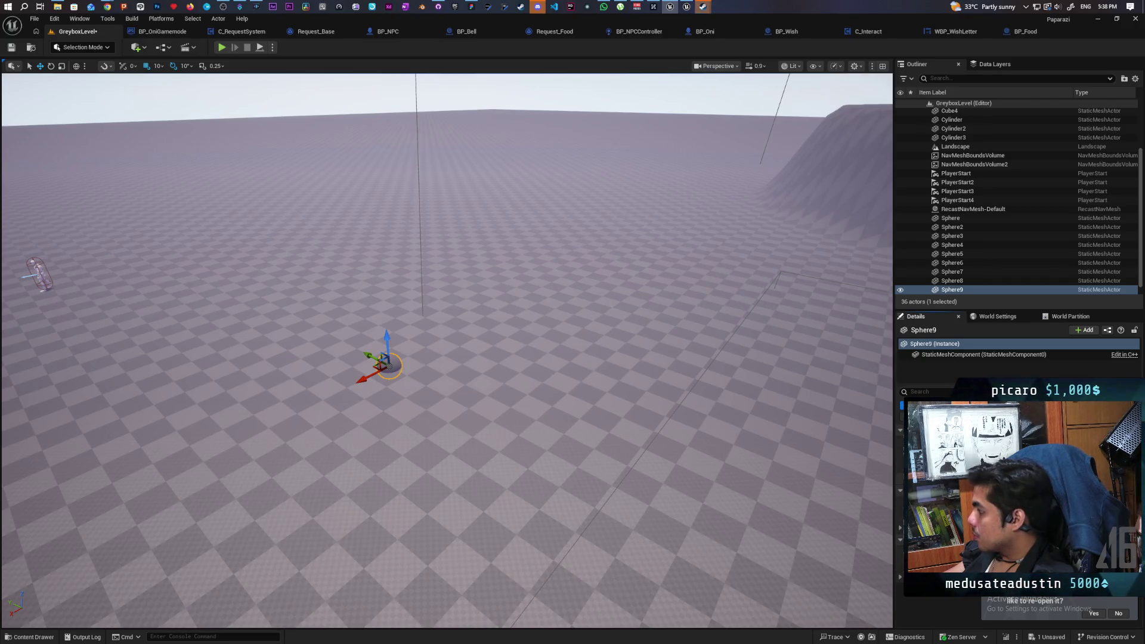
{"action": "left_click_drag", "start_coordinate": [382, 370], "coordinate": [349, 387]}
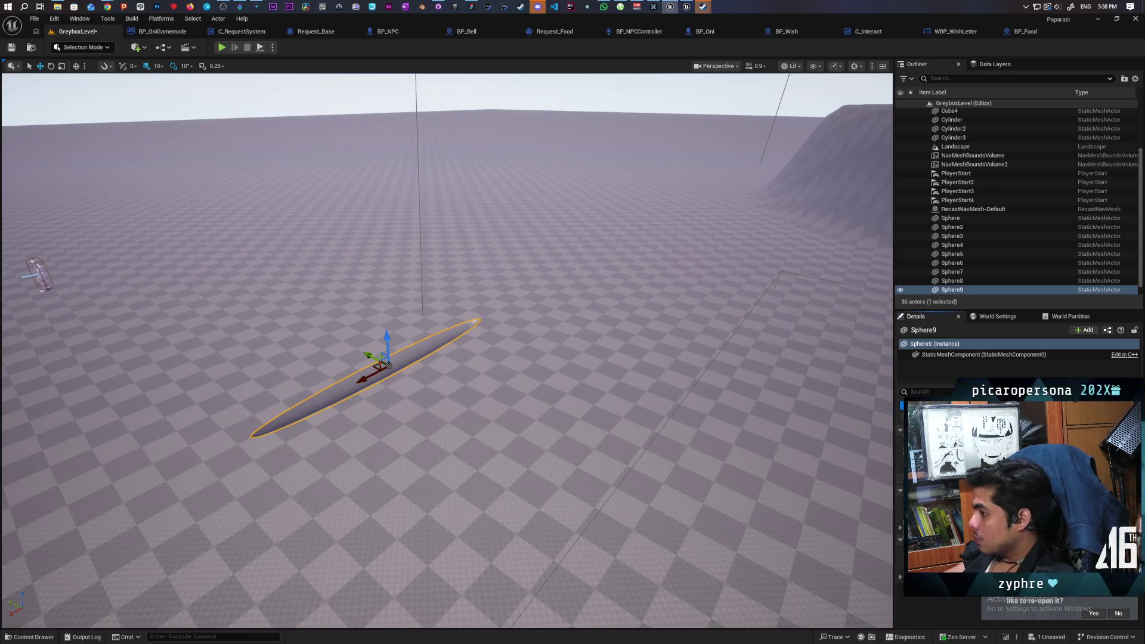
{"action": "left_click_drag", "start_coordinate": [410, 489], "coordinate": [416, 542]}
{"action": "mouse_move", "coordinate": [855, 505]}
{"action": "left_mouse_down"}
{"action": "mouse_move", "coordinate": [856, 518]}
{"action": "mouse_move", "coordinate": [856, 504]}
{"action": "left_mouse_up"}
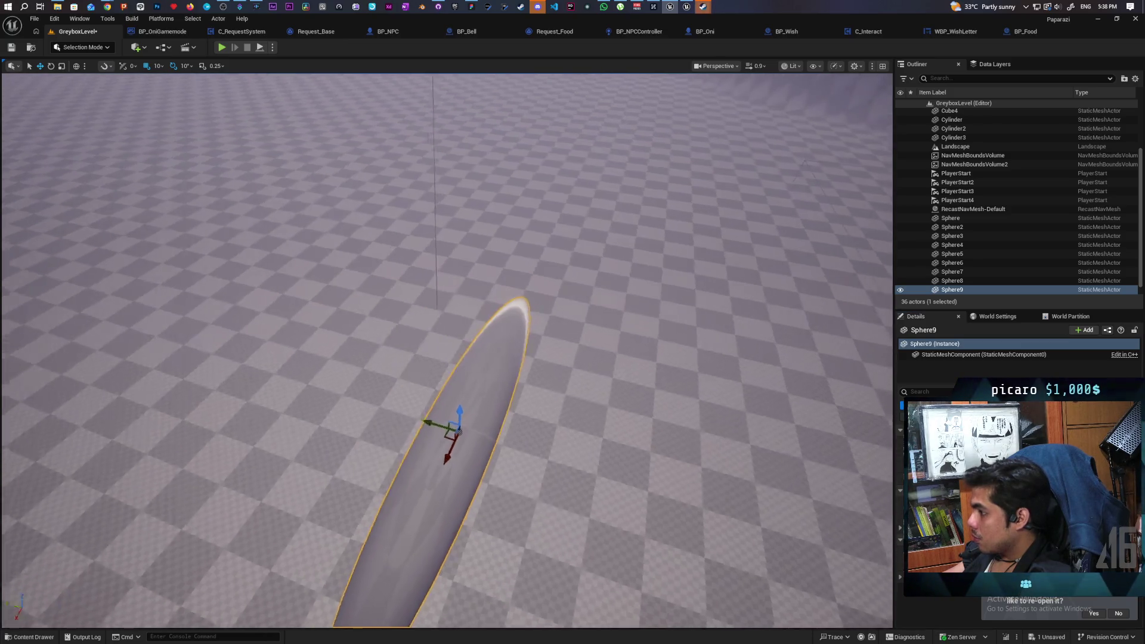
{"action": "mouse_move", "coordinate": [417, 417]}
{"action": "left_mouse_down"}
{"action": "mouse_move", "coordinate": [418, 369]}
{"action": "mouse_move", "coordinate": [441, 370]}
{"action": "mouse_move", "coordinate": [417, 375]}
{"action": "mouse_move", "coordinate": [447, 346]}
{"action": "mouse_move", "coordinate": [435, 382]}
{"action": "mouse_move", "coordinate": [424, 369]}
{"action": "mouse_move", "coordinate": [435, 358]}
{"action": "mouse_move", "coordinate": [477, 349]}
{"action": "left_mouse_up"}
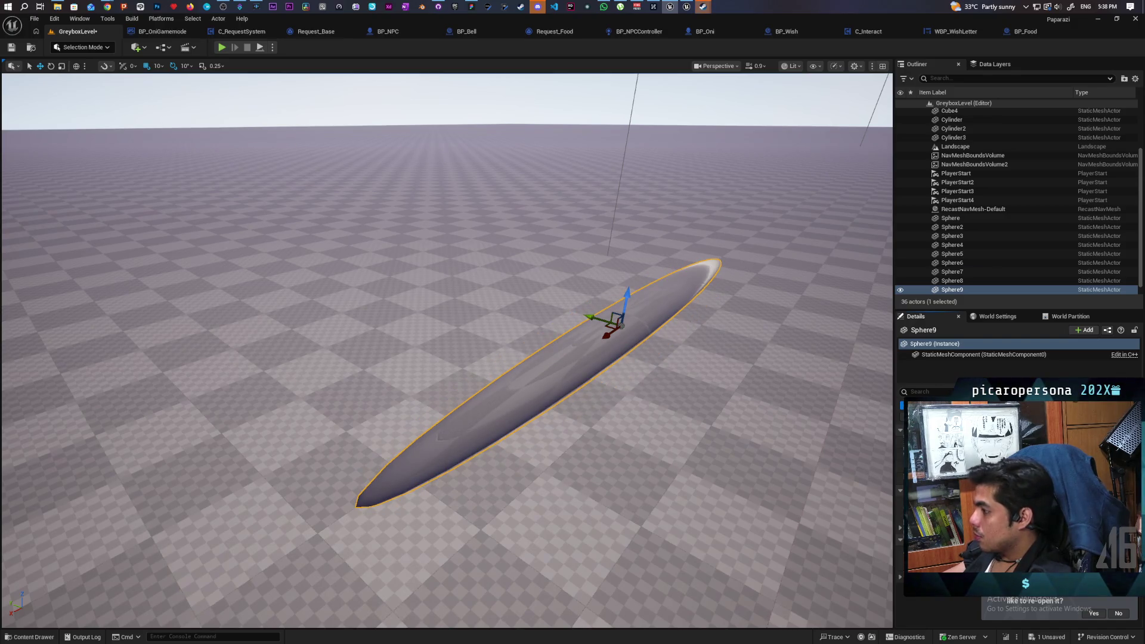
{"action": "left_click_drag", "start_coordinate": [668, 371], "coordinate": [614, 385]}
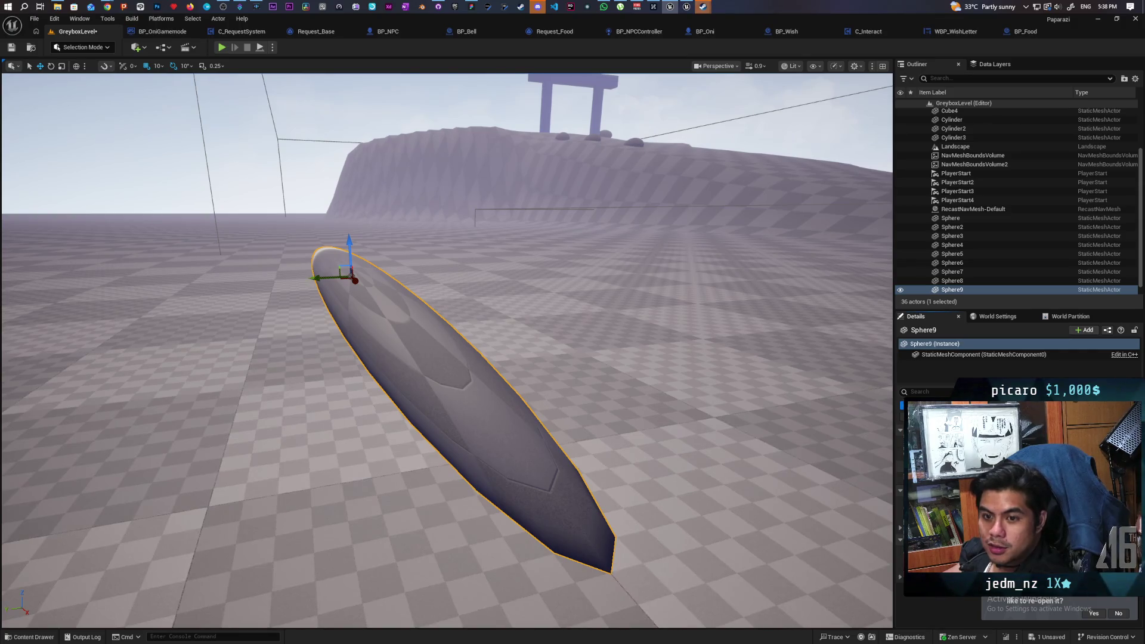
{"action": "mouse_move", "coordinate": [738, 382]}
{"action": "left_mouse_down"}
{"action": "mouse_move", "coordinate": [715, 393]}
{"action": "mouse_move", "coordinate": [739, 382]}
{"action": "mouse_move", "coordinate": [724, 435]}
{"action": "mouse_move", "coordinate": [715, 400]}
{"action": "mouse_move", "coordinate": [680, 364]}
{"action": "left_mouse_up"}
{"action": "left_click_drag", "start_coordinate": [706, 288], "coordinate": [719, 274]}
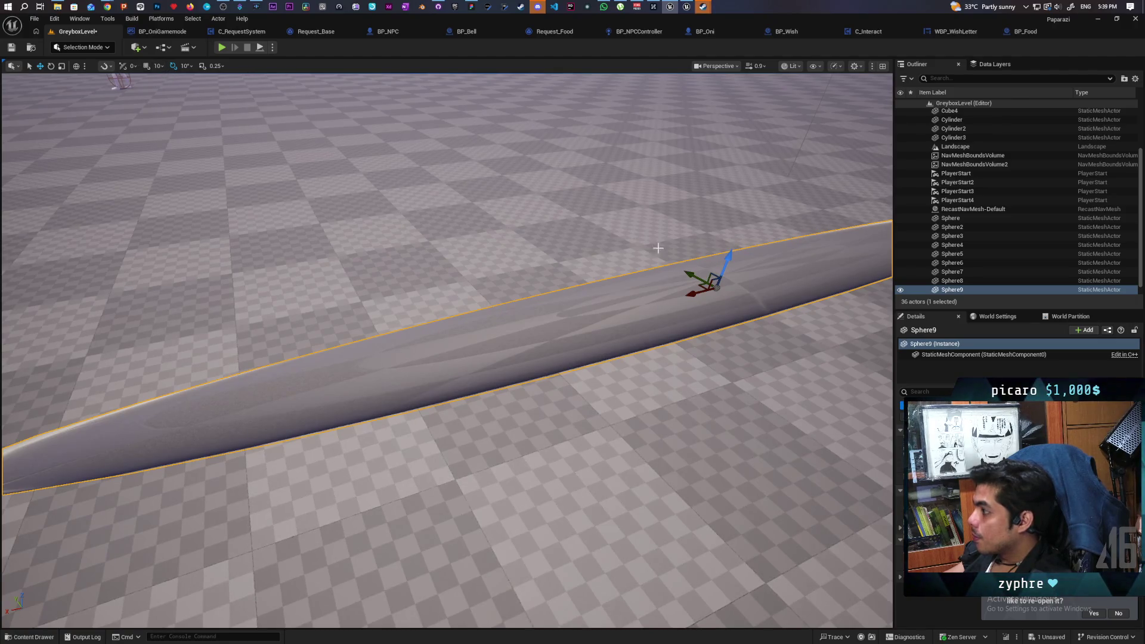
- Nudge Sphere9 up and down along Z, then frame it in view
{"action": "left_click_drag", "start_coordinate": [728, 258], "coordinate": [726, 265]}
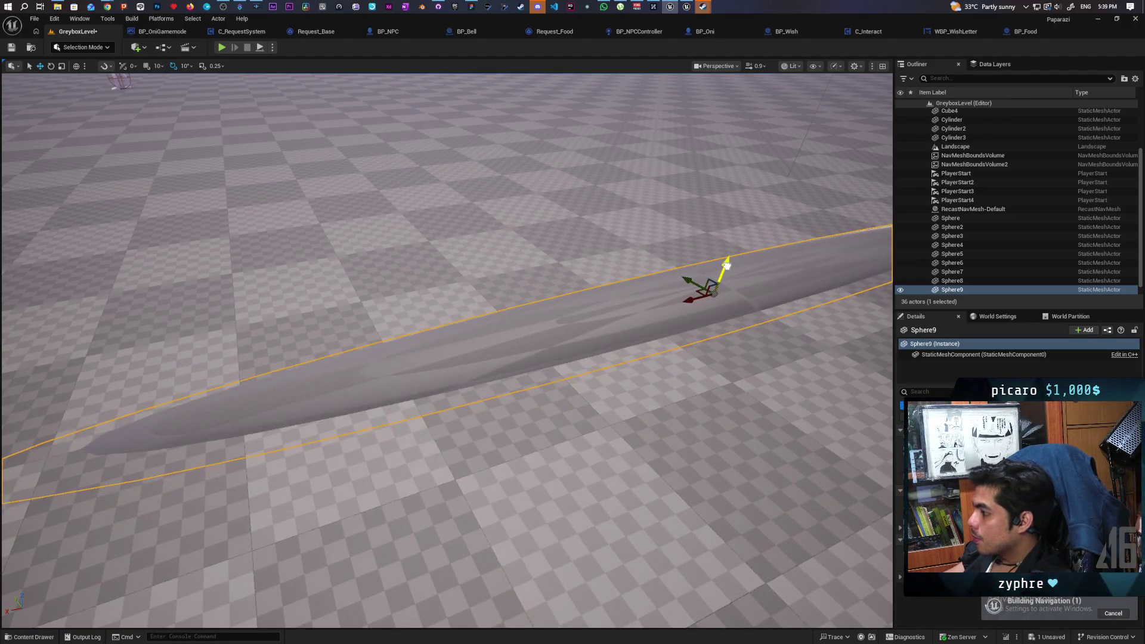
{"action": "left_click_drag", "start_coordinate": [727, 265], "coordinate": [729, 255]}
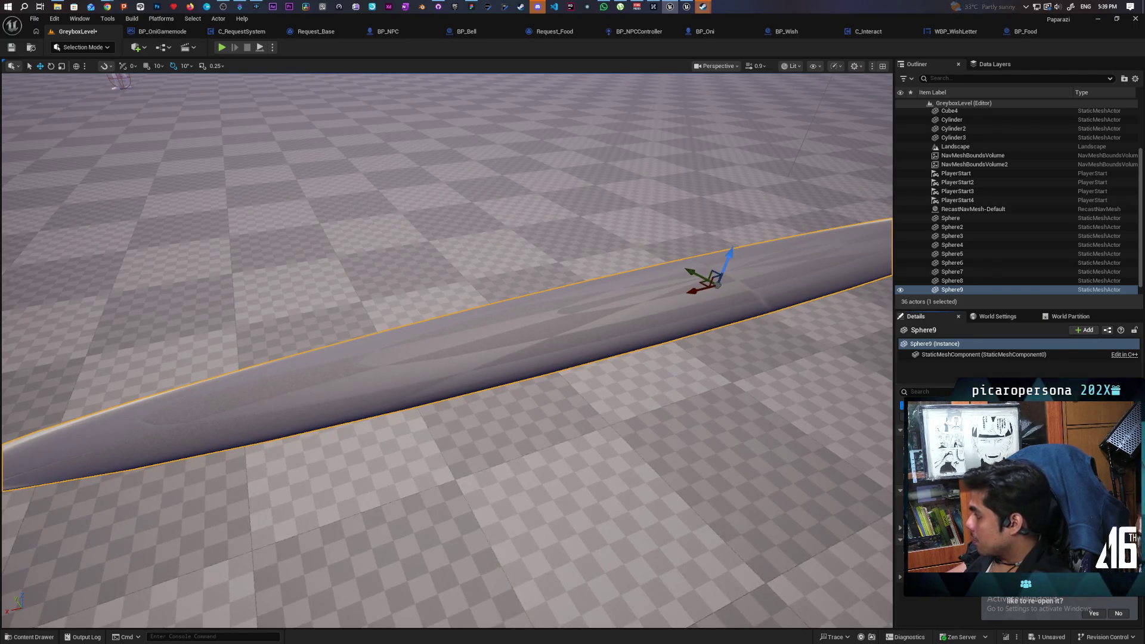
{"action": "left_click_drag", "start_coordinate": [717, 284], "coordinate": [716, 287]}
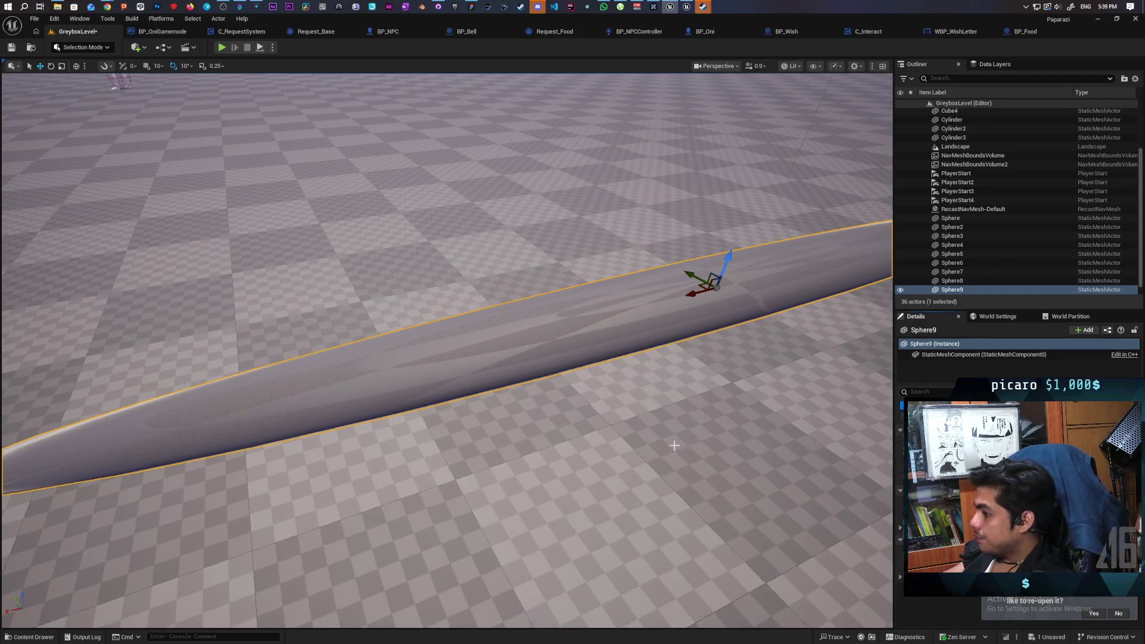
{"action": "key", "text": "f"}
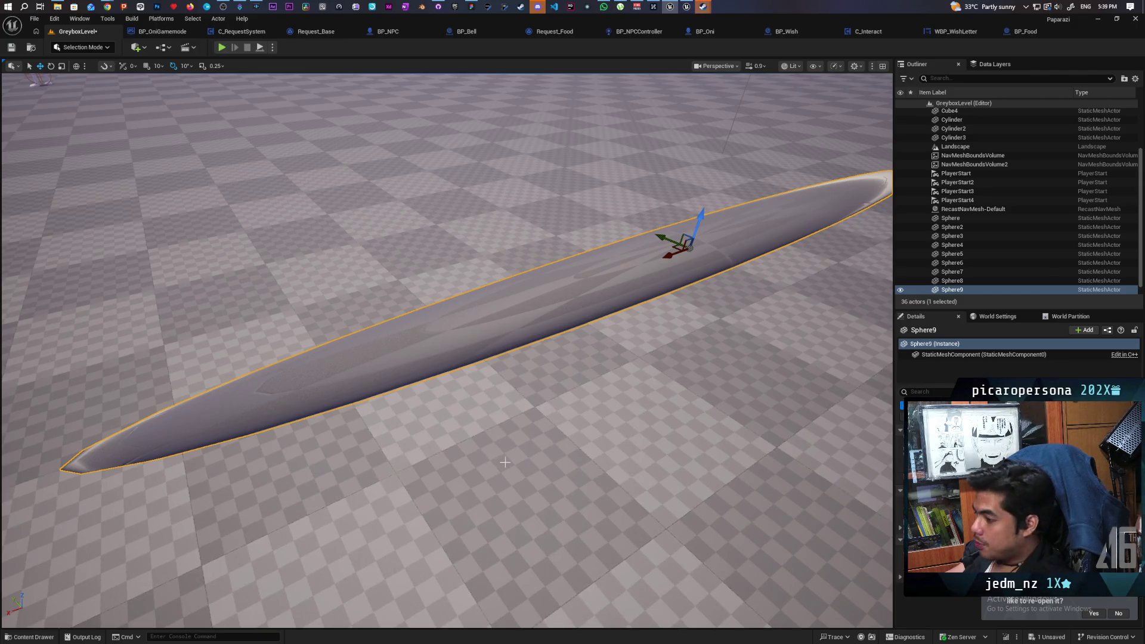
- Drag BP_Food from the Content Drawer into the level and orbit around it
{"action": "left_click", "coordinate": [28, 637]}
{"action": "mouse_move", "coordinate": [275, 479]}
{"action": "left_mouse_down"}
{"action": "mouse_move", "coordinate": [253, 382]}
{"action": "mouse_move", "coordinate": [227, 391]}
{"action": "mouse_move", "coordinate": [211, 377]}
{"action": "left_mouse_up"}
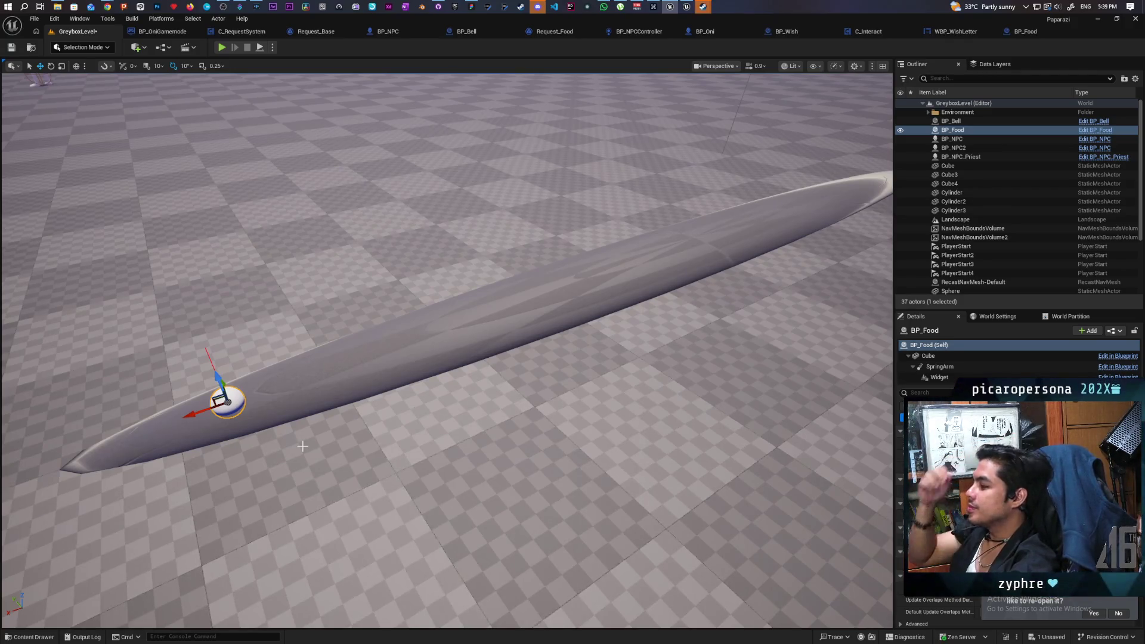
{"action": "mouse_move", "coordinate": [180, 281]}
{"action": "left_mouse_down"}
{"action": "mouse_move", "coordinate": [251, 285]}
{"action": "mouse_move", "coordinate": [212, 284]}
{"action": "mouse_move", "coordinate": [265, 446]}
{"action": "left_mouse_up"}
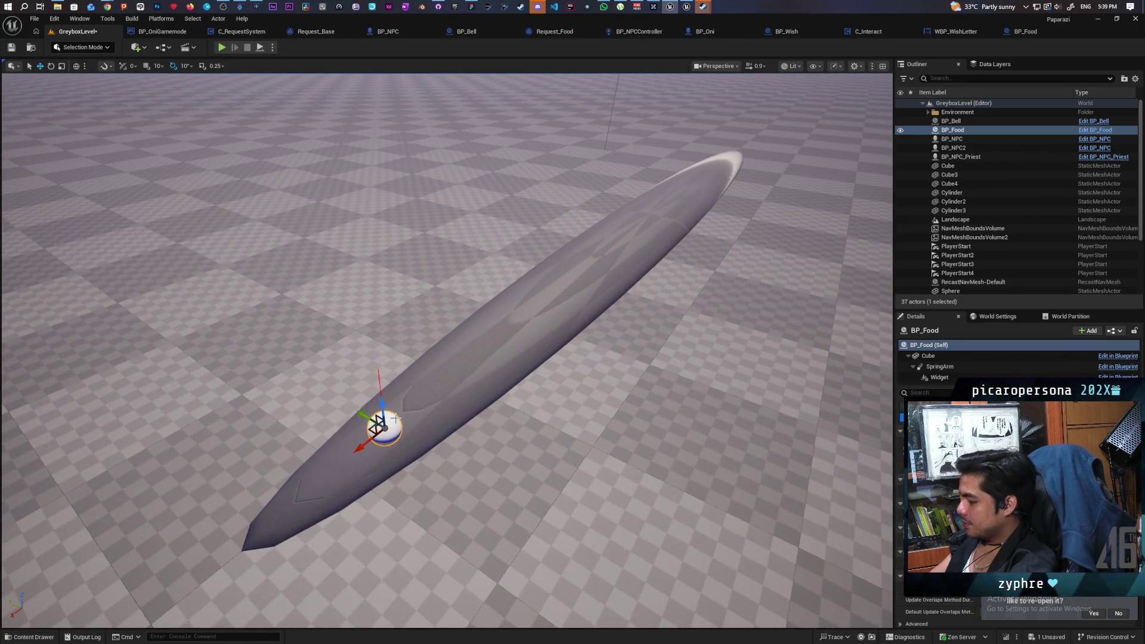
- Delete both BP_Food and Sphere9, leaving the floor empty
{"action": "key", "text": "Delete"}
{"action": "left_click", "coordinate": [453, 398]}
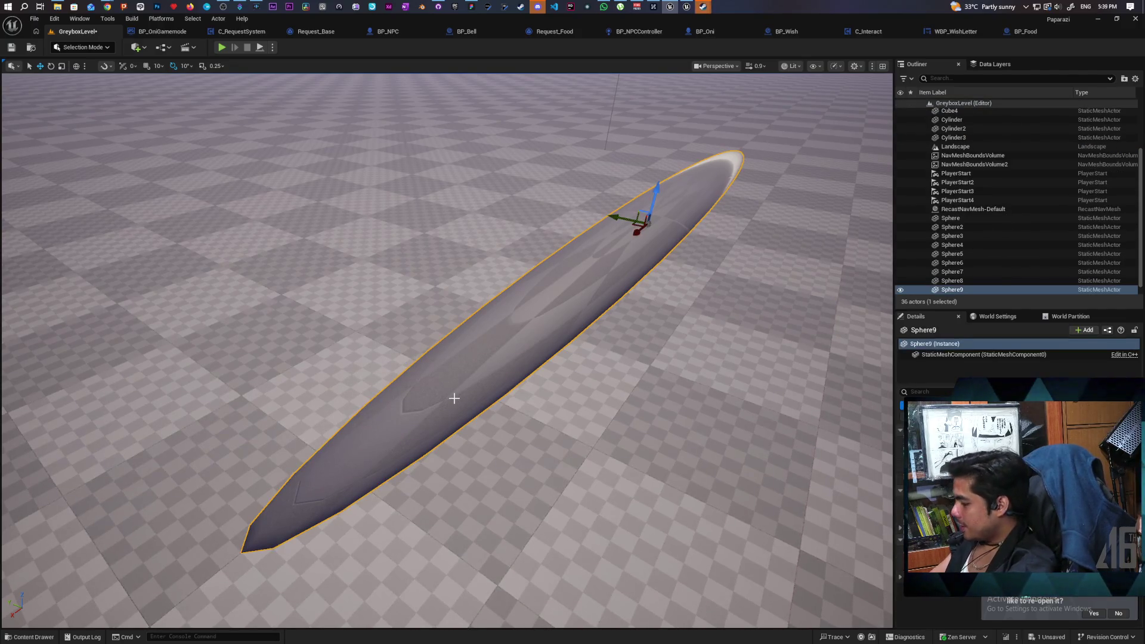
{"action": "key", "text": "Delete"}
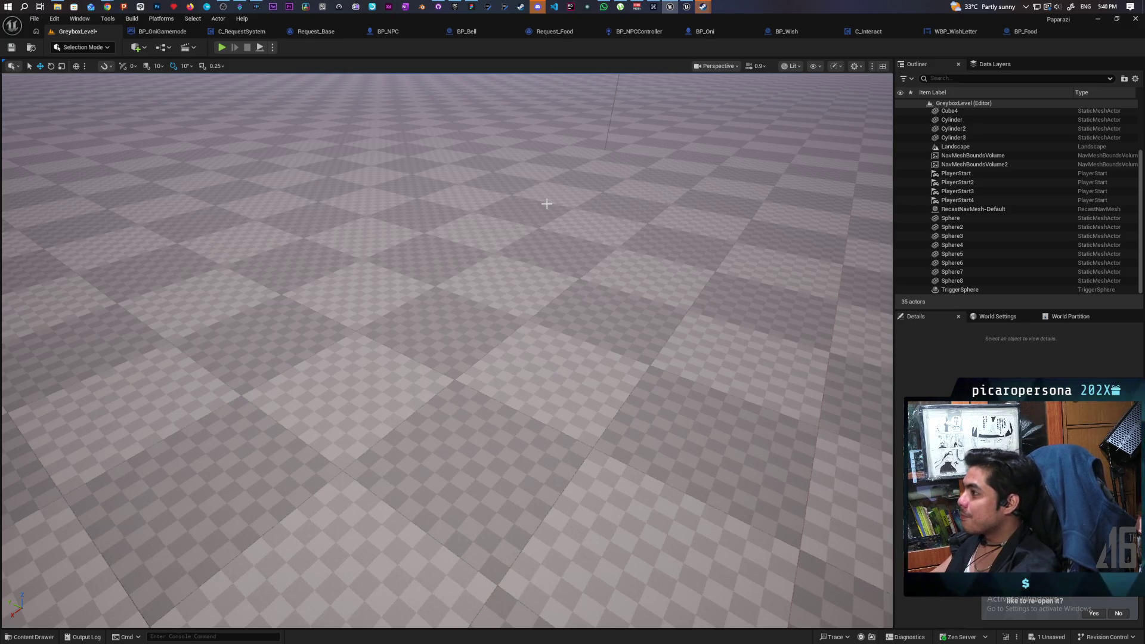
{"action": "left_click", "coordinate": [455, 6]}
- Scroll to the Fab Library, filter it with 'far', and open Ultimate Farming
{"action": "scroll", "coordinate": [525, 411], "scroll_direction": "down", "scroll_amount": 3}
{"action": "scroll", "coordinate": [527, 416], "scroll_direction": "down", "scroll_amount": 3}
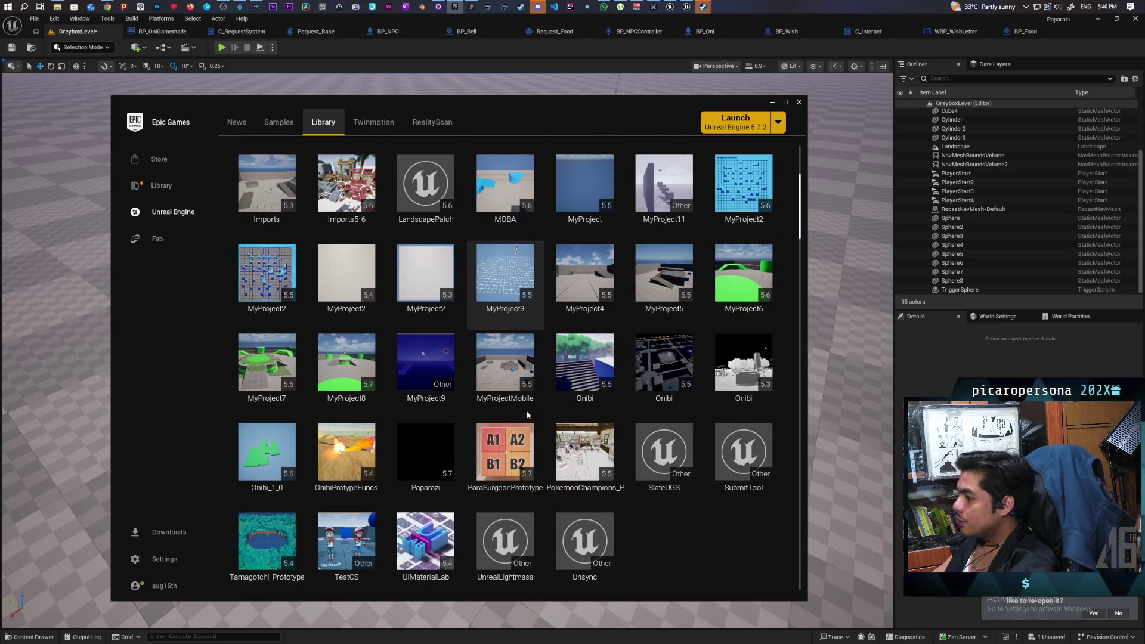
{"action": "scroll", "coordinate": [525, 409], "scroll_direction": "down", "scroll_amount": 1}
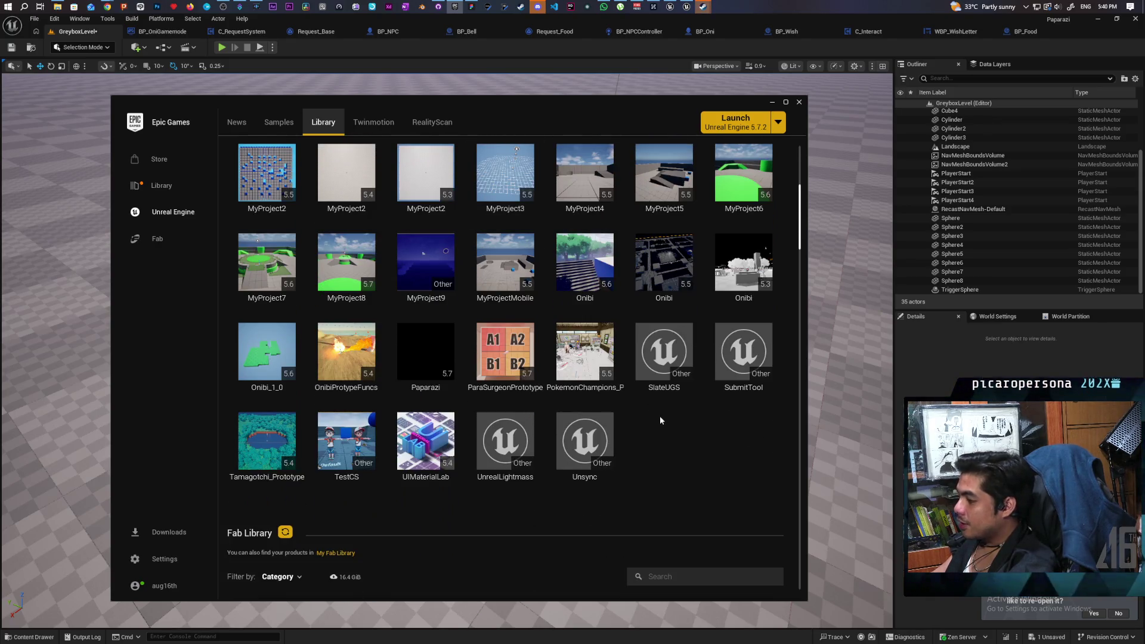
{"action": "scroll", "coordinate": [660, 416], "scroll_direction": "up", "scroll_amount": 2}
{"action": "scroll", "coordinate": [659, 418], "scroll_direction": "up", "scroll_amount": 3}
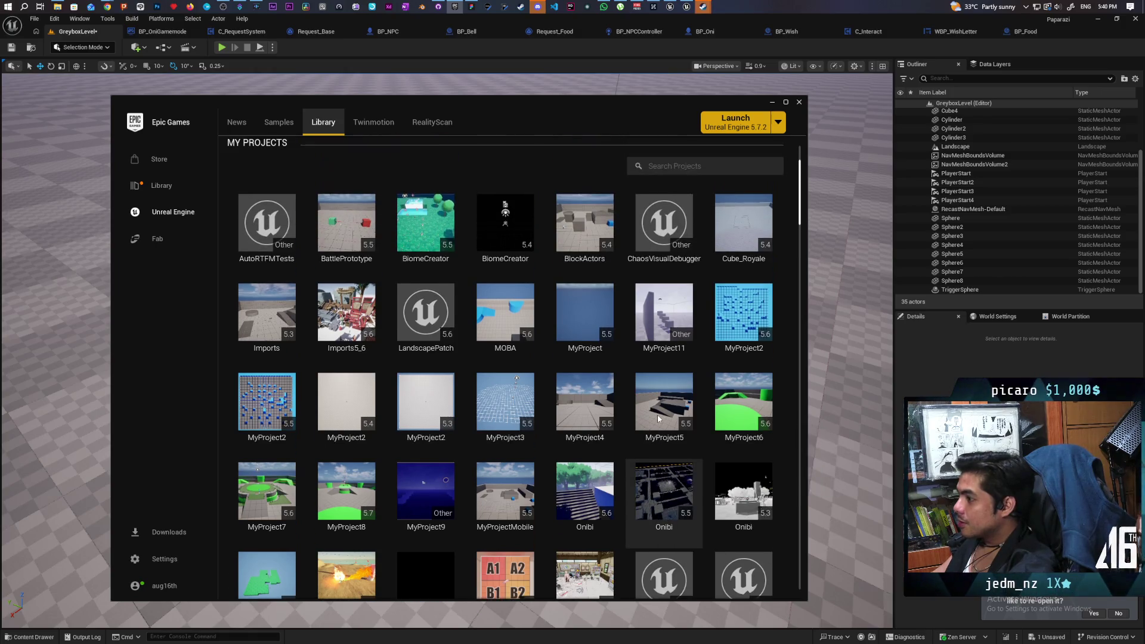
{"action": "scroll", "coordinate": [658, 419], "scroll_direction": "up", "scroll_amount": 1}
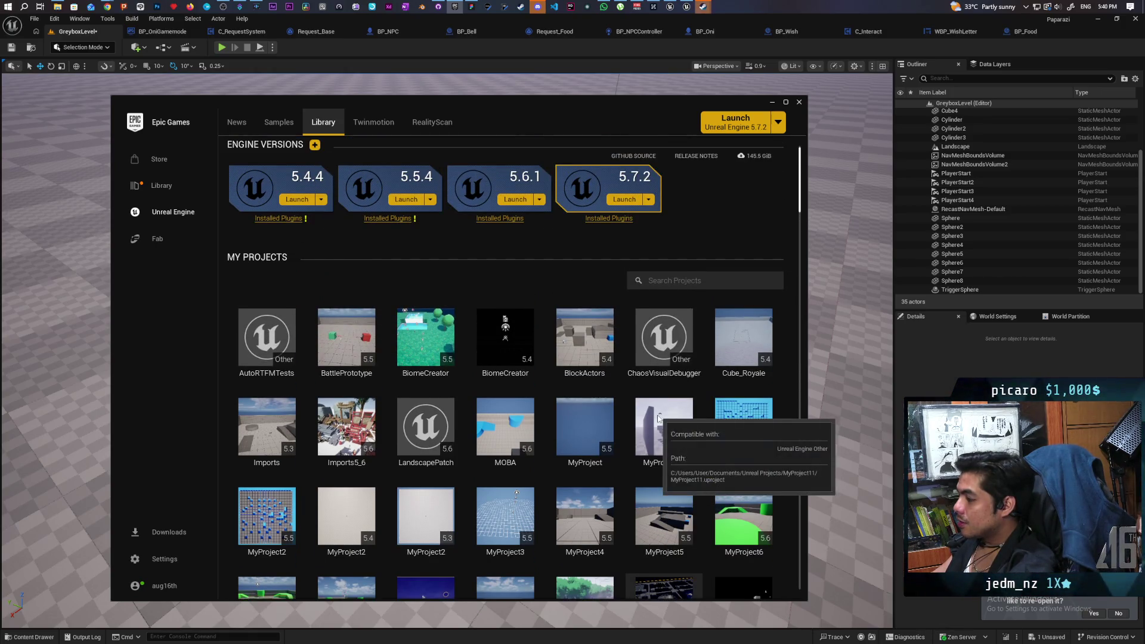
{"action": "scroll", "coordinate": [658, 418], "scroll_direction": "down", "scroll_amount": 2}
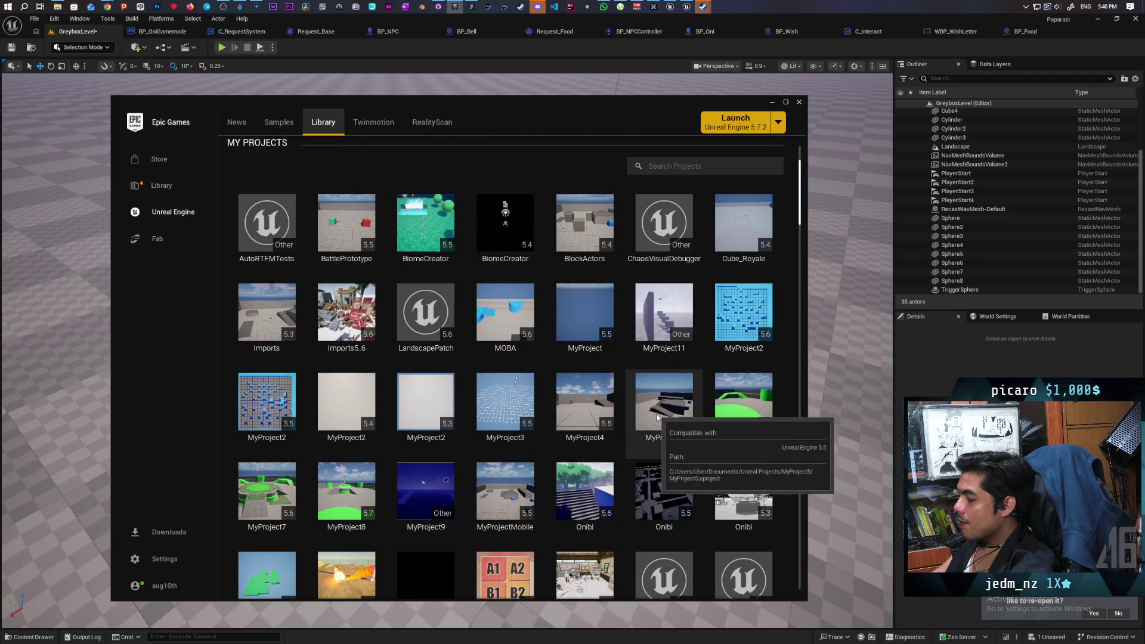
{"action": "scroll", "coordinate": [656, 415], "scroll_direction": "down", "scroll_amount": 6}
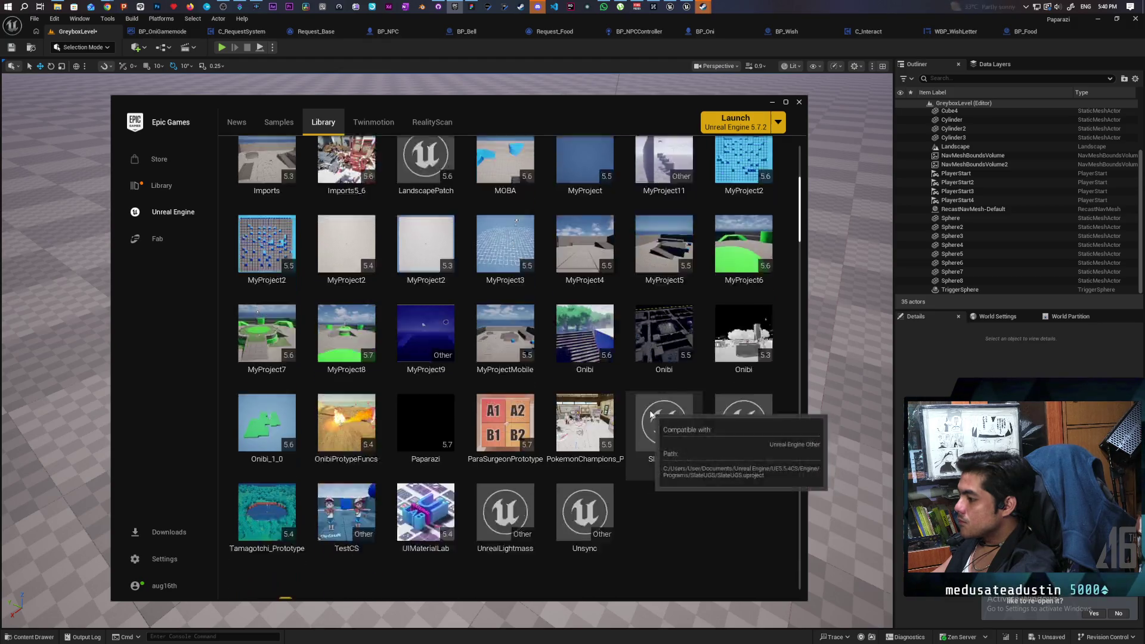
{"action": "scroll", "coordinate": [649, 410], "scroll_direction": "down", "scroll_amount": 2}
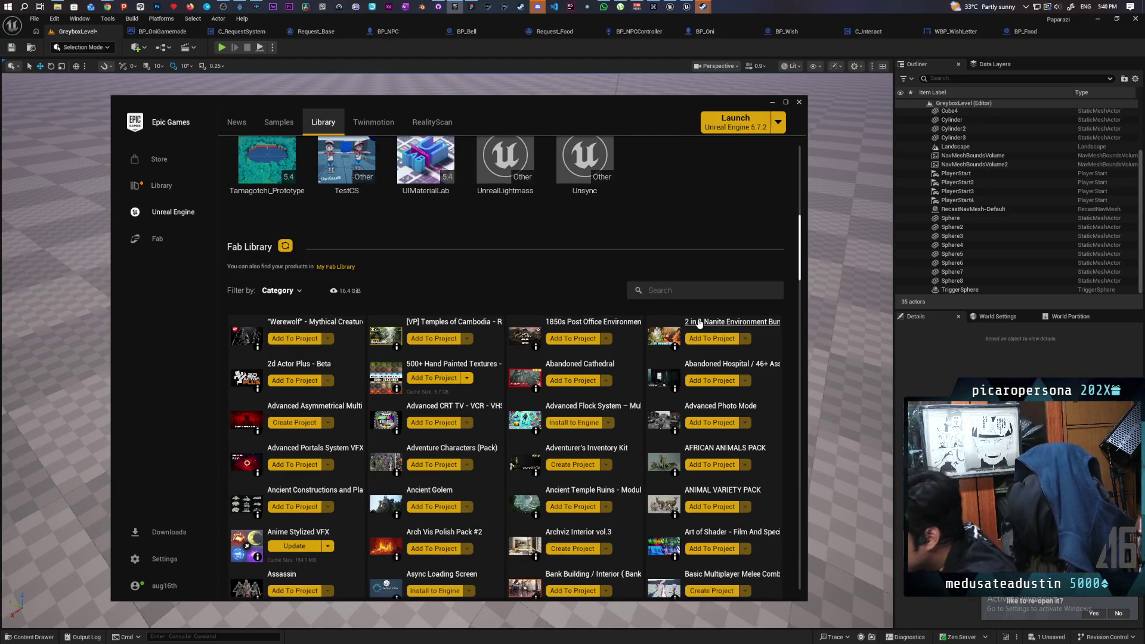
{"action": "type", "text": "far"}
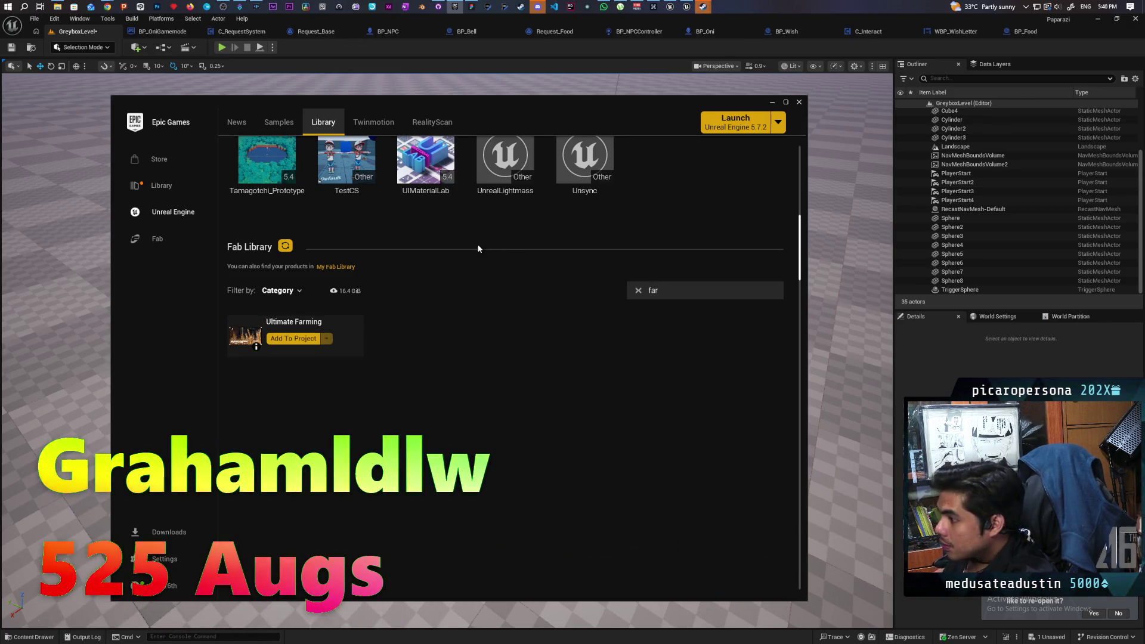
{"action": "left_click", "coordinate": [258, 347]}
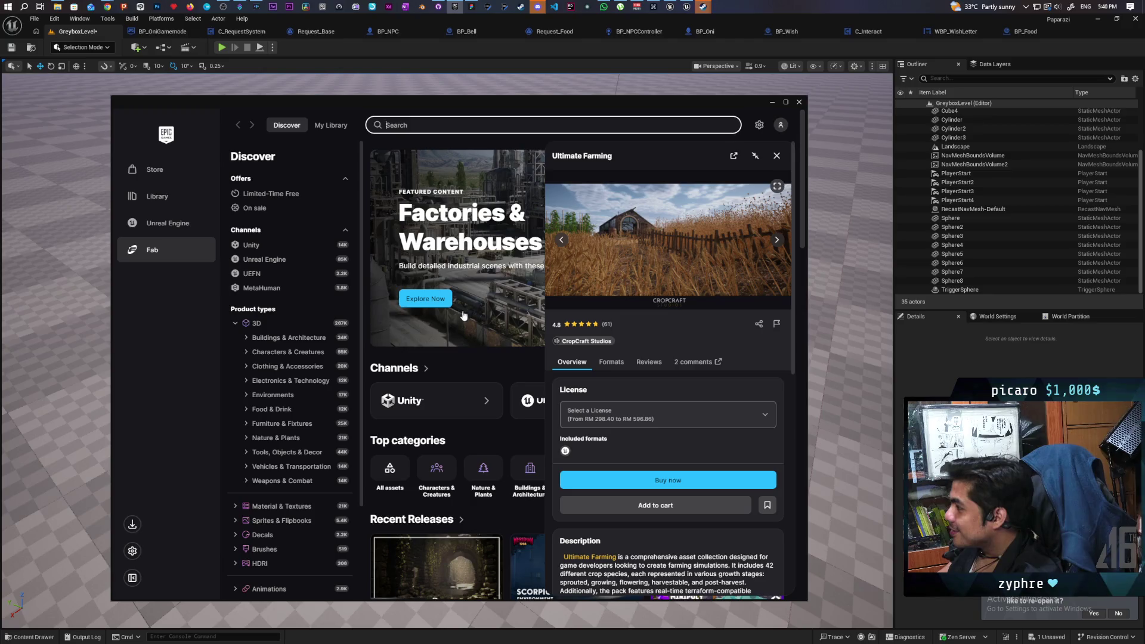
- Page through six Ultimate Farming preview images and scroll down to its description
{"action": "scroll", "coordinate": [614, 356], "scroll_direction": "down", "scroll_amount": 3}
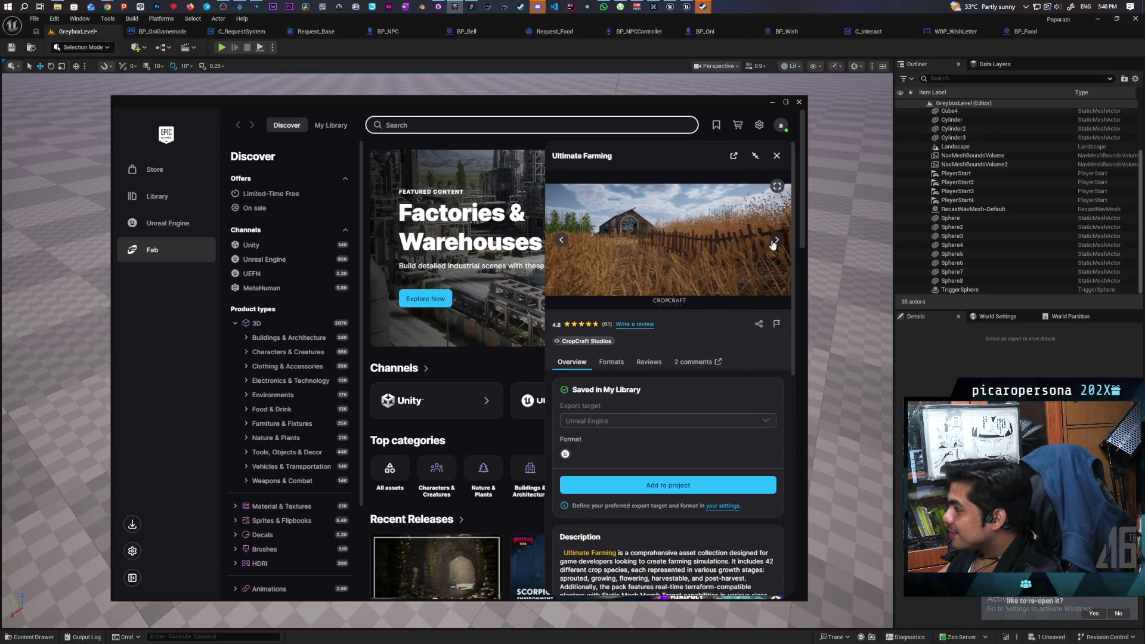
{"action": "left_click", "coordinate": [775, 241]}
{"action": "left_click", "coordinate": [774, 240]}
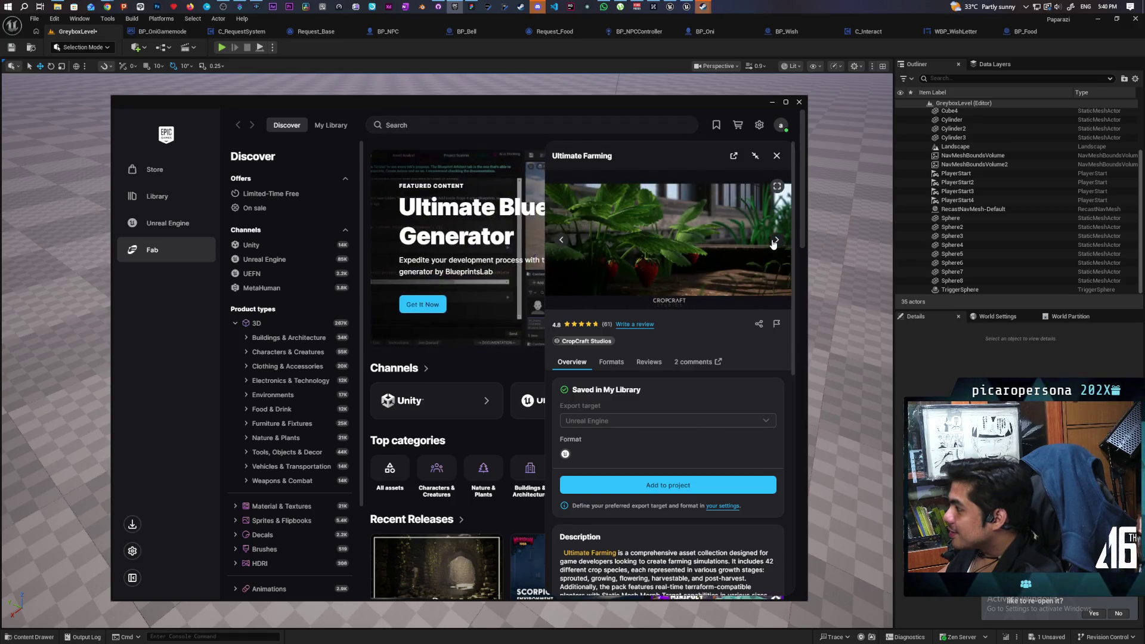
{"action": "left_click", "coordinate": [775, 240]}
{"action": "left_click", "coordinate": [776, 241]}
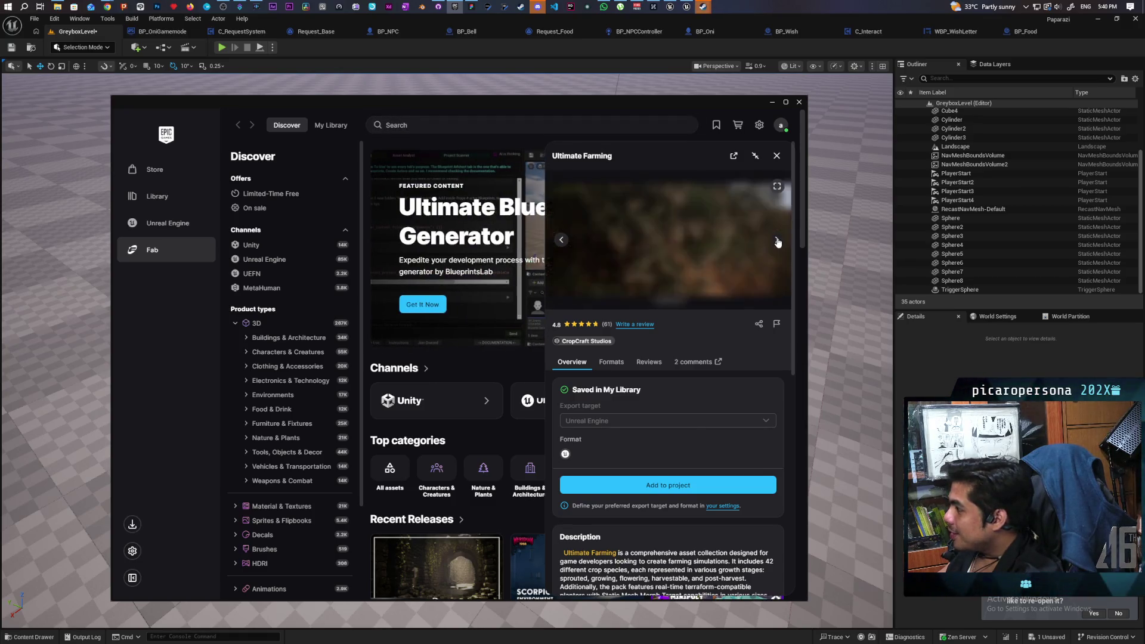
{"action": "left_click", "coordinate": [777, 242]}
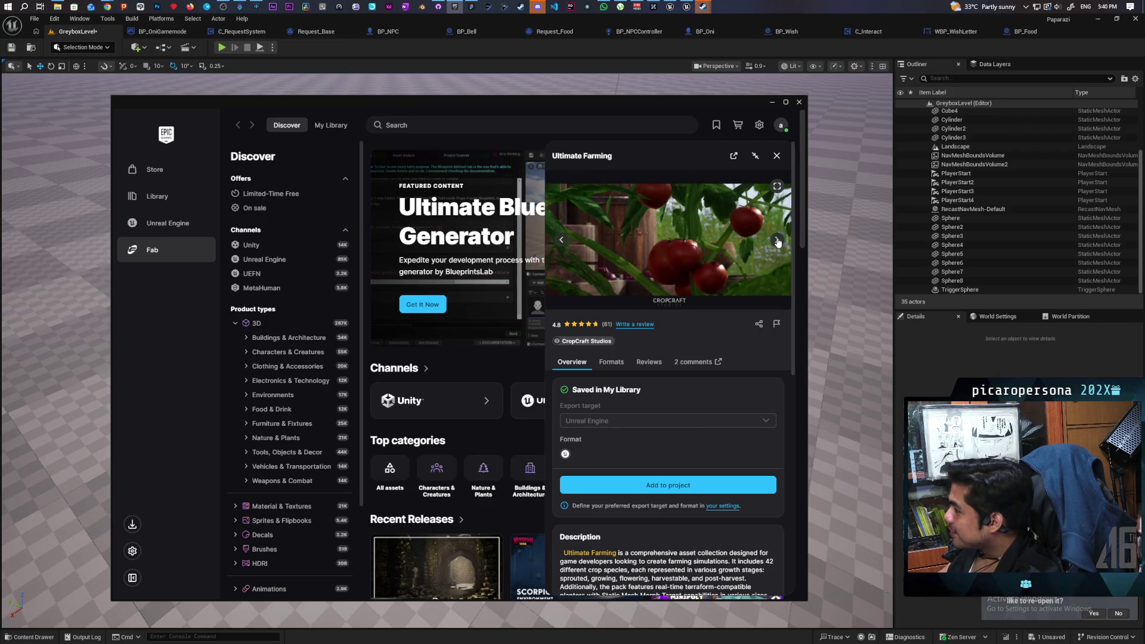
{"action": "left_click", "coordinate": [777, 242]}
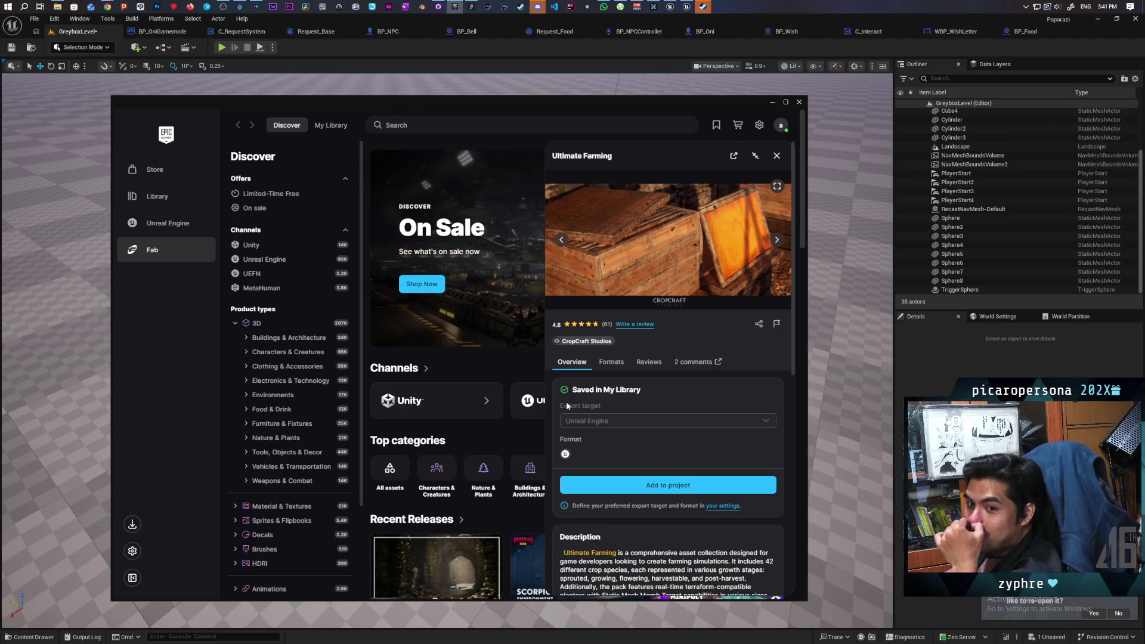
{"action": "scroll", "coordinate": [685, 399], "scroll_direction": "down", "scroll_amount": 3}
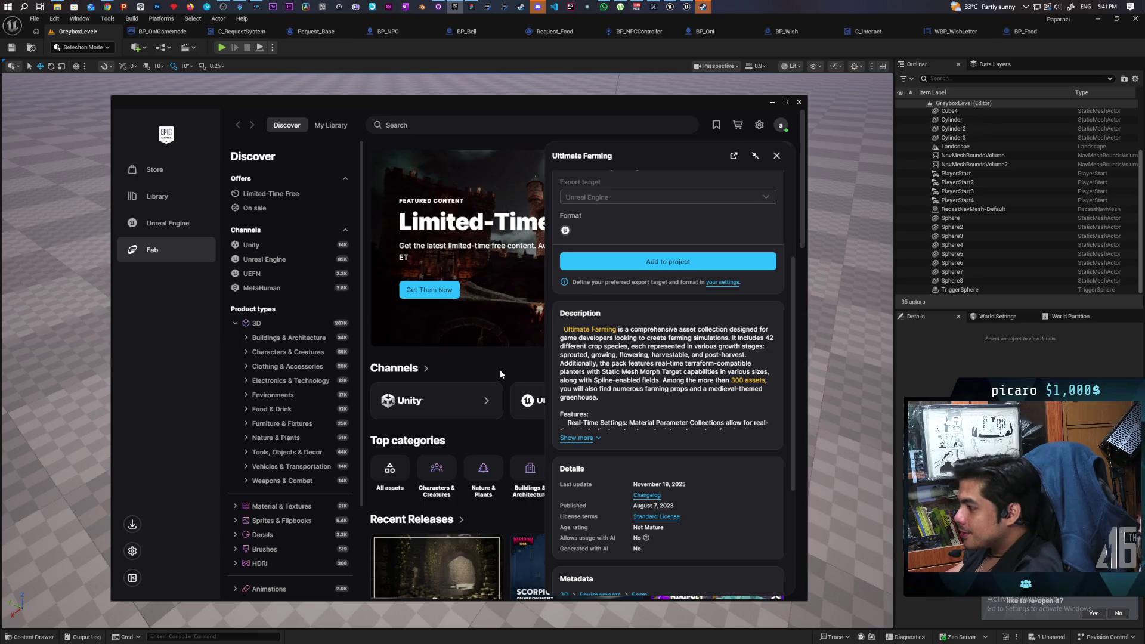
{"action": "left_click", "coordinate": [170, 224]}
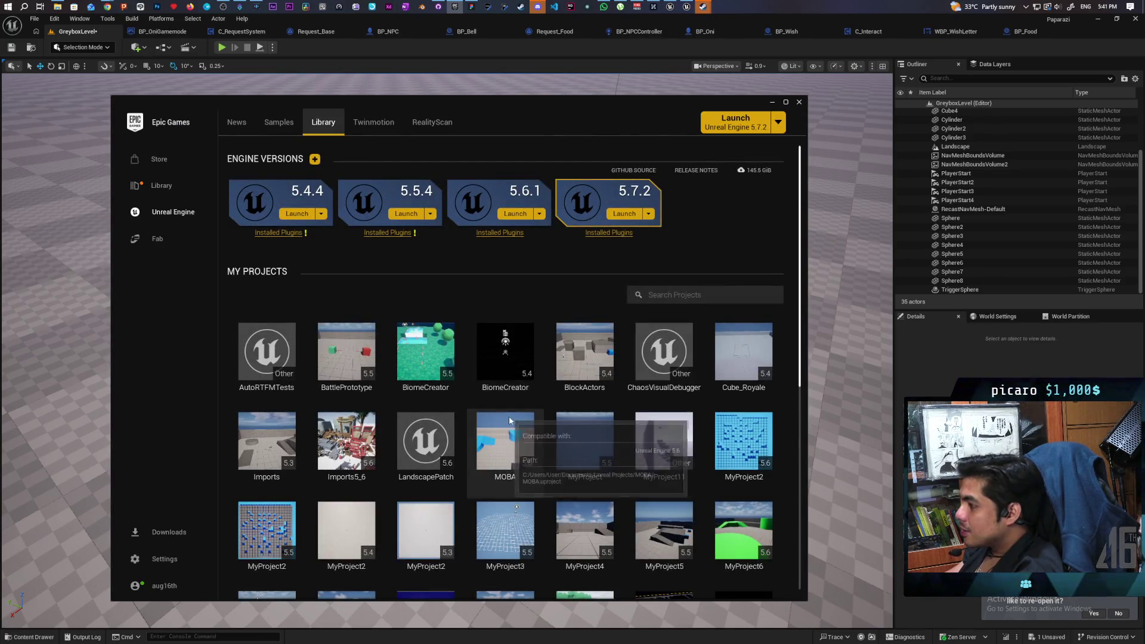
- Clear the Fab Library search and scroll through the full list of owned products
{"action": "scroll", "coordinate": [513, 420], "scroll_direction": "down", "scroll_amount": 3}
{"action": "scroll", "coordinate": [512, 417], "scroll_direction": "down", "scroll_amount": 3}
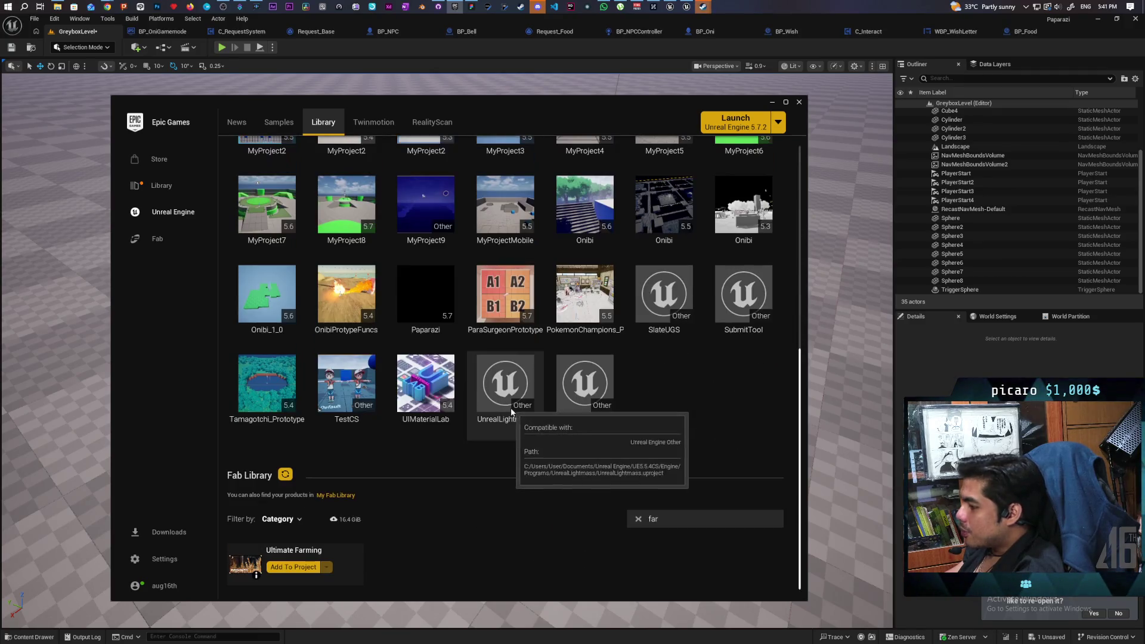
{"action": "left_click", "coordinate": [638, 519]}
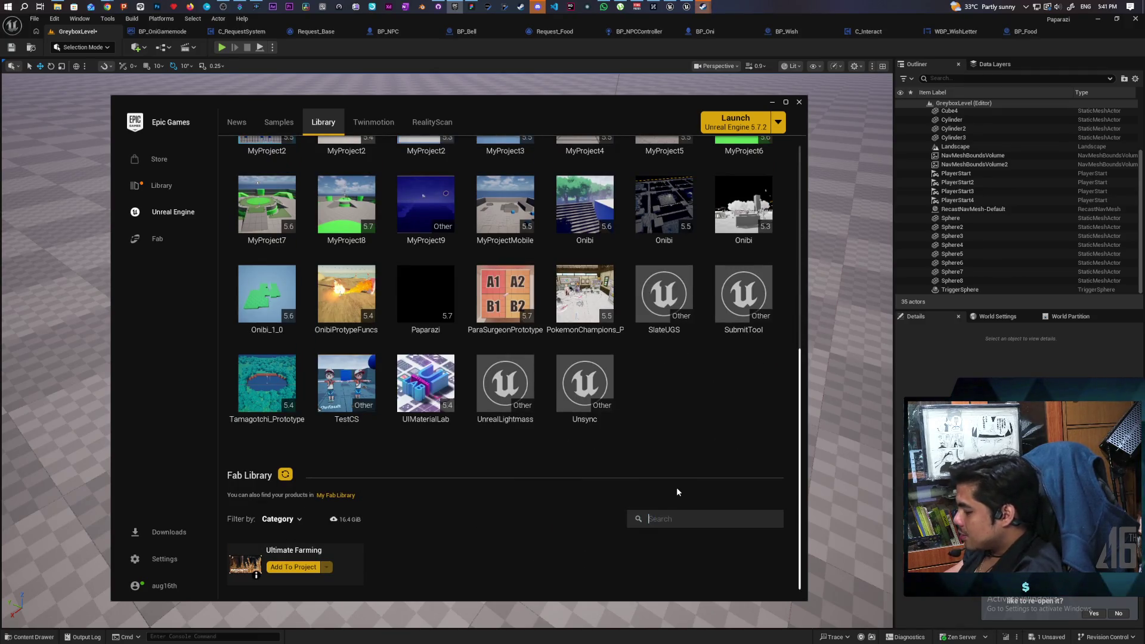
{"action": "scroll", "coordinate": [596, 417], "scroll_direction": "down", "scroll_amount": 3}
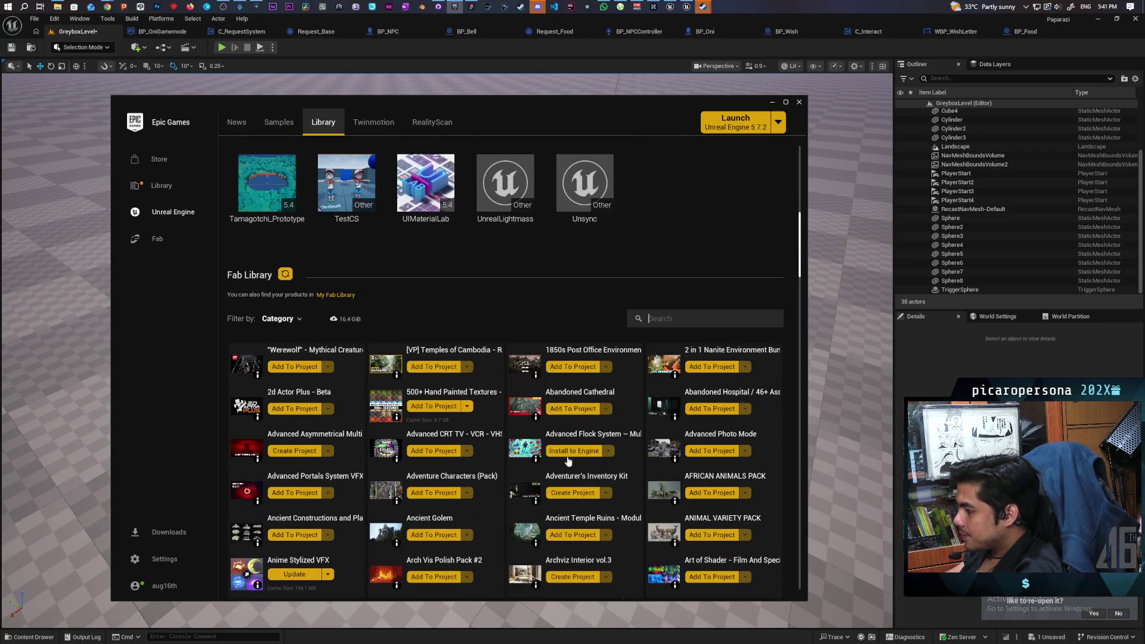
{"action": "scroll", "coordinate": [549, 383], "scroll_direction": "down", "scroll_amount": 2}
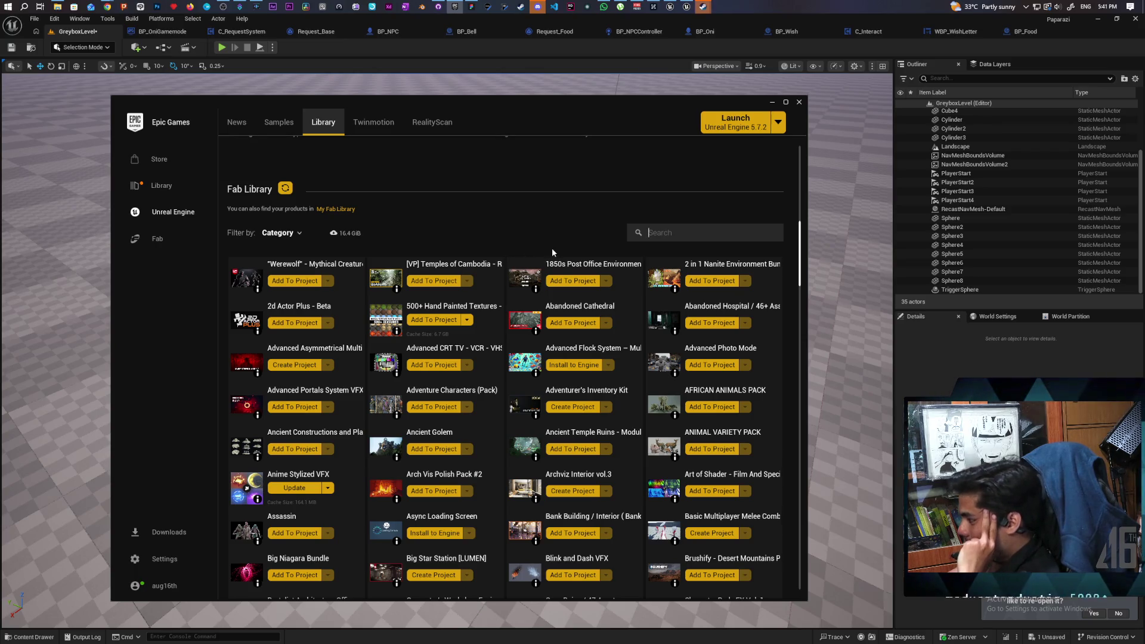
{"action": "scroll", "coordinate": [563, 268], "scroll_direction": "down", "scroll_amount": 3}
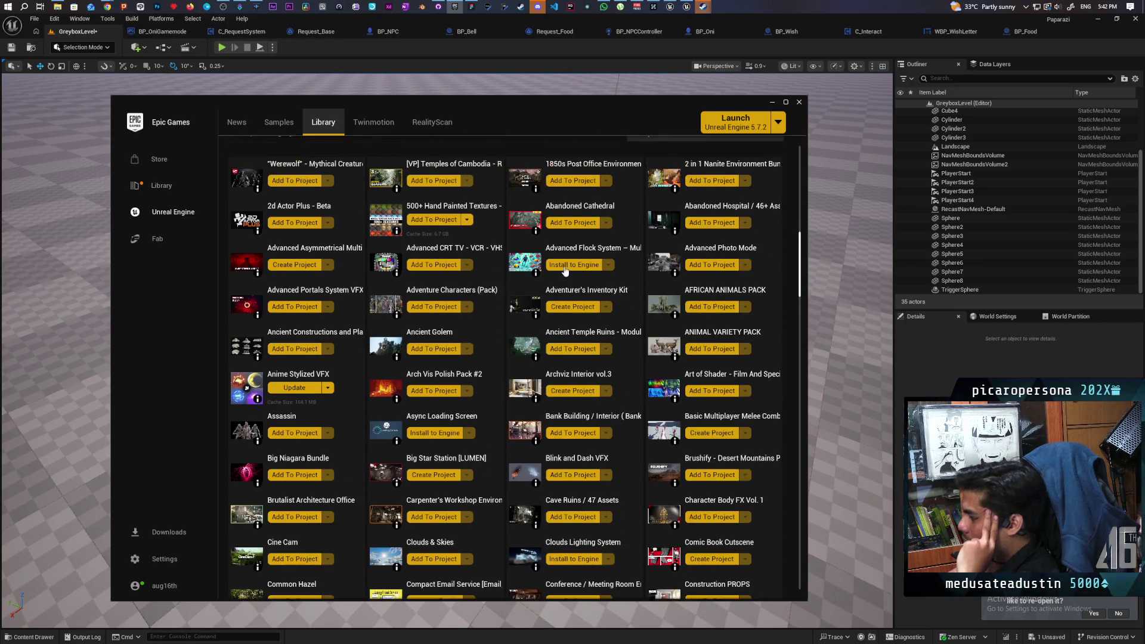
{"action": "scroll", "coordinate": [637, 227], "scroll_direction": "up", "scroll_amount": 3}
- Search the Fab Library for 'crop' and view Cropout Sample Project's Fab details
{"action": "type", "text": "crop"}
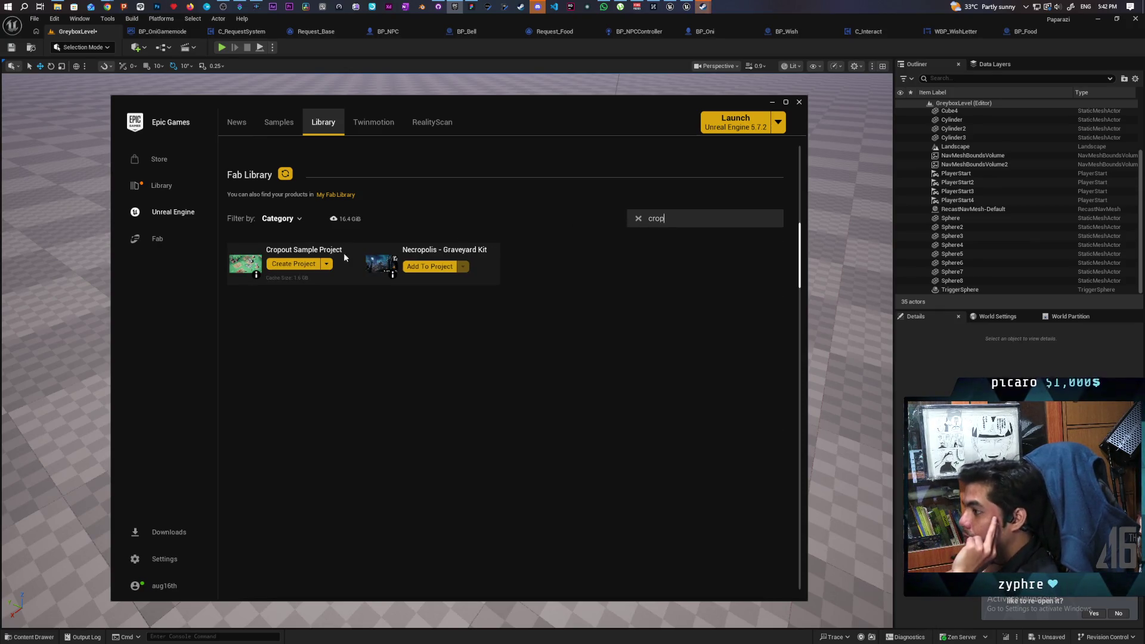
{"action": "left_click", "coordinate": [272, 265]}
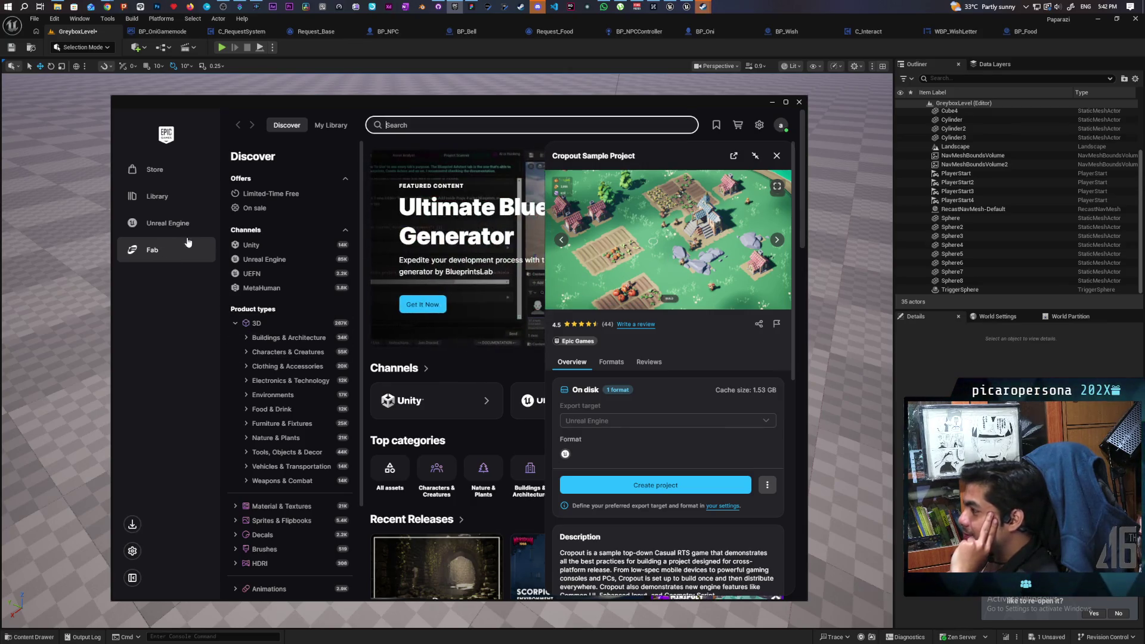
{"action": "left_click", "coordinate": [169, 226]}
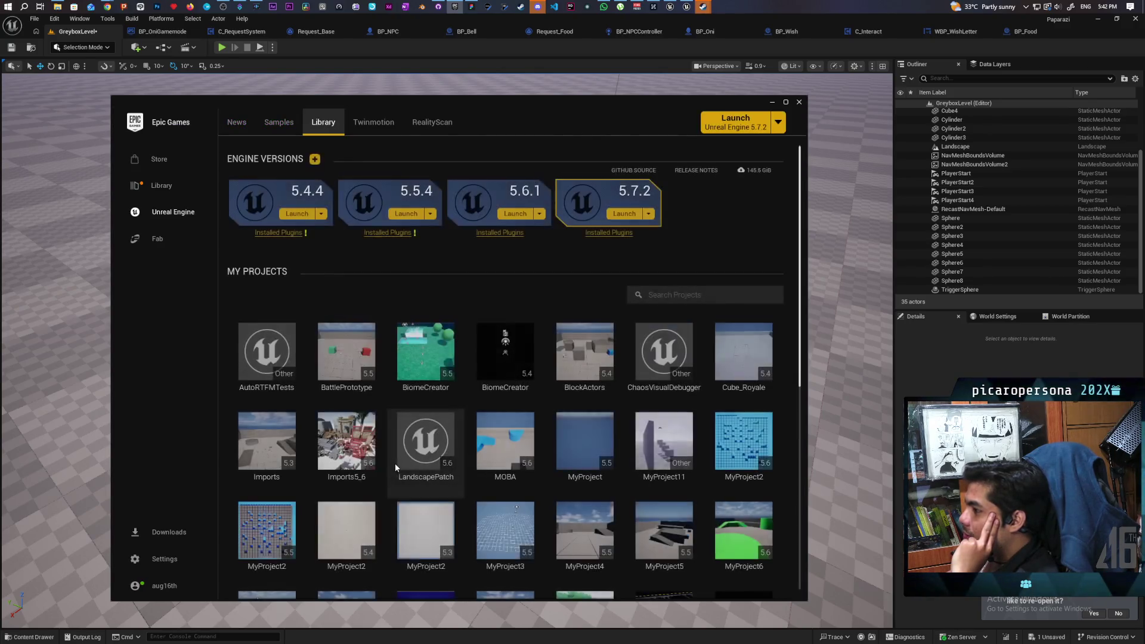
- Choose Create Project from Cropout Sample Project's options dropdown
{"action": "scroll", "coordinate": [381, 456], "scroll_direction": "down", "scroll_amount": 7}
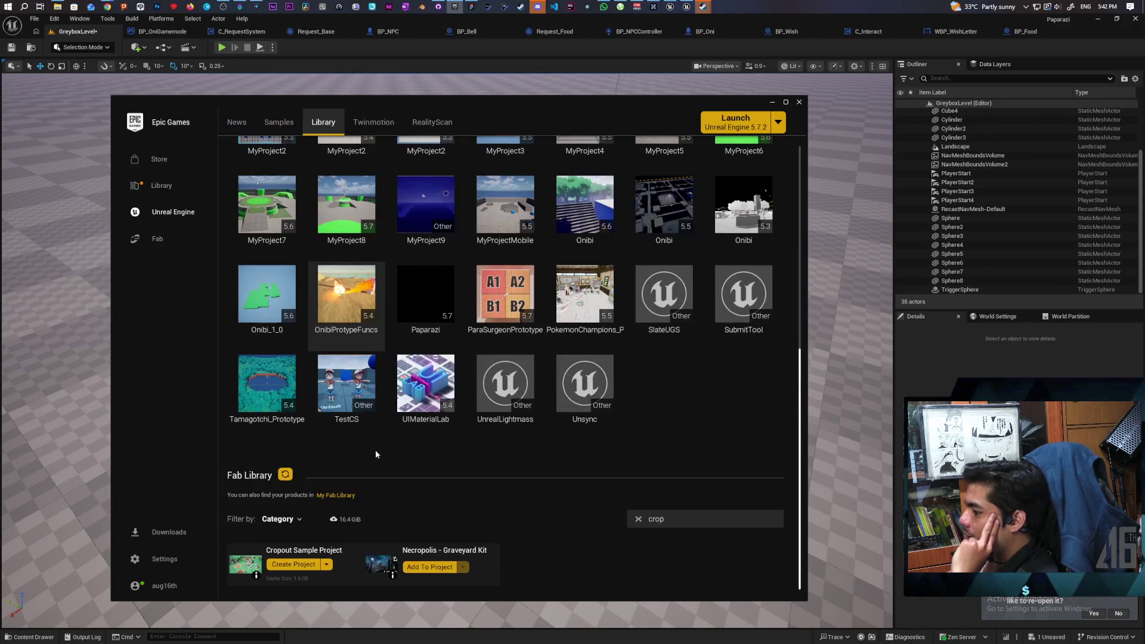
{"action": "left_click", "coordinate": [327, 565]}
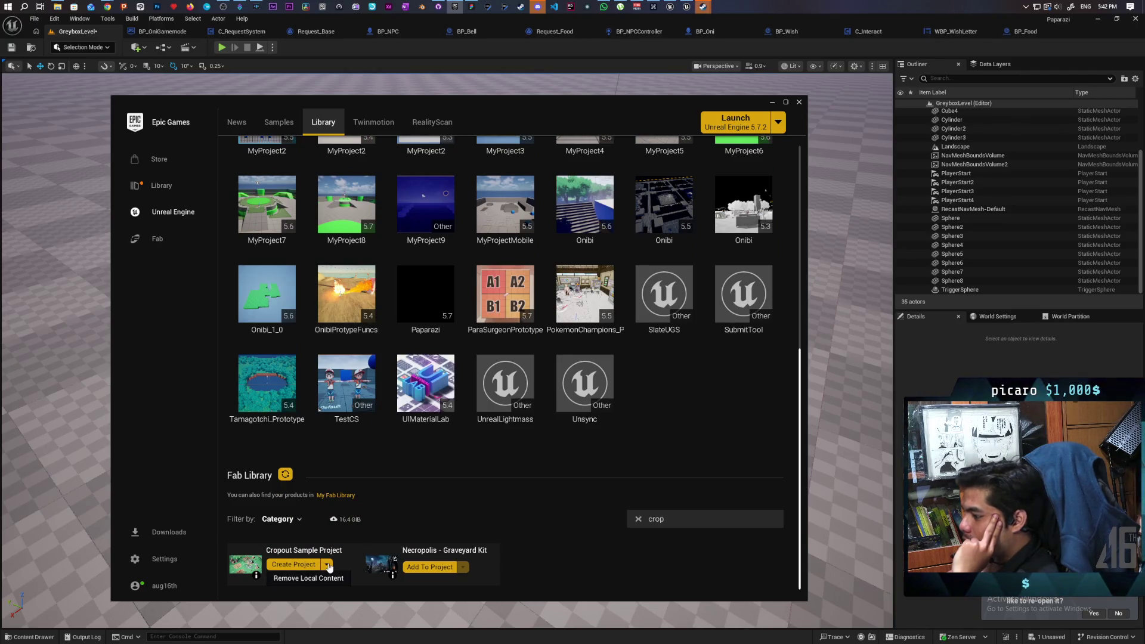
{"action": "left_click", "coordinate": [303, 564]}
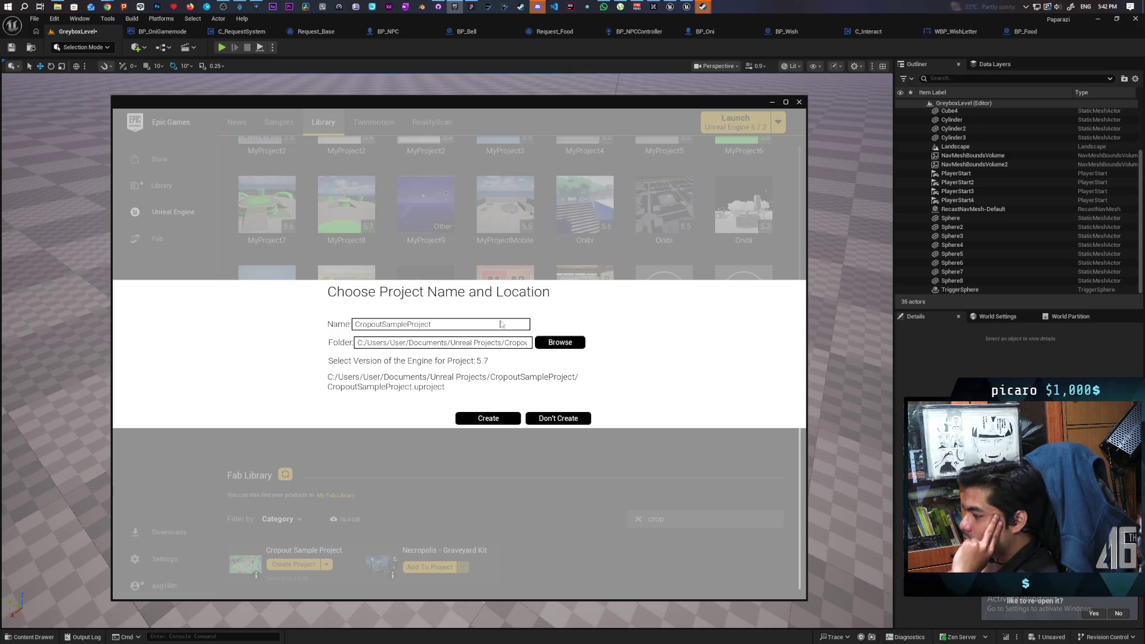
- Create CropoutSampleProject with the default name and location, then find it under My Projects
{"action": "left_click", "coordinate": [489, 418]}
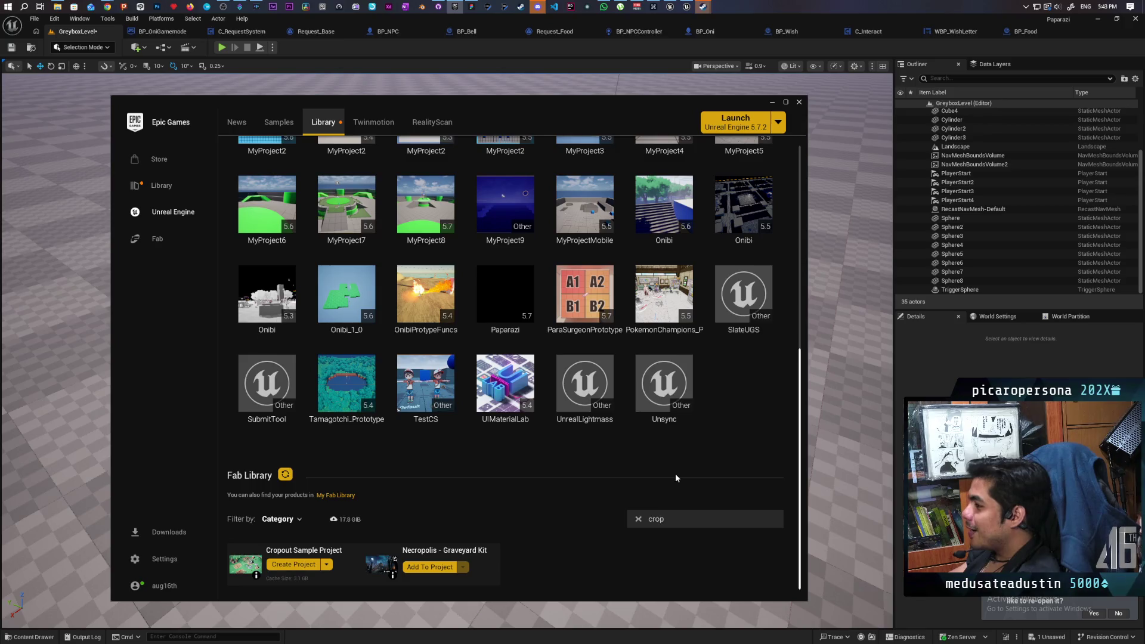
{"action": "scroll", "coordinate": [675, 473], "scroll_direction": "up", "scroll_amount": 1}
{"action": "scroll", "coordinate": [674, 480], "scroll_direction": "up", "scroll_amount": 5}
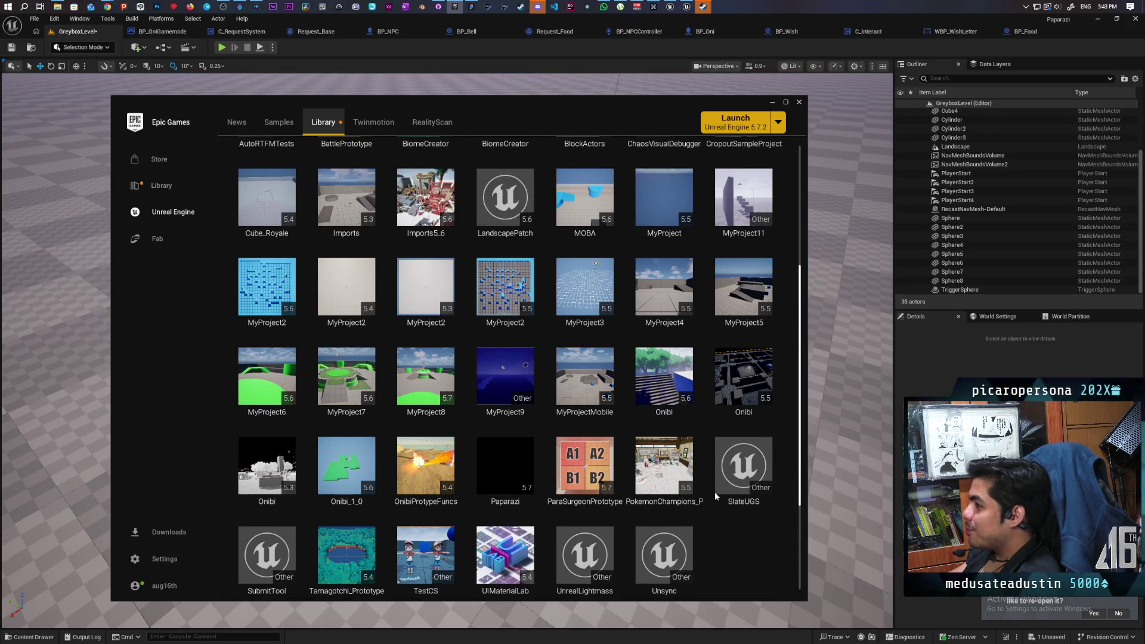
{"action": "scroll", "coordinate": [713, 492], "scroll_direction": "up", "scroll_amount": 3}
{"action": "scroll", "coordinate": [706, 453], "scroll_direction": "down", "scroll_amount": 1}
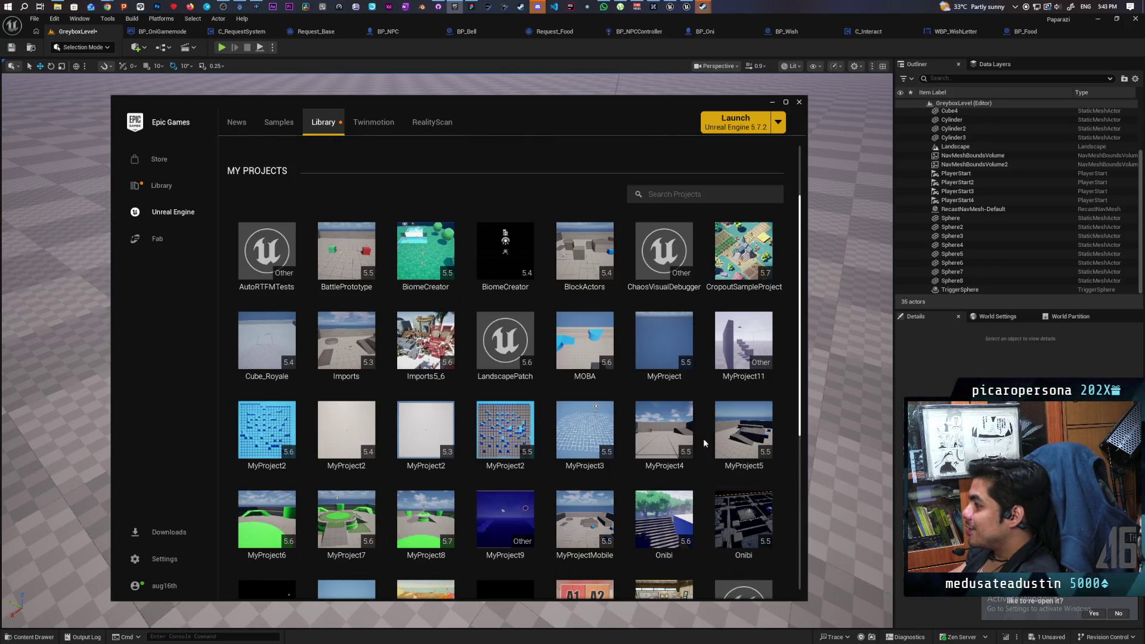
- Launch CropoutSampleProject and fly the camera over the Village island
{"action": "double_click", "coordinate": [743, 253]}
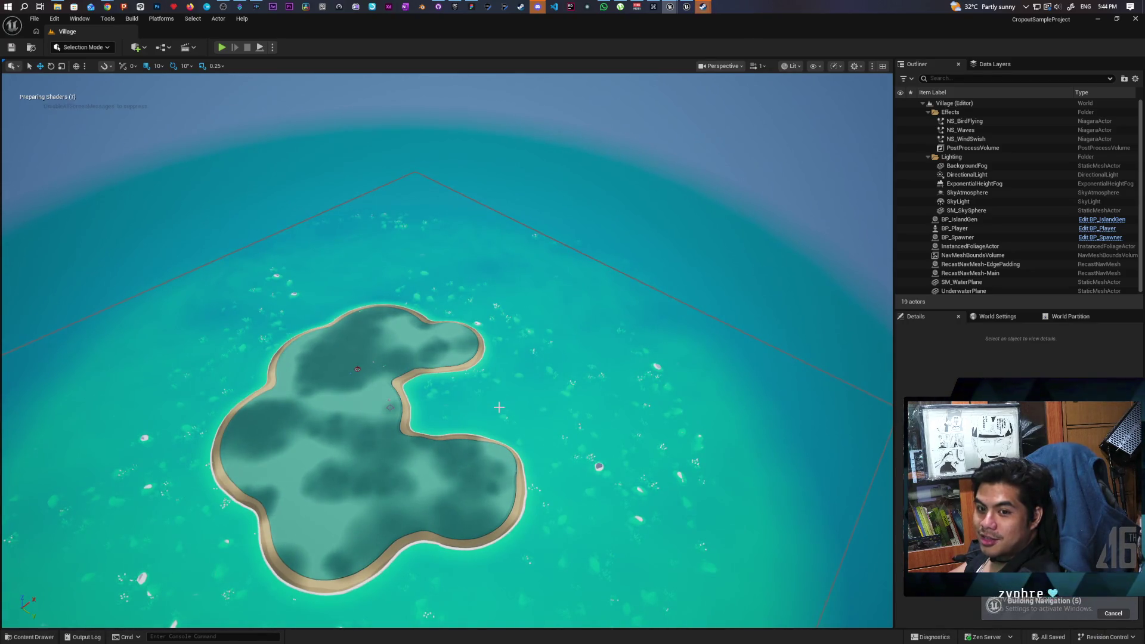
{"action": "mouse_move", "coordinate": [499, 407]}
{"action": "left_mouse_down"}
{"action": "mouse_move", "coordinate": [414, 347]}
{"action": "mouse_move", "coordinate": [316, 236]}
{"action": "mouse_move", "coordinate": [311, 167]}
{"action": "mouse_move", "coordinate": [279, 211]}
{"action": "mouse_move", "coordinate": [266, 199]}
{"action": "left_mouse_up"}
{"action": "left_click_drag", "start_coordinate": [71, 597], "coordinate": [71, 597]}
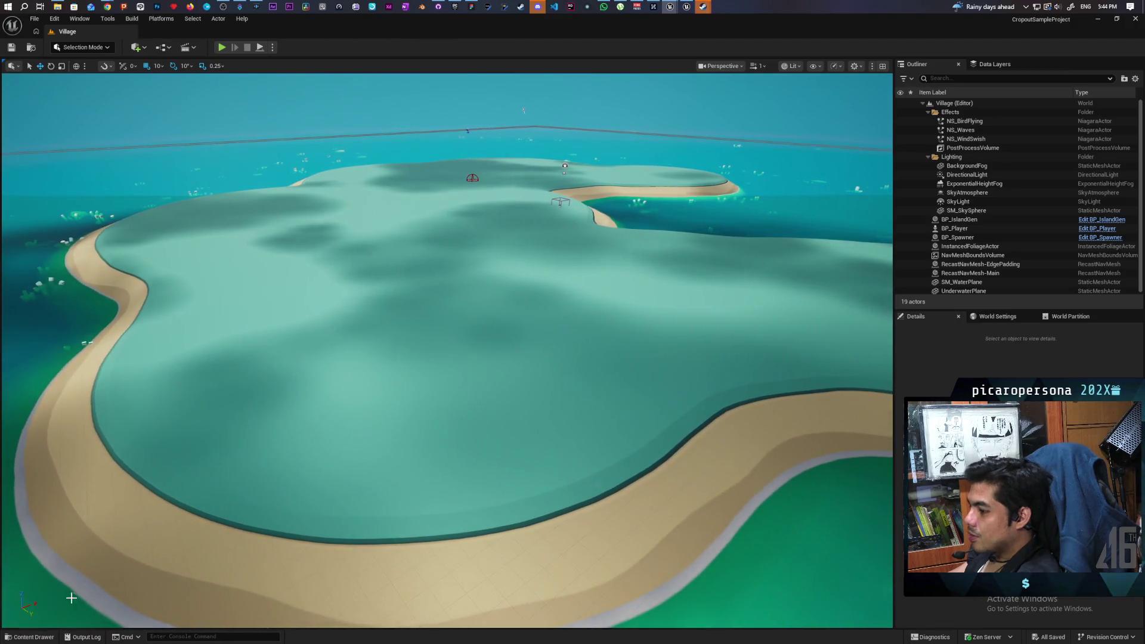
{"action": "left_click", "coordinate": [29, 636]}
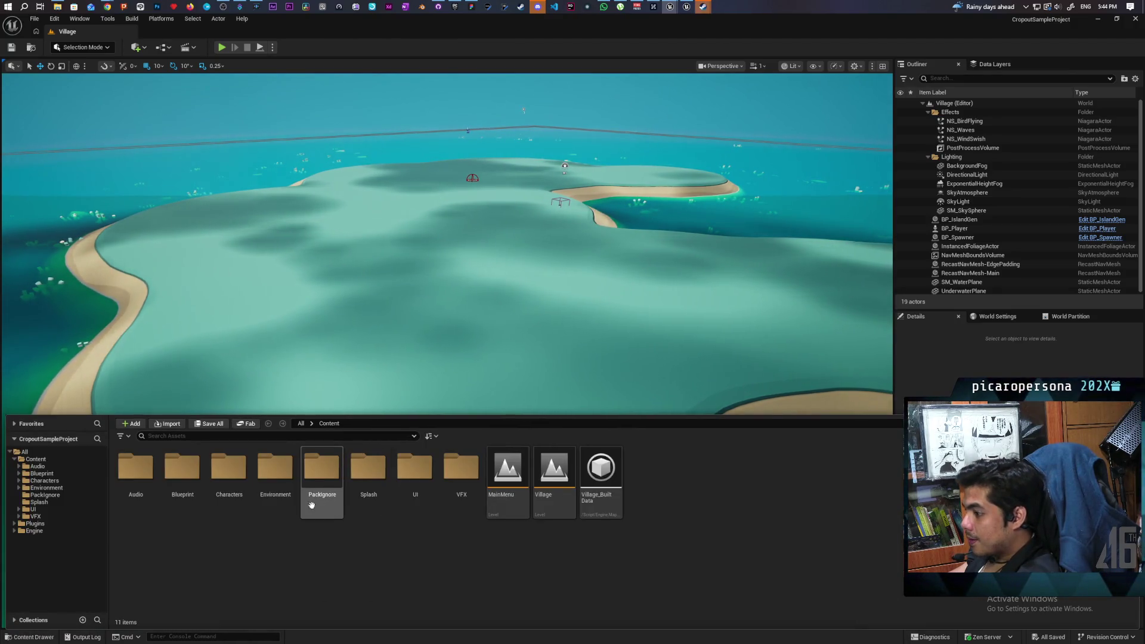
- Navigate the Content Drawer to Environment > Meshes > Crops
{"action": "double_click", "coordinate": [283, 481]}
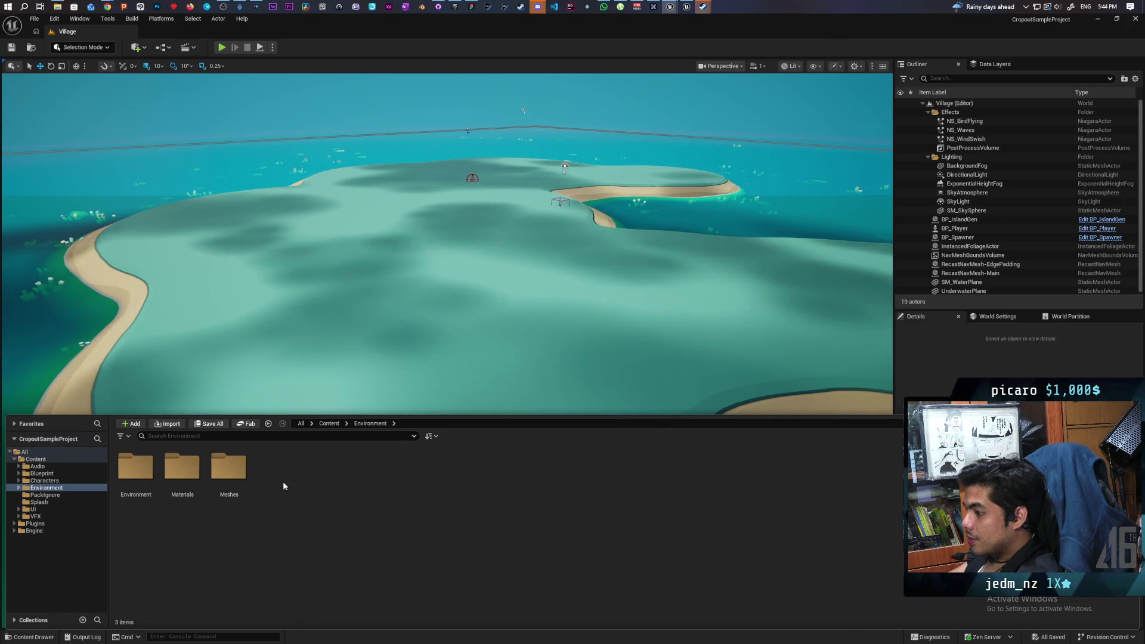
{"action": "double_click", "coordinate": [235, 481]}
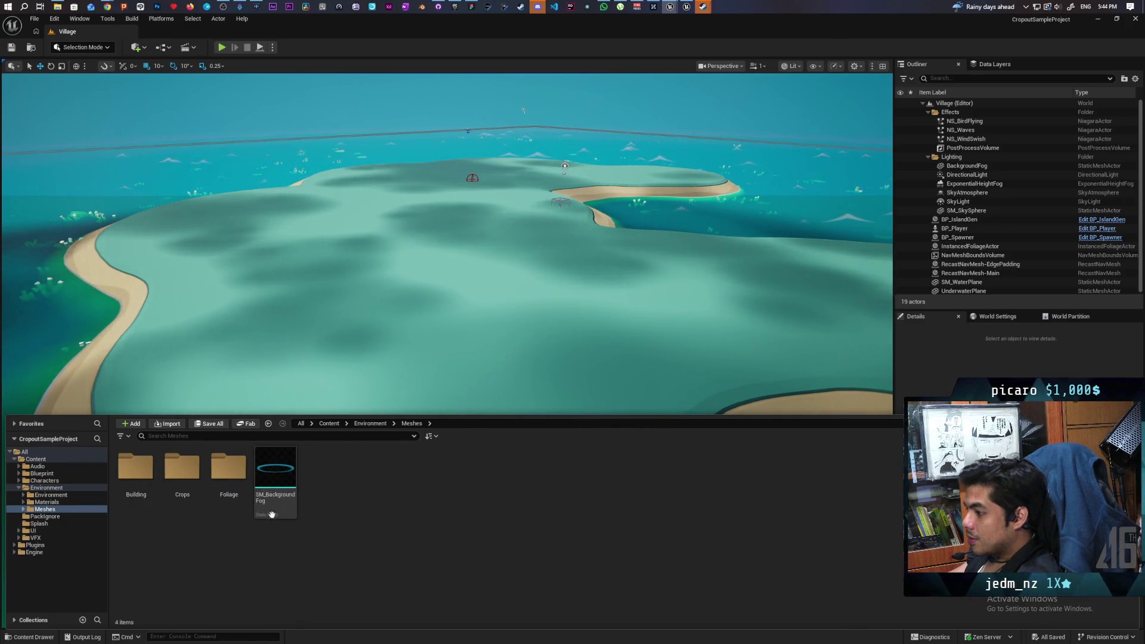
{"action": "double_click", "coordinate": [195, 470]}
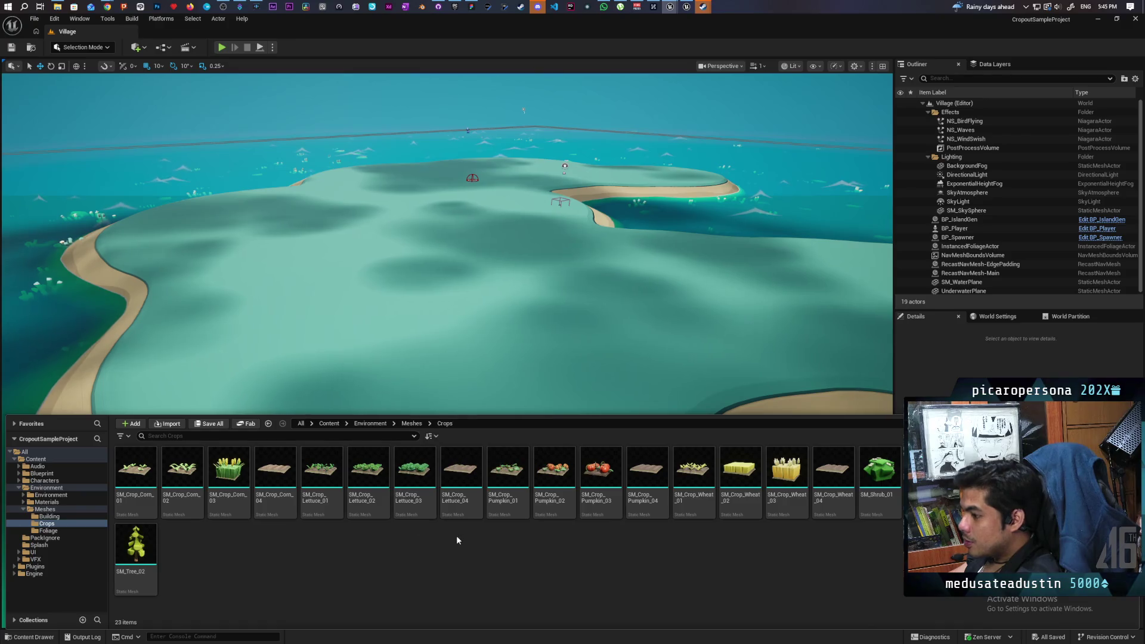
- Browse crop meshes like SM_Crop_Lettuce_04 and SM_Crop_Wheat_03, then open SM_Crop_Lettuce_03
{"action": "left_click", "coordinate": [469, 514]}
{"action": "left_click", "coordinate": [787, 504]}
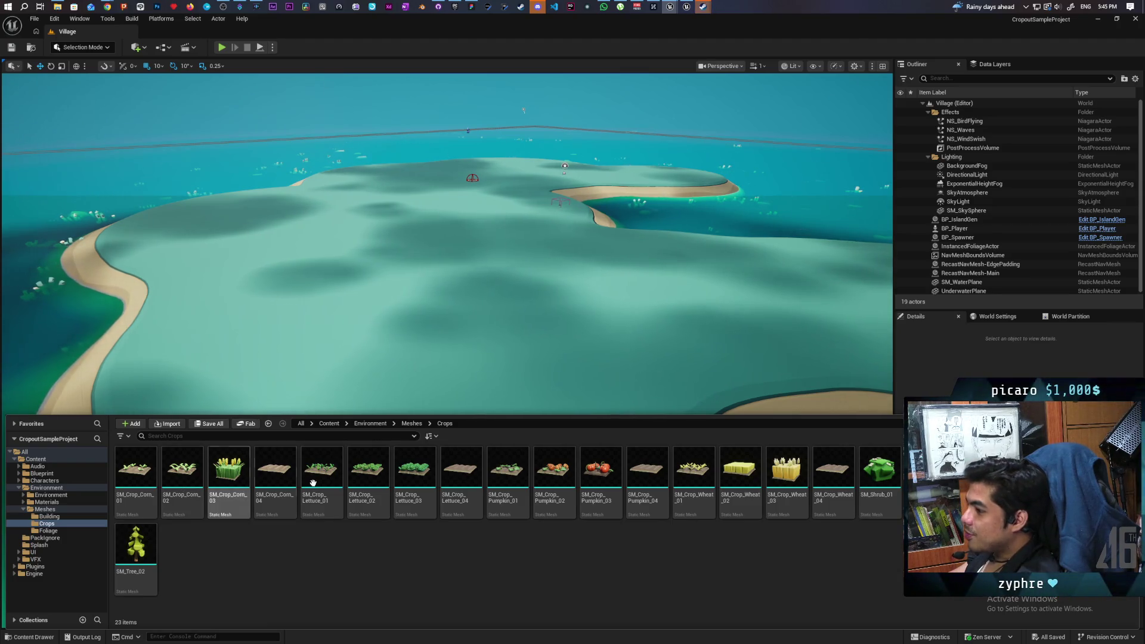
{"action": "mouse_move", "coordinate": [420, 480]}
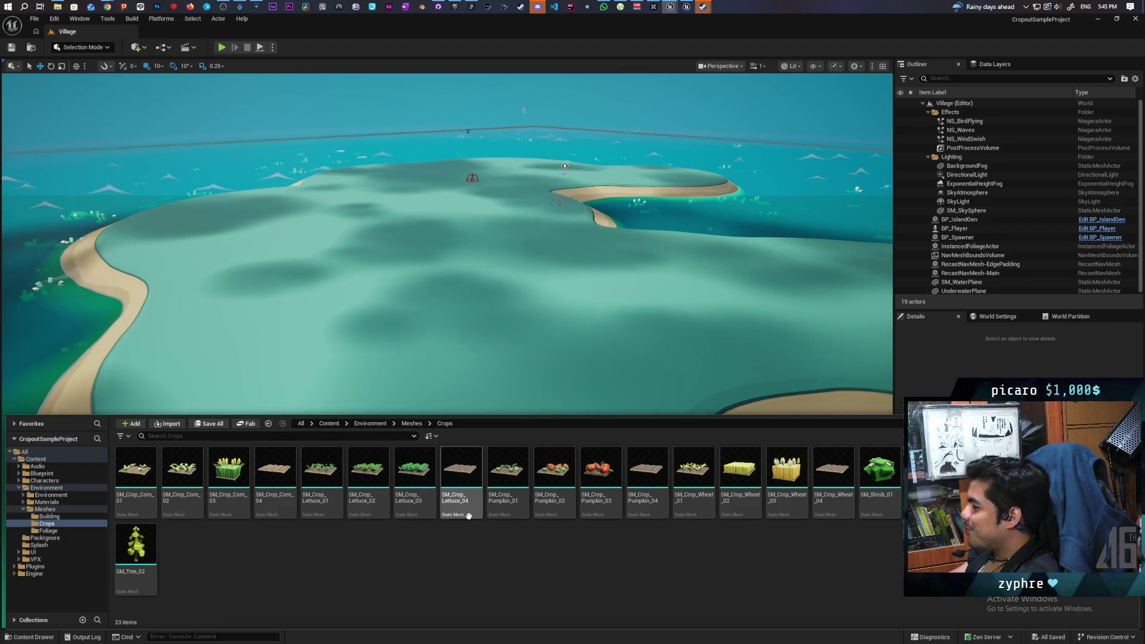
{"action": "mouse_move", "coordinate": [468, 516]}
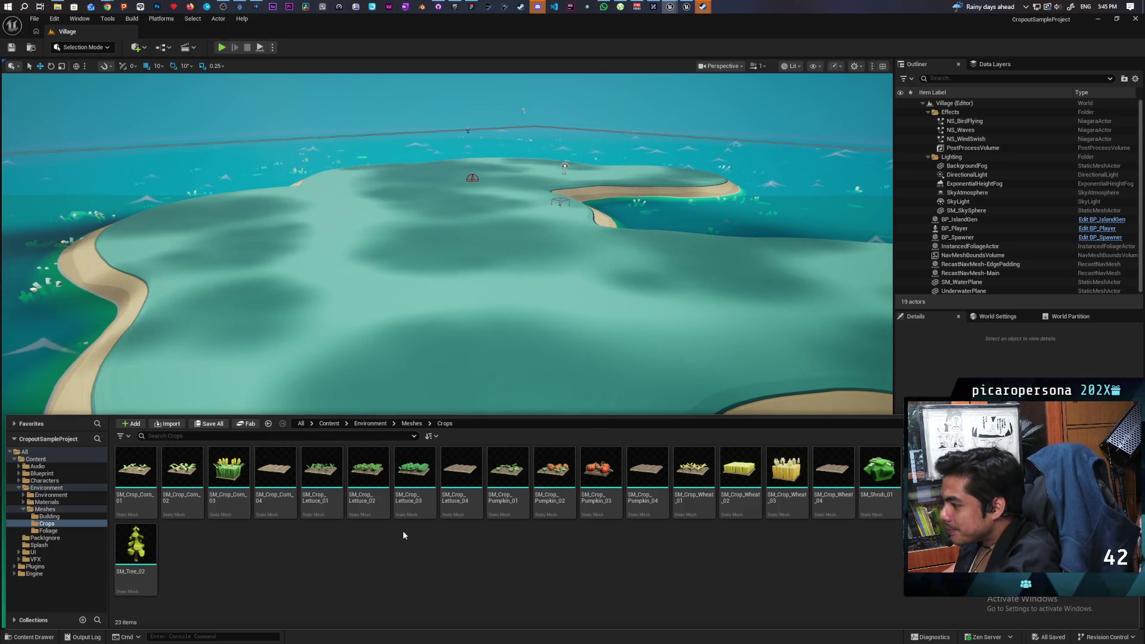
{"action": "mouse_move", "coordinate": [375, 520]}
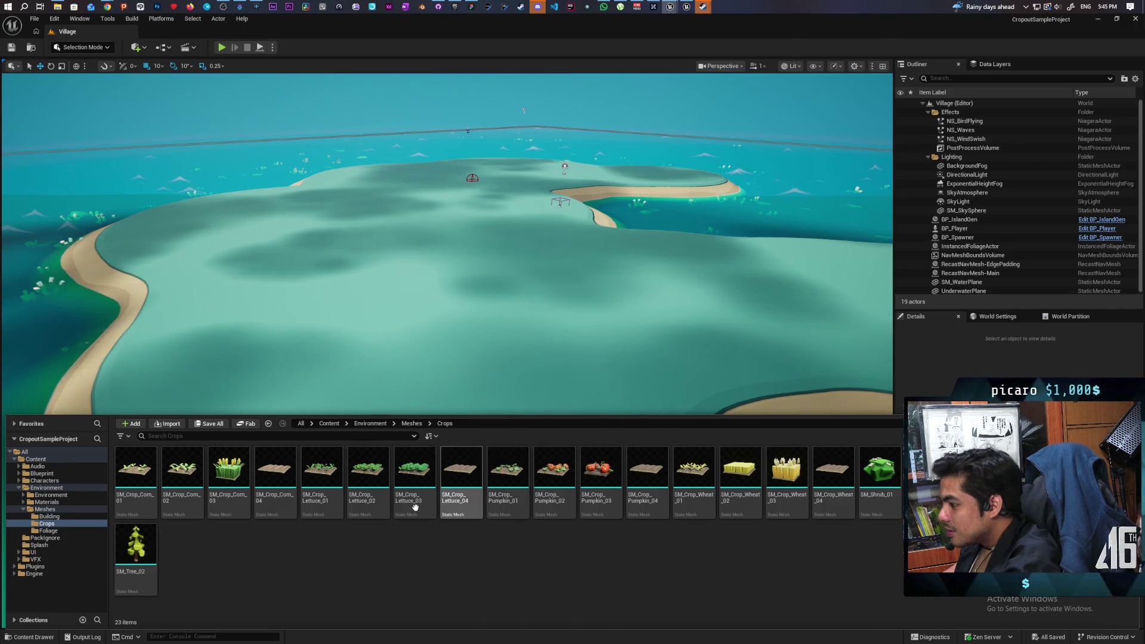
{"action": "mouse_move", "coordinate": [335, 478]}
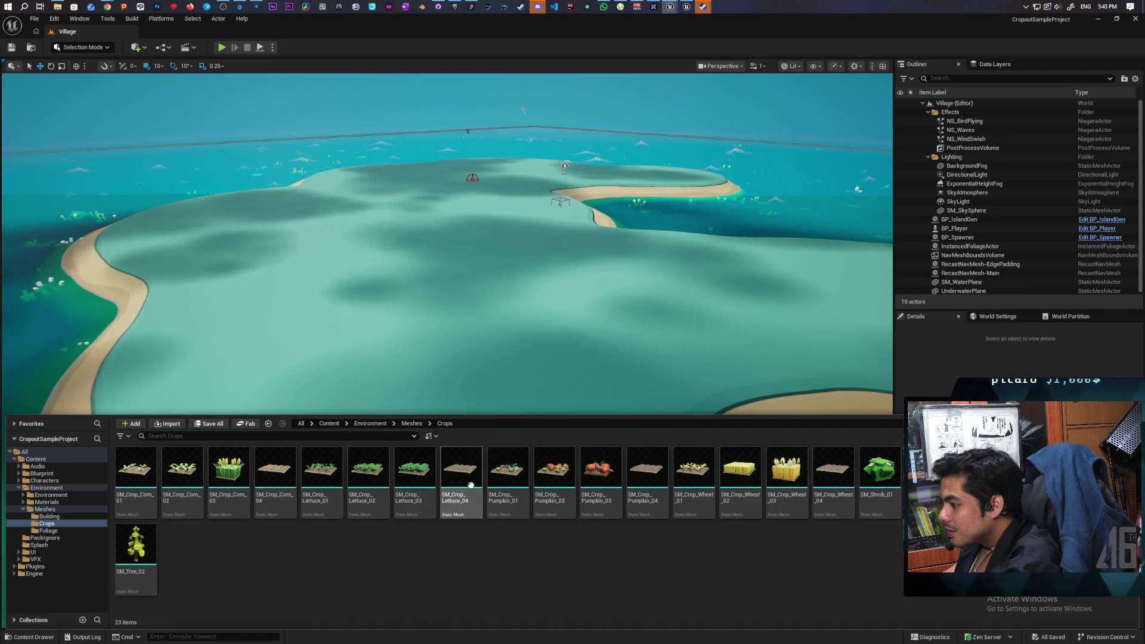
{"action": "mouse_move", "coordinate": [471, 485]}
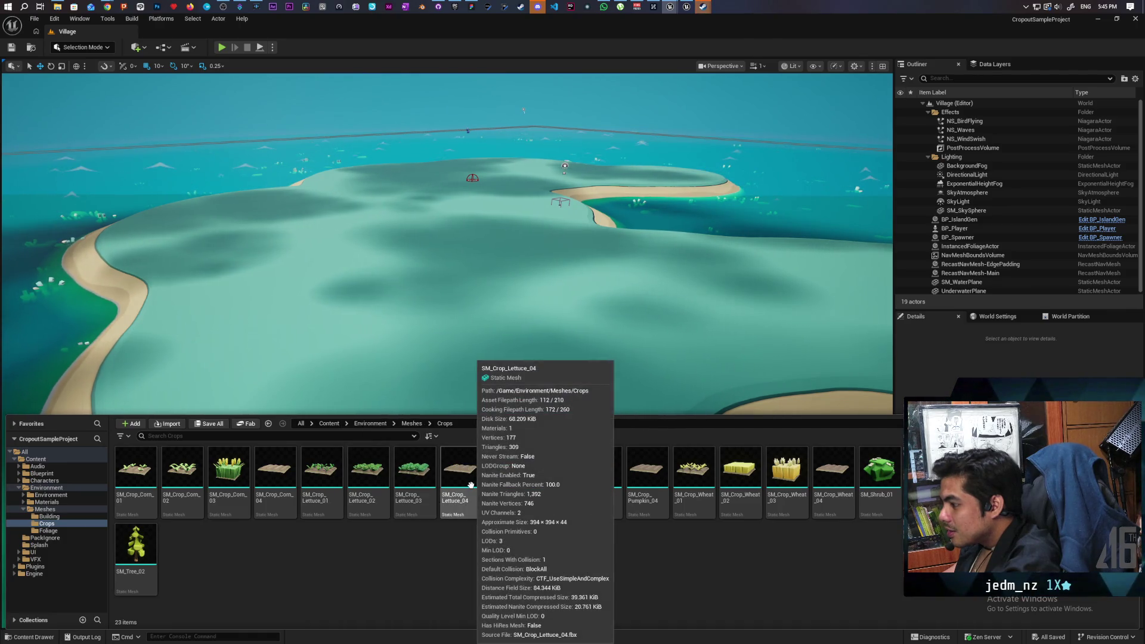
{"action": "double_click", "coordinate": [412, 486]}
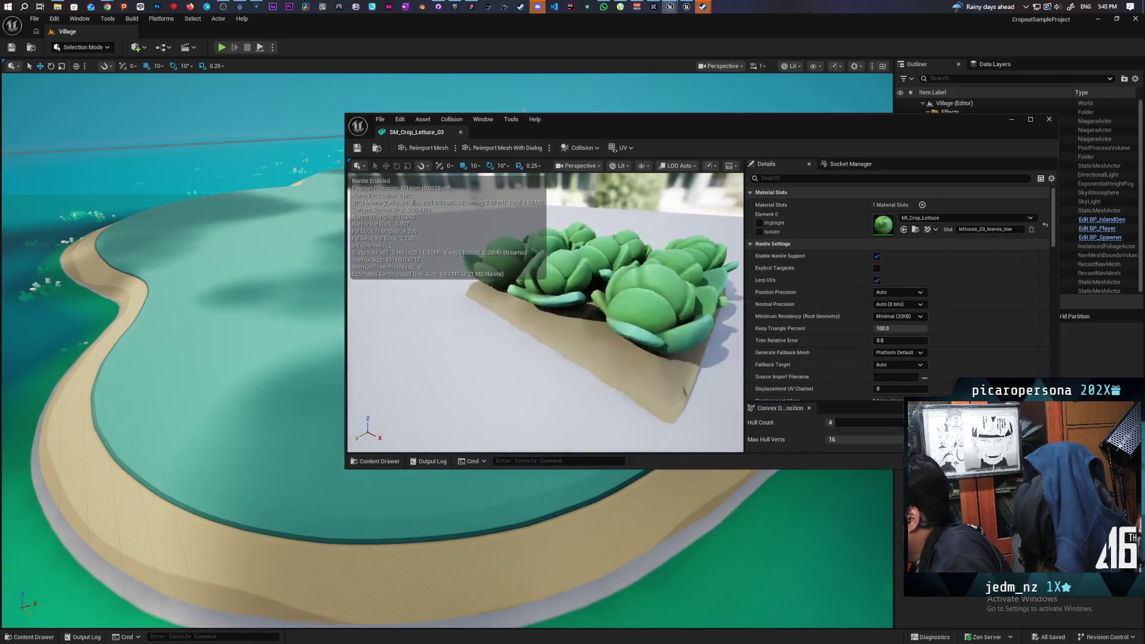
- Orbit around the lettuce mesh, scroll the crop mesh list, then go back up to the Meshes folder
{"action": "mouse_move", "coordinate": [559, 372]}
{"action": "left_mouse_down"}
{"action": "mouse_move", "coordinate": [471, 372]}
{"action": "mouse_move", "coordinate": [471, 352]}
{"action": "mouse_move", "coordinate": [470, 382]}
{"action": "mouse_move", "coordinate": [459, 298]}
{"action": "mouse_move", "coordinate": [459, 339]}
{"action": "mouse_move", "coordinate": [495, 396]}
{"action": "left_mouse_up"}
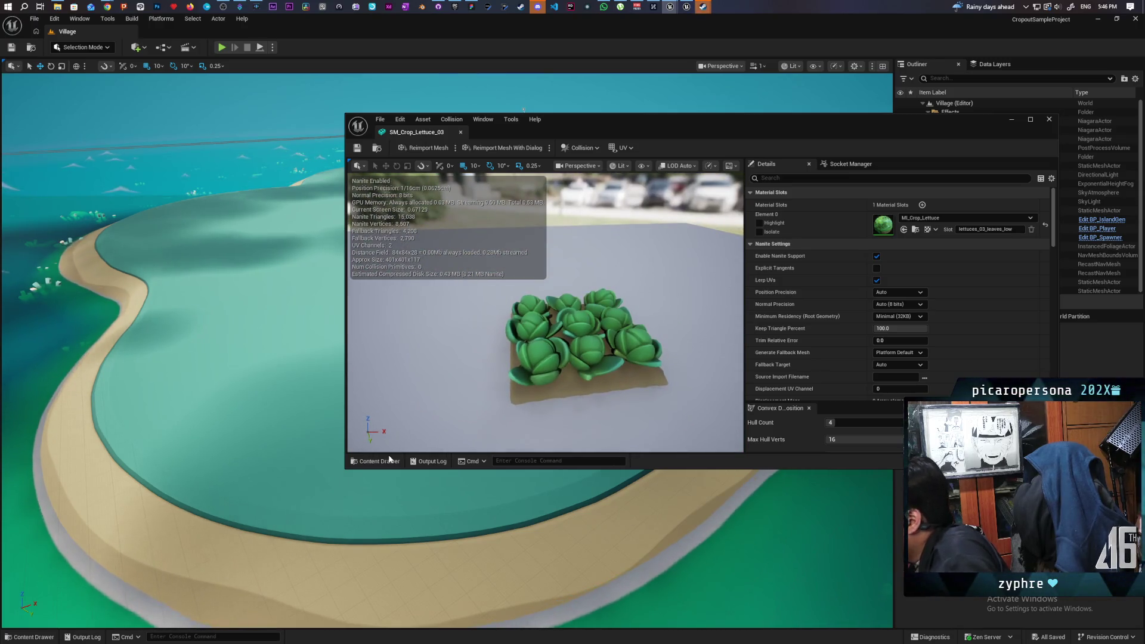
{"action": "left_click", "coordinate": [380, 461]}
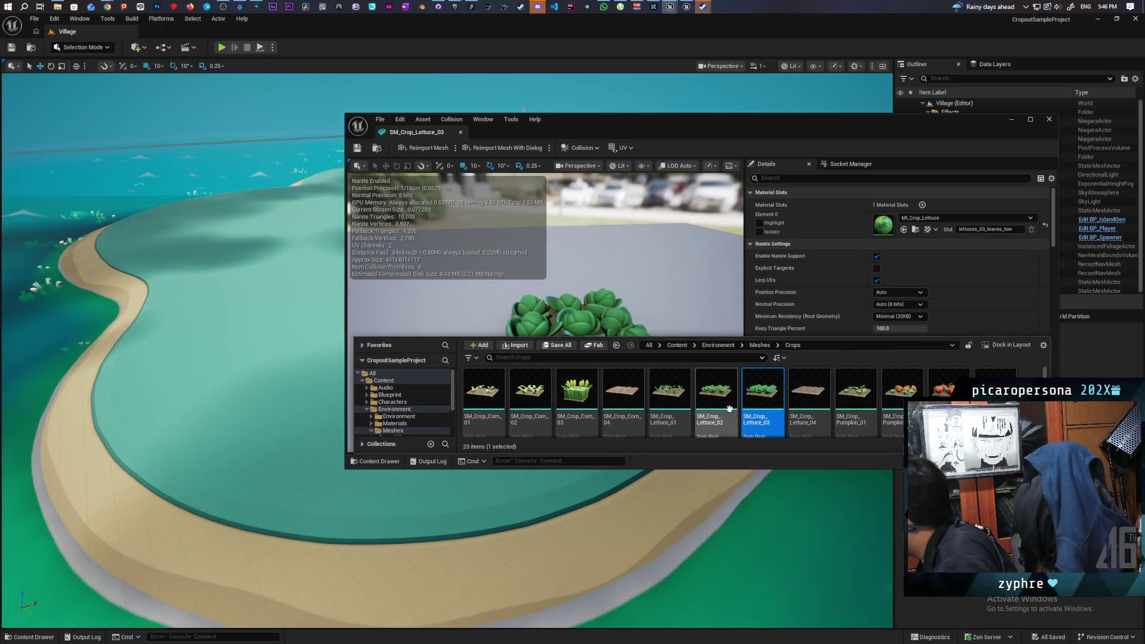
{"action": "scroll", "coordinate": [726, 411], "scroll_direction": "down", "scroll_amount": 2}
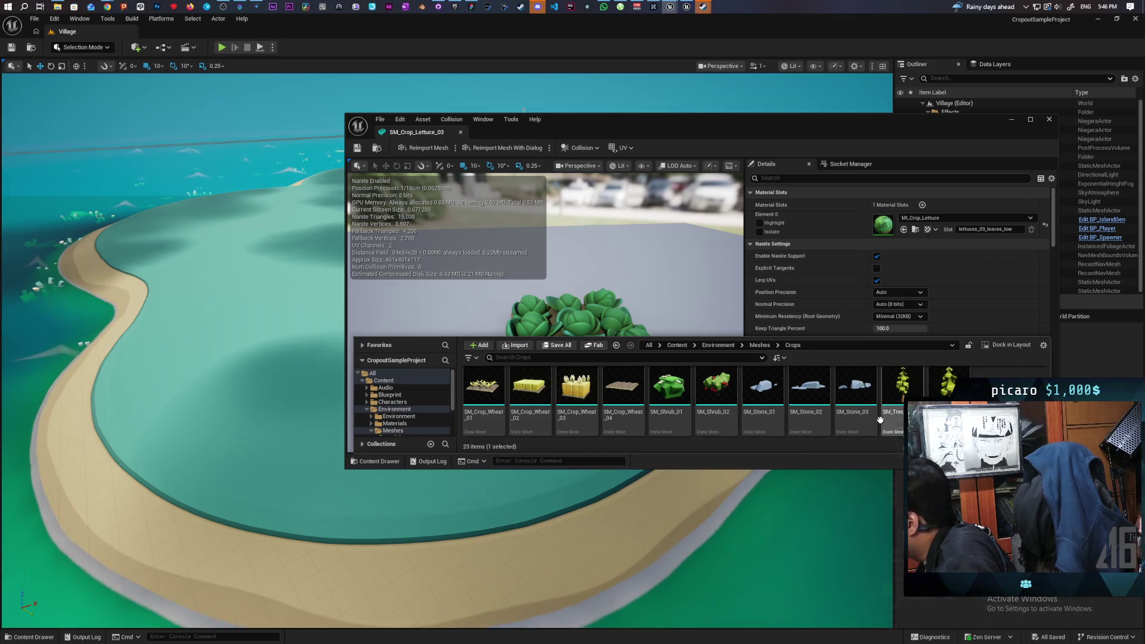
{"action": "scroll", "coordinate": [683, 402], "scroll_direction": "up", "scroll_amount": 2}
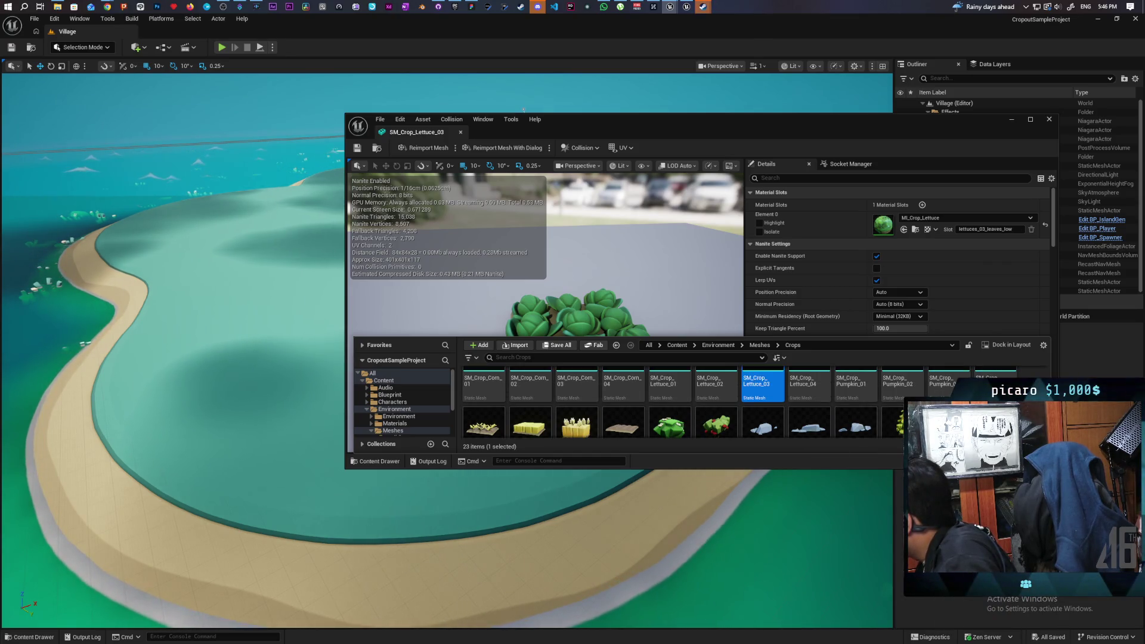
{"action": "scroll", "coordinate": [682, 402], "scroll_direction": "up", "scroll_amount": 1}
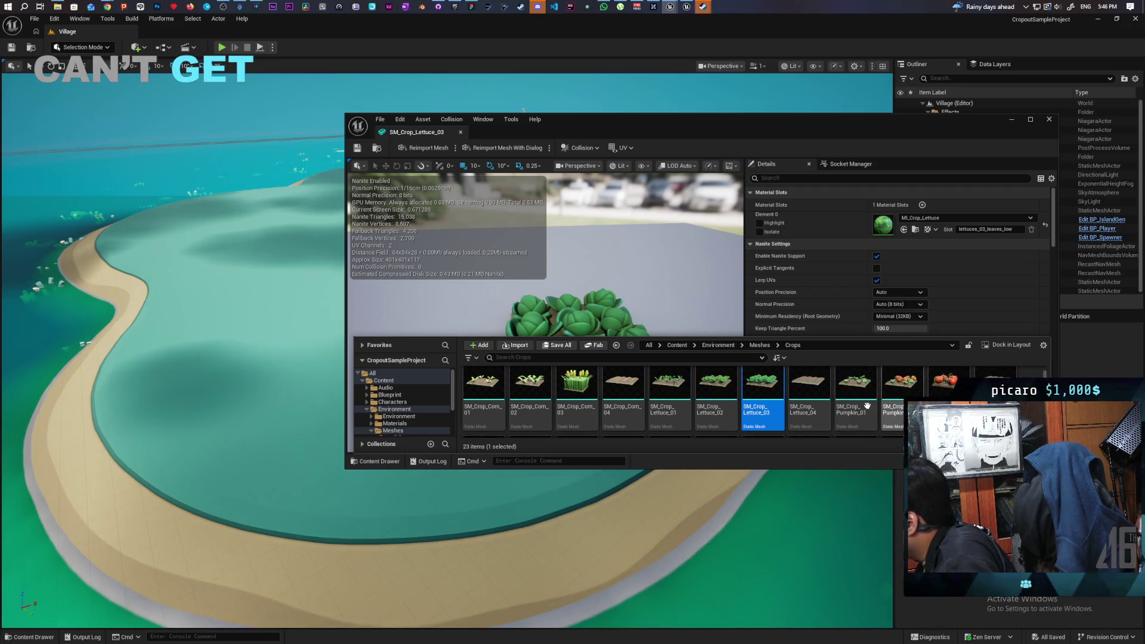
{"action": "mouse_move", "coordinate": [867, 406]}
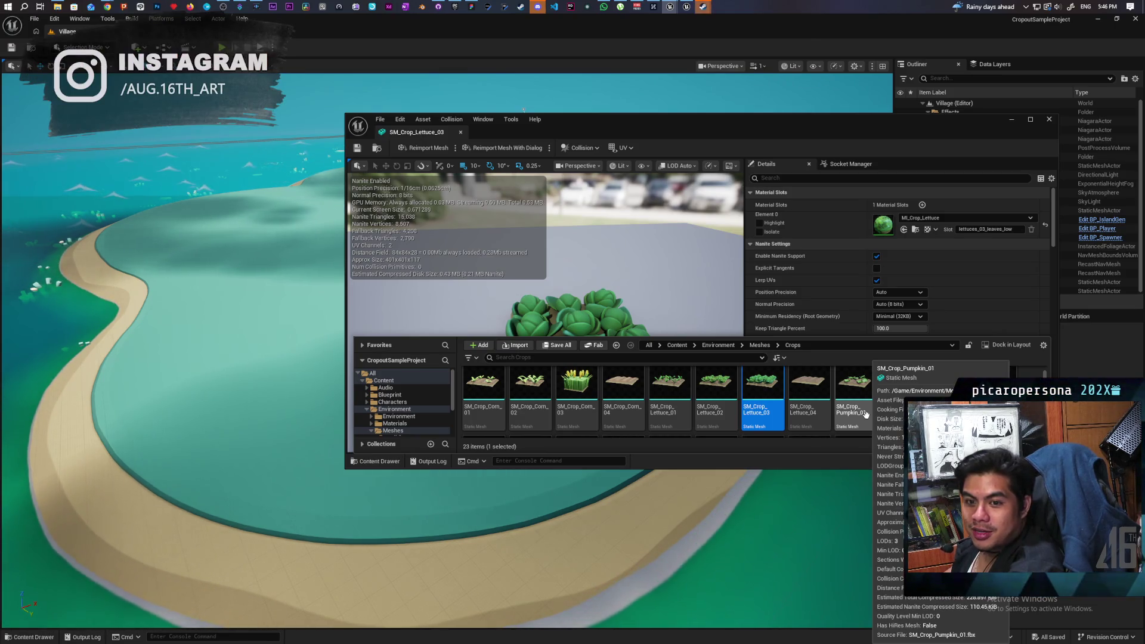
{"action": "left_click", "coordinate": [758, 346]}
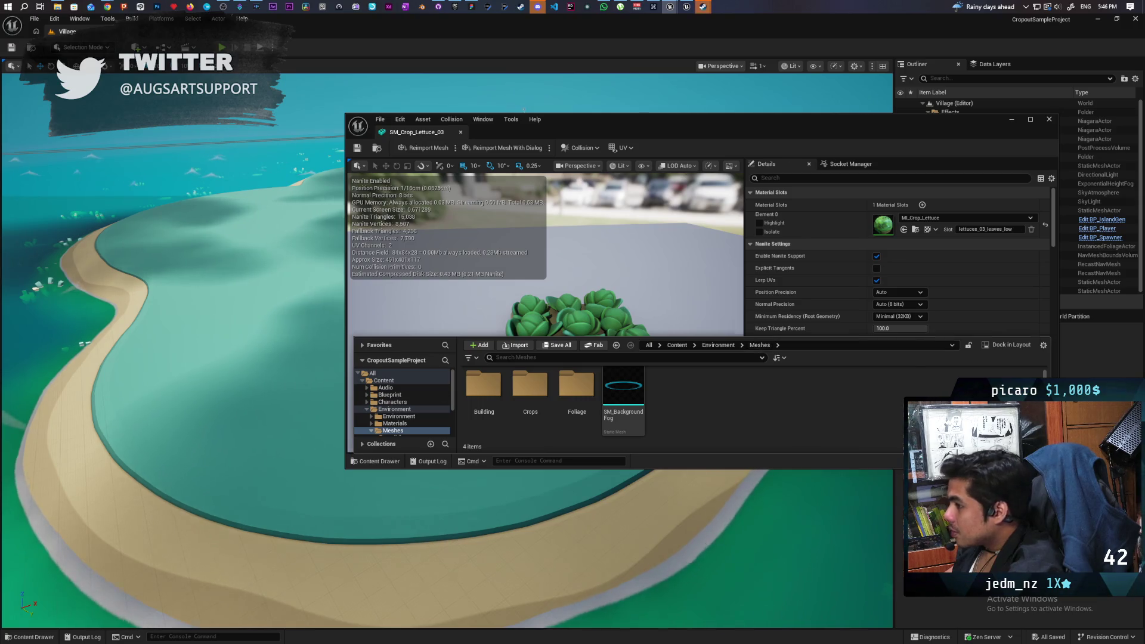
- Reopen the Content Drawer, browse the Building meshes folder, then return to the level editor
{"action": "key", "text": "ctrl+space"}
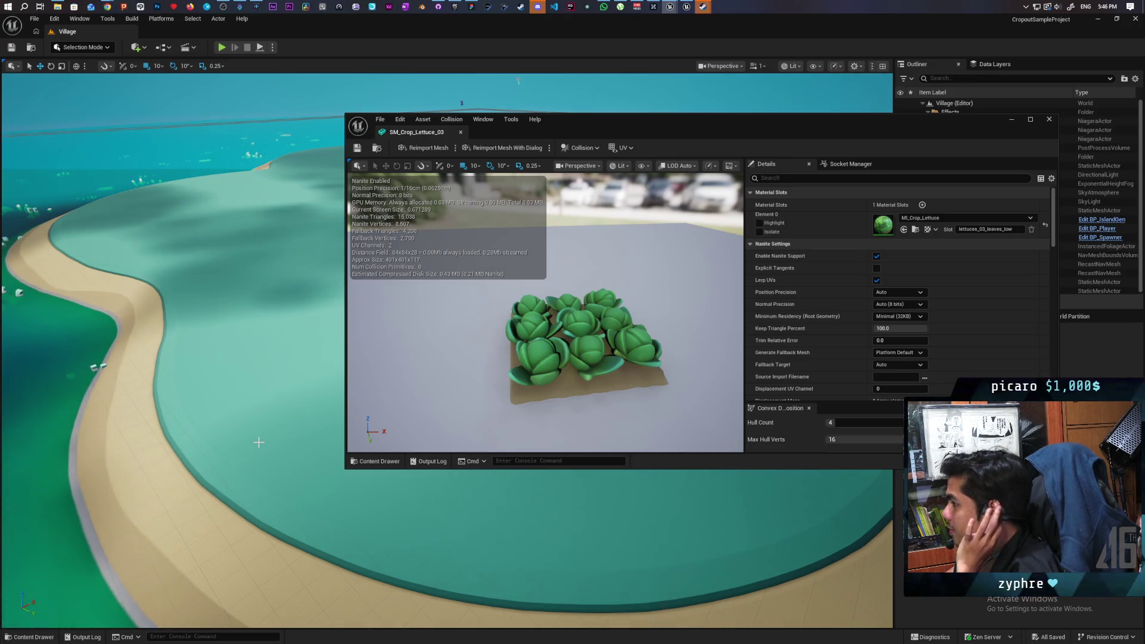
{"action": "left_click", "coordinate": [392, 464]}
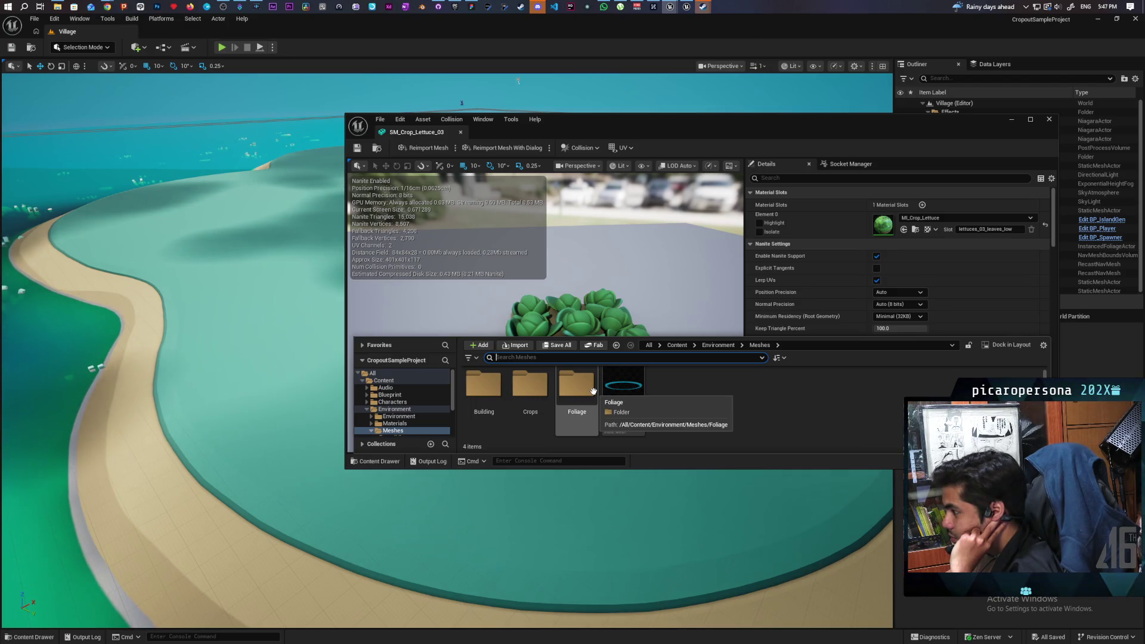
{"action": "double_click", "coordinate": [483, 387]}
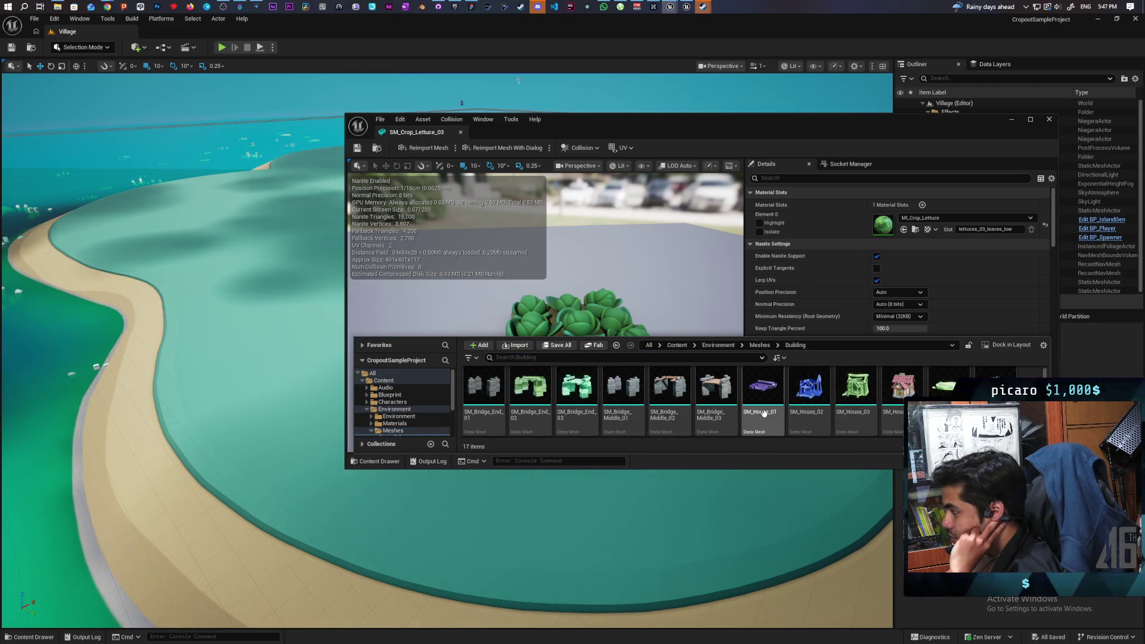
{"action": "scroll", "coordinate": [817, 407], "scroll_direction": "down", "scroll_amount": 3}
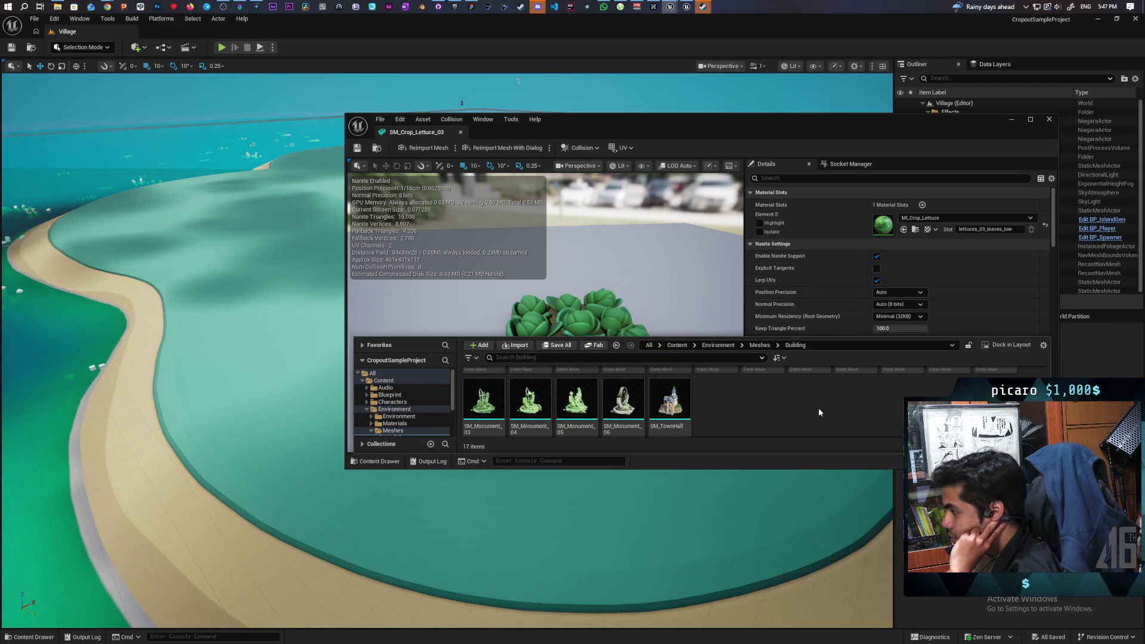
{"action": "left_click", "coordinate": [1085, 112]}
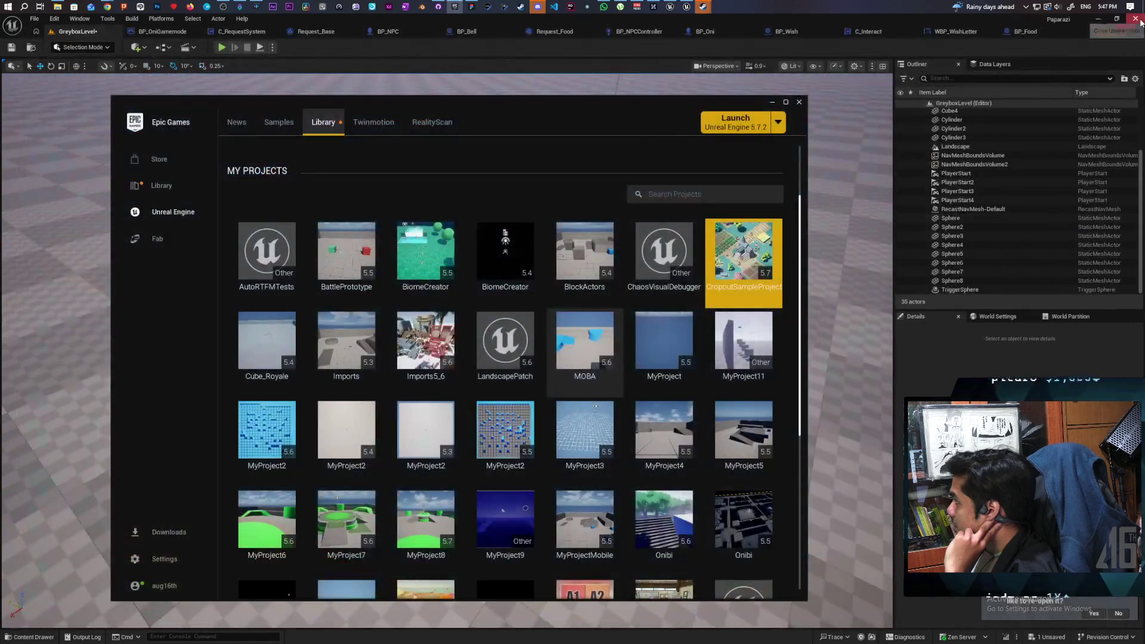
- Locate CropoutSampleProject via Show in folder, delete it from Unreal Projects, then return to the launcher
{"action": "right_click", "coordinate": [738, 241]}
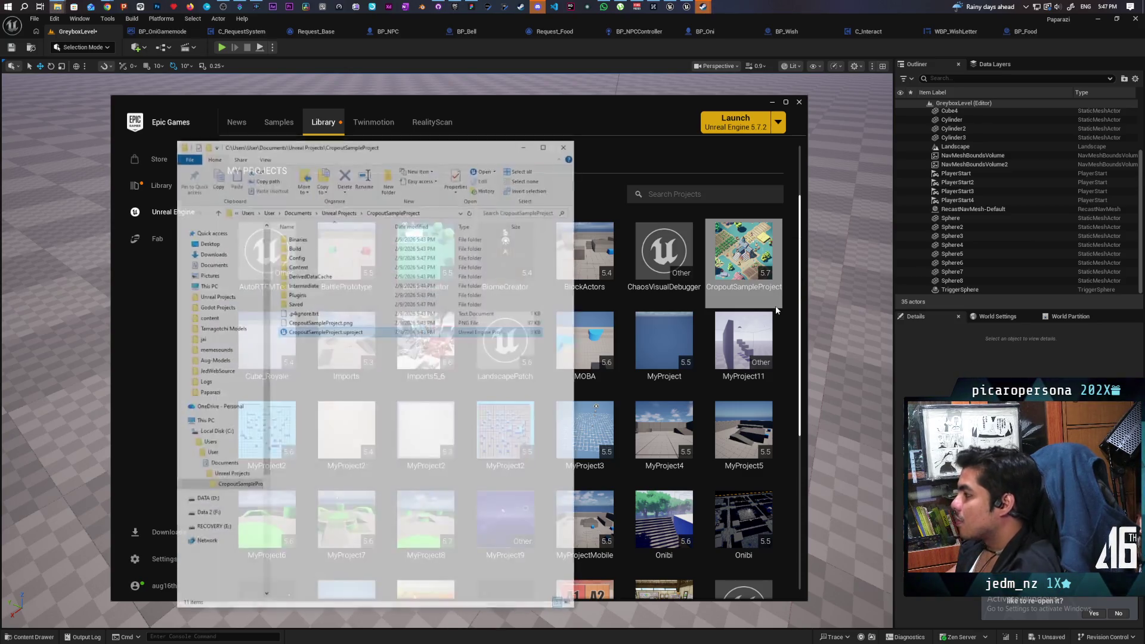
{"action": "left_click", "coordinate": [350, 212]}
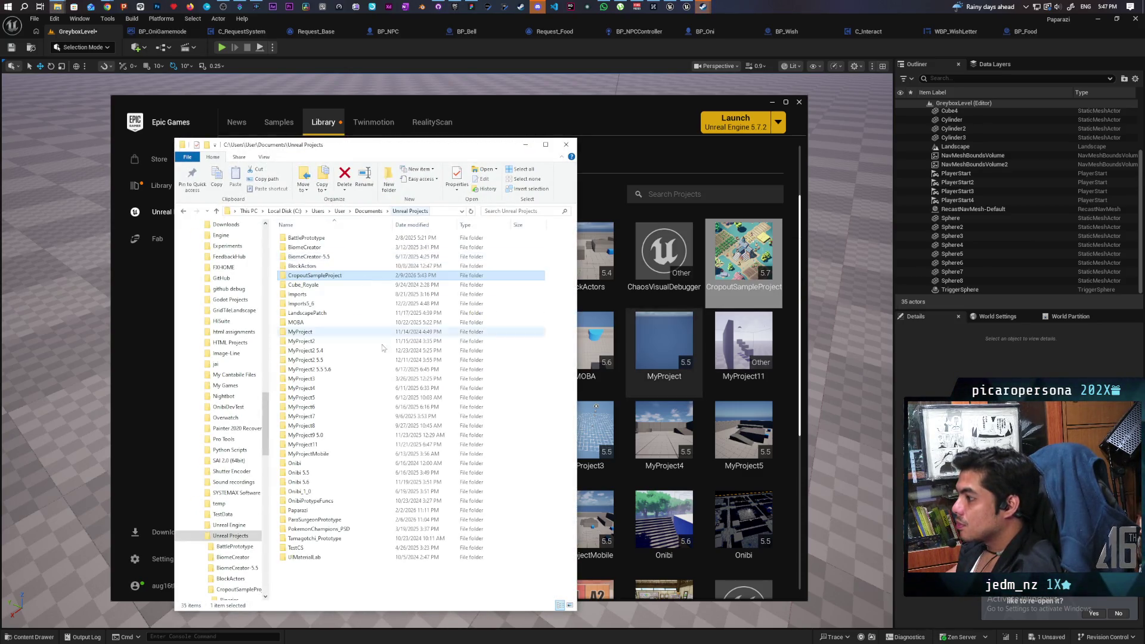
{"action": "key", "text": "Delete"}
{"action": "left_click", "coordinate": [509, 485]}
{"action": "scroll", "coordinate": [509, 486], "scroll_direction": "down", "scroll_amount": 10}
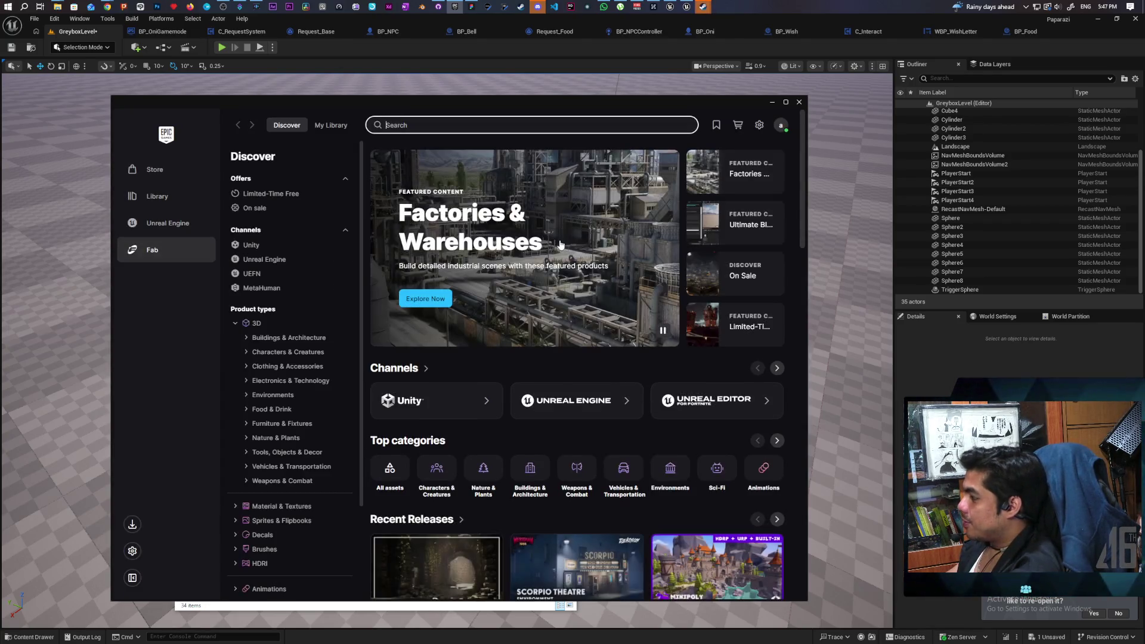
- Search Fab for 'farm' and pick the 'farm crops' suggestion
{"action": "type", "text": "farm"}
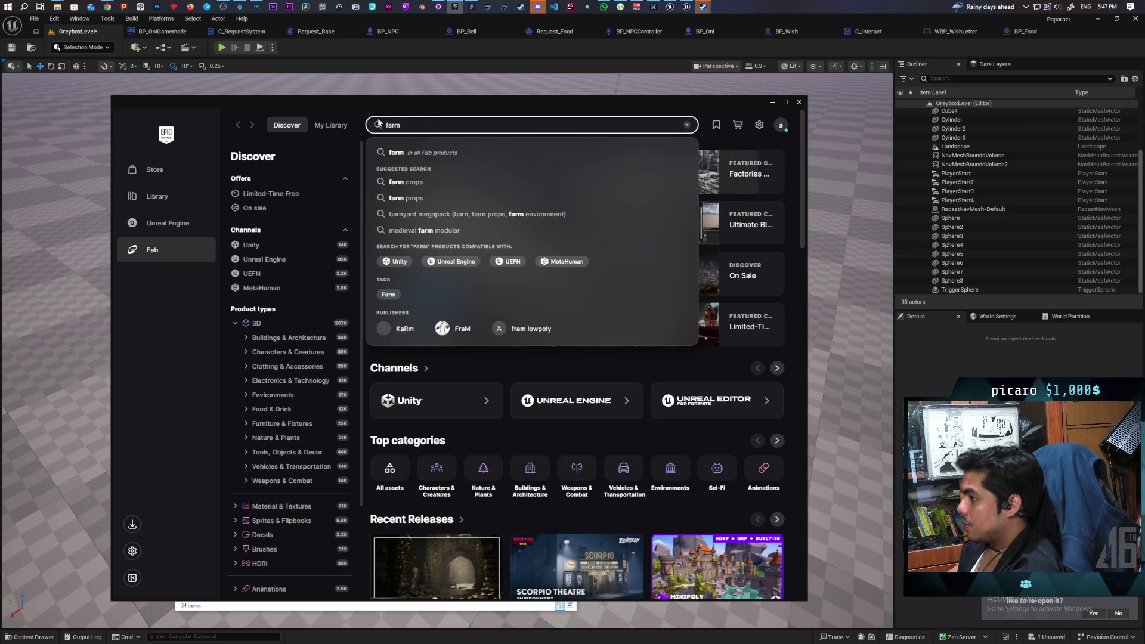
{"action": "left_click", "coordinate": [410, 180]}
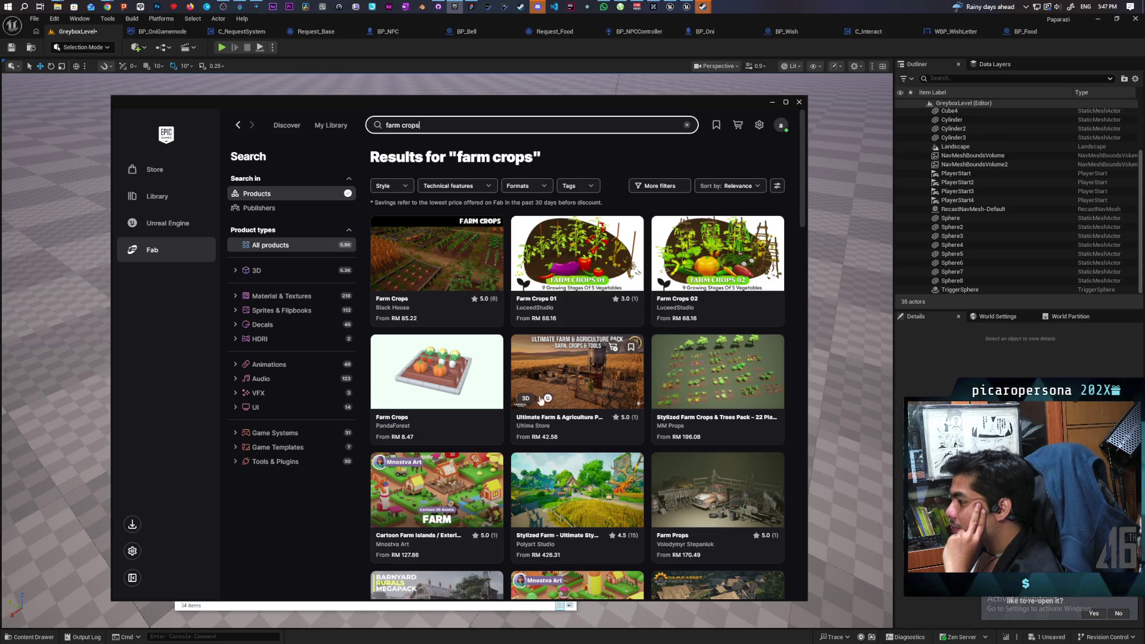
- View the PandaForest Farm Crops product details, then close them
{"action": "left_click", "coordinate": [458, 382]}
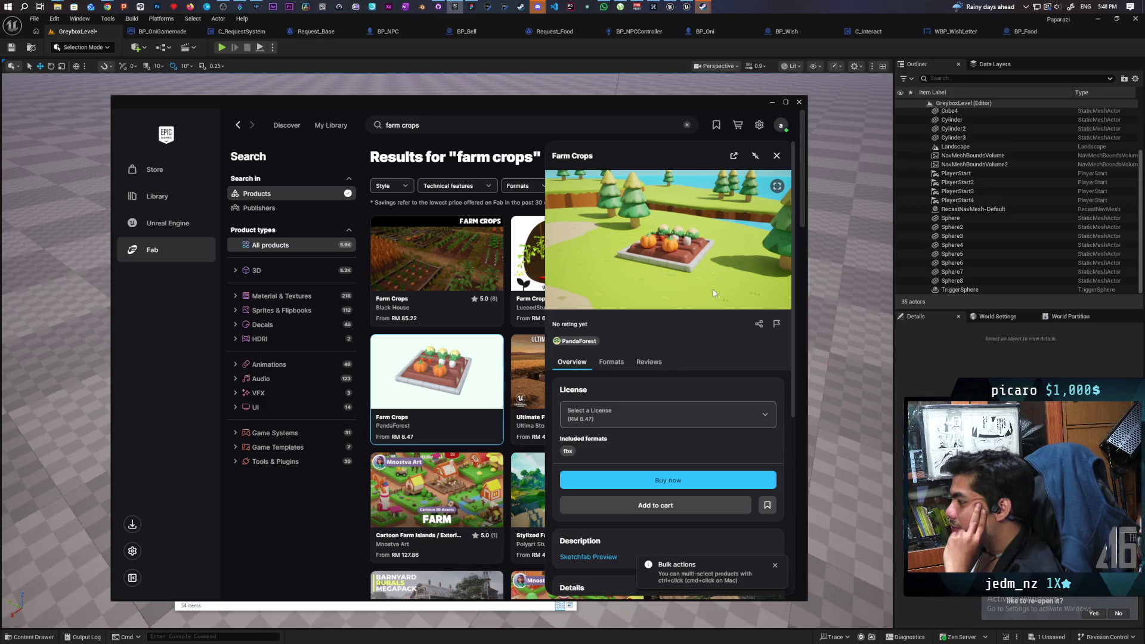
{"action": "scroll", "coordinate": [713, 289], "scroll_direction": "down", "scroll_amount": 3}
{"action": "scroll", "coordinate": [713, 288], "scroll_direction": "up", "scroll_amount": 3}
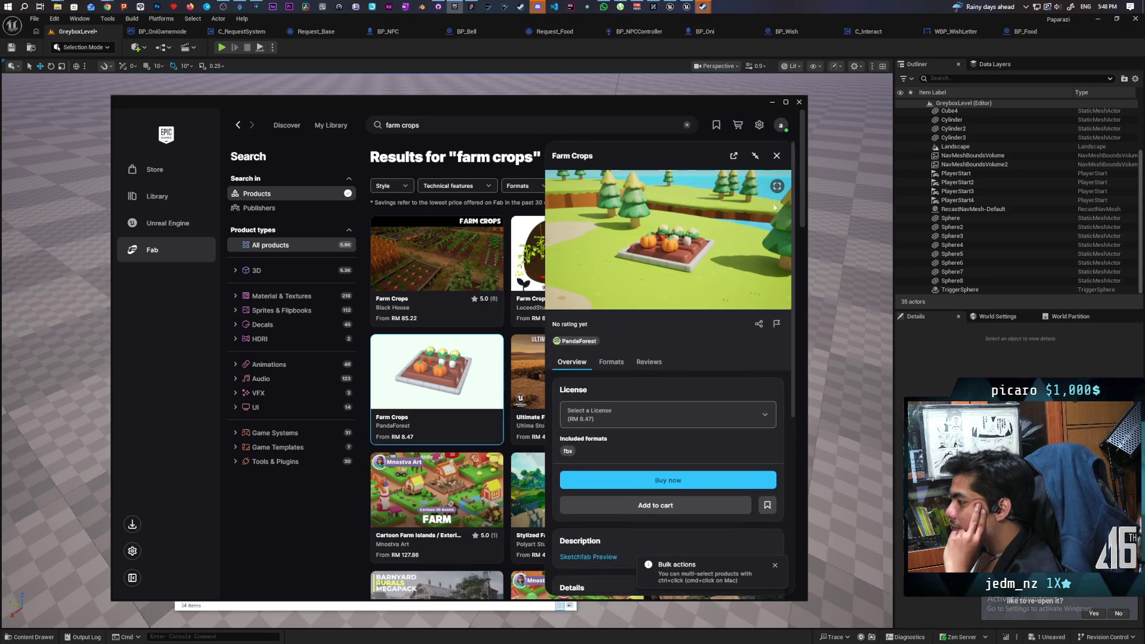
{"action": "left_click", "coordinate": [776, 155]}
{"action": "scroll", "coordinate": [611, 329], "scroll_direction": "down", "scroll_amount": 2}
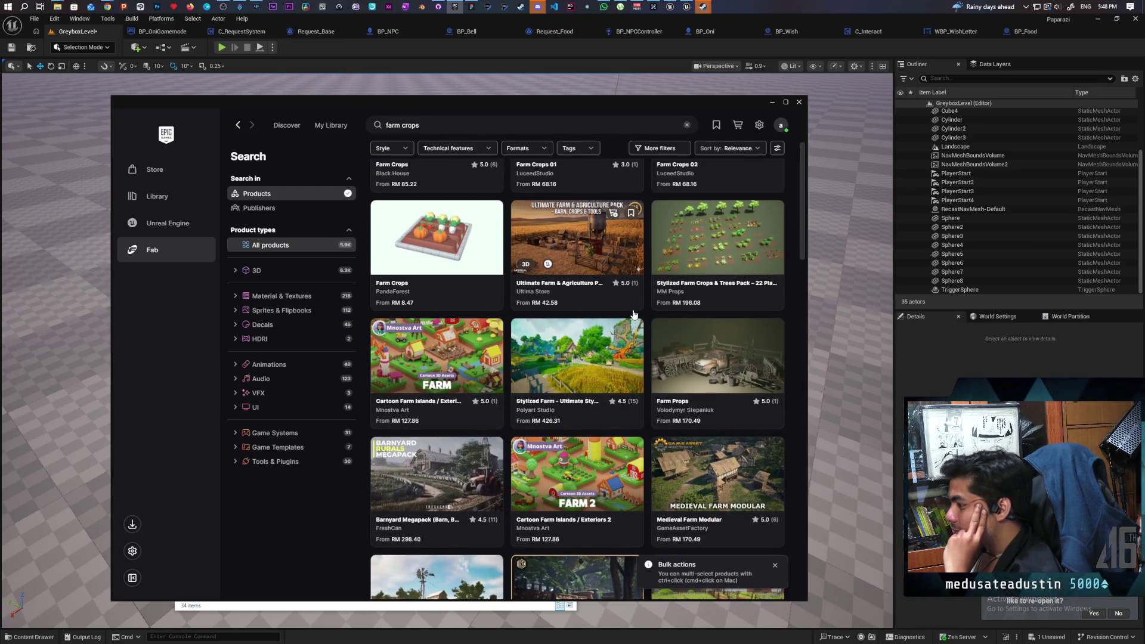
{"action": "scroll", "coordinate": [633, 314], "scroll_direction": "up", "scroll_amount": 1}
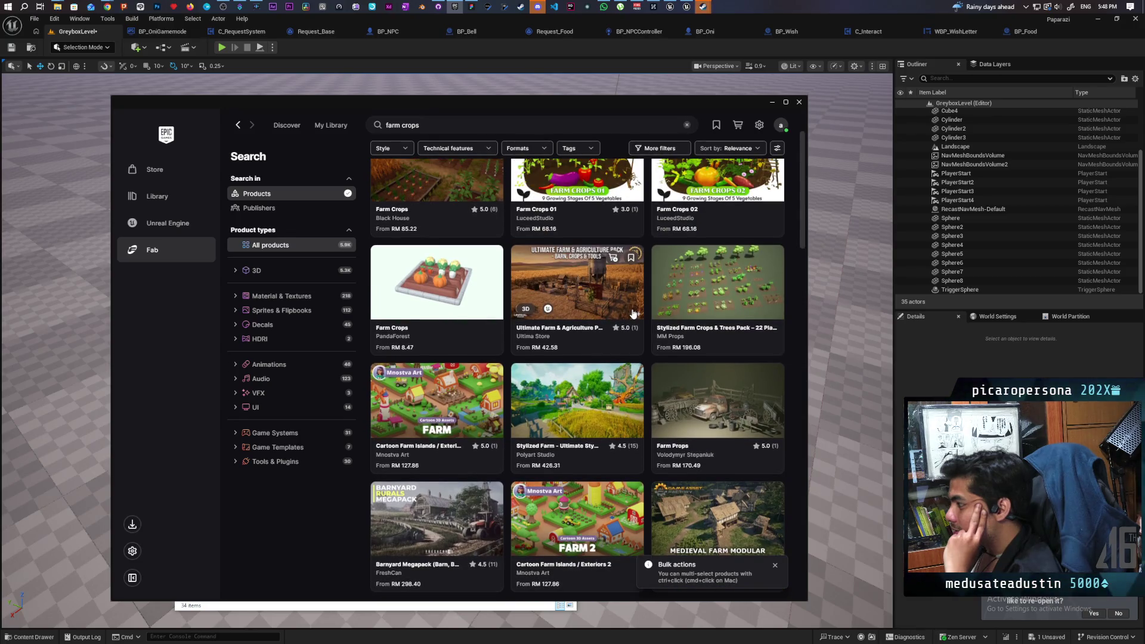
- Open Stylized Farm Crops & Trees Pack, page through its four preview images and description, then close it
{"action": "left_click", "coordinate": [683, 292]}
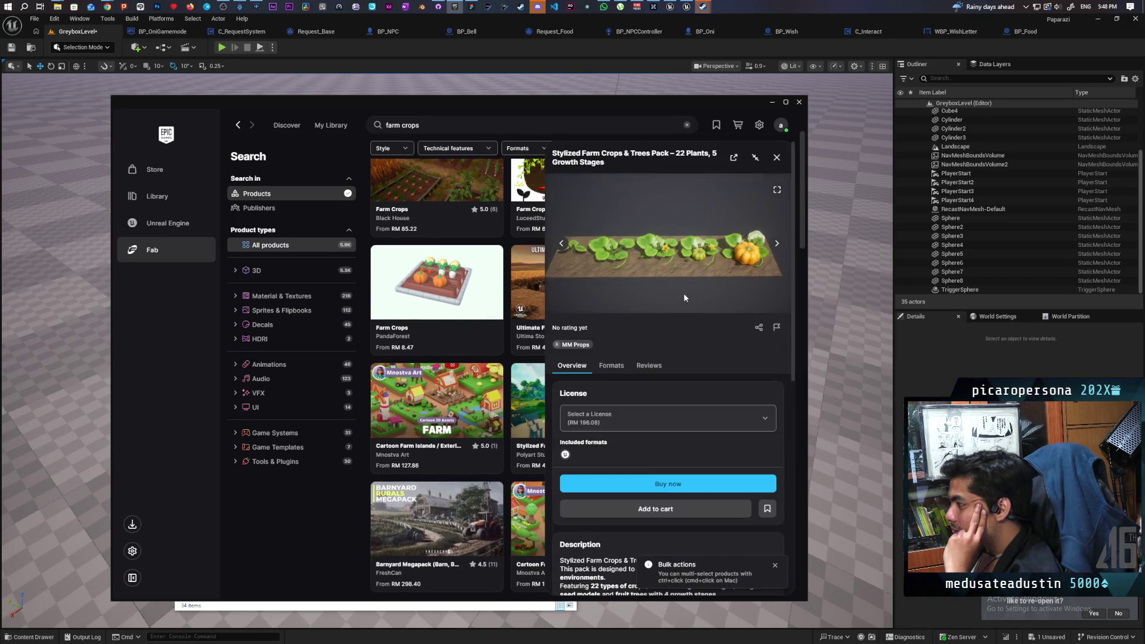
{"action": "left_click", "coordinate": [563, 244]}
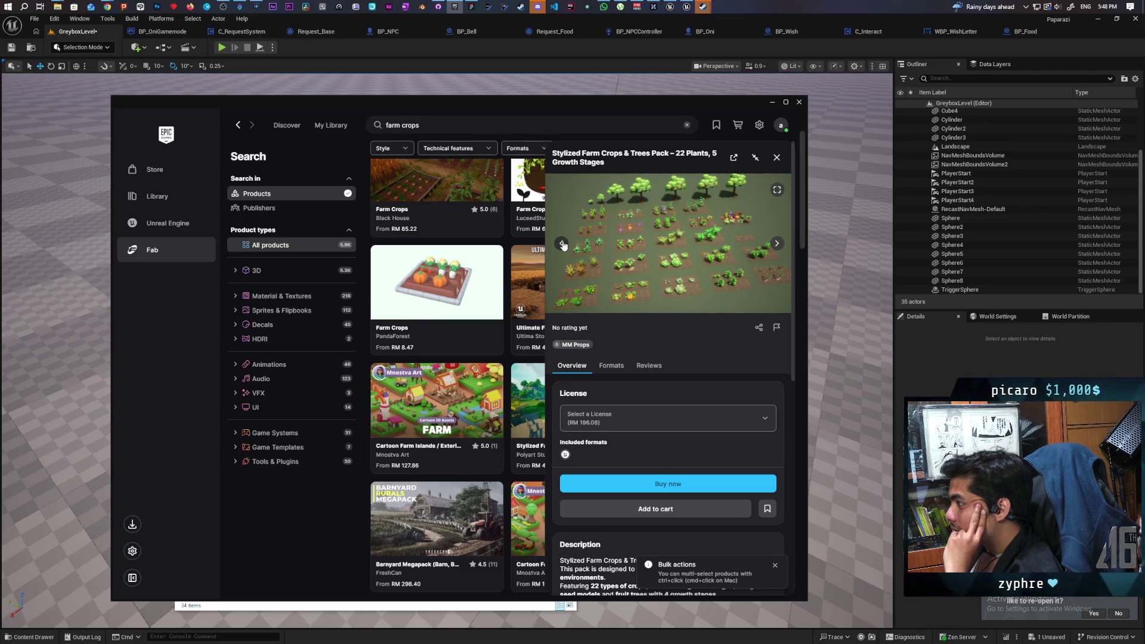
{"action": "left_click", "coordinate": [563, 244]}
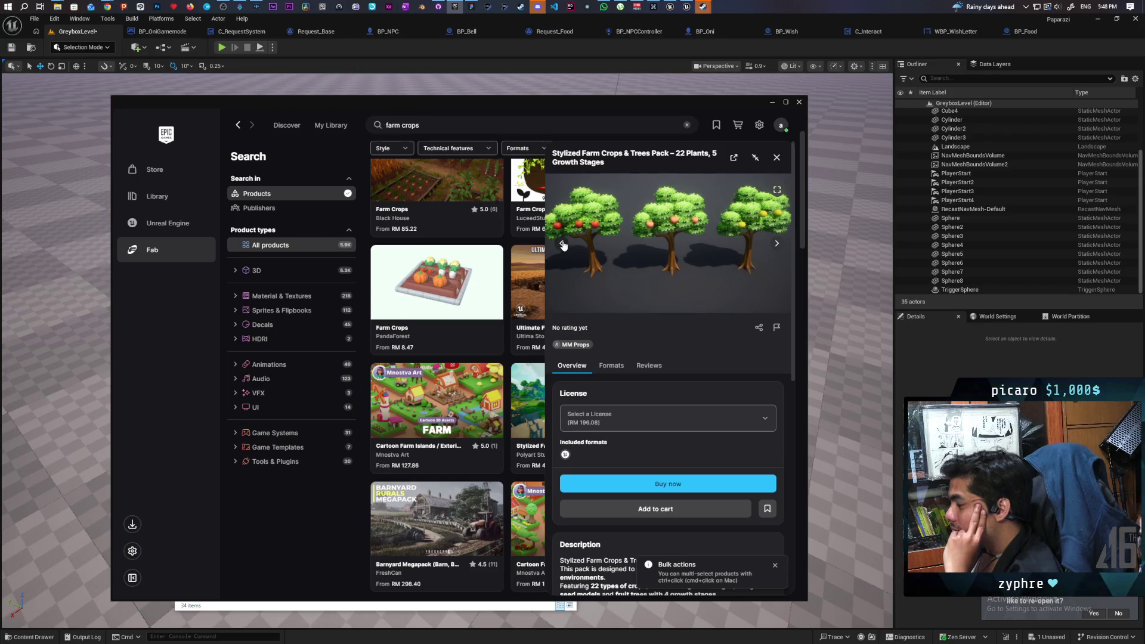
{"action": "left_click", "coordinate": [562, 244]}
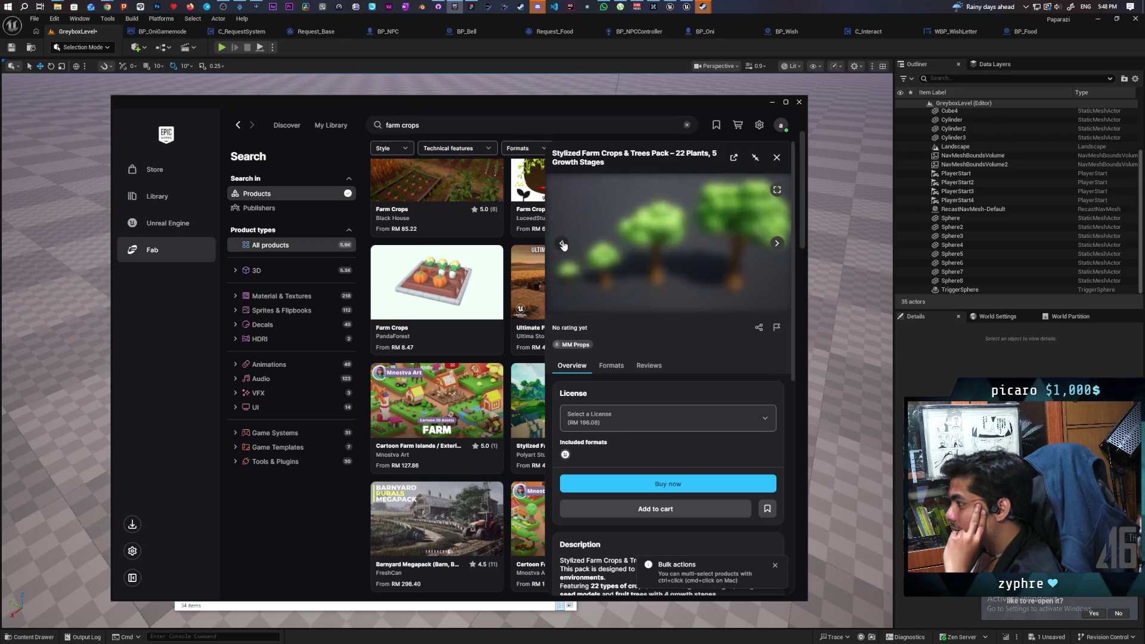
{"action": "left_click", "coordinate": [563, 244]}
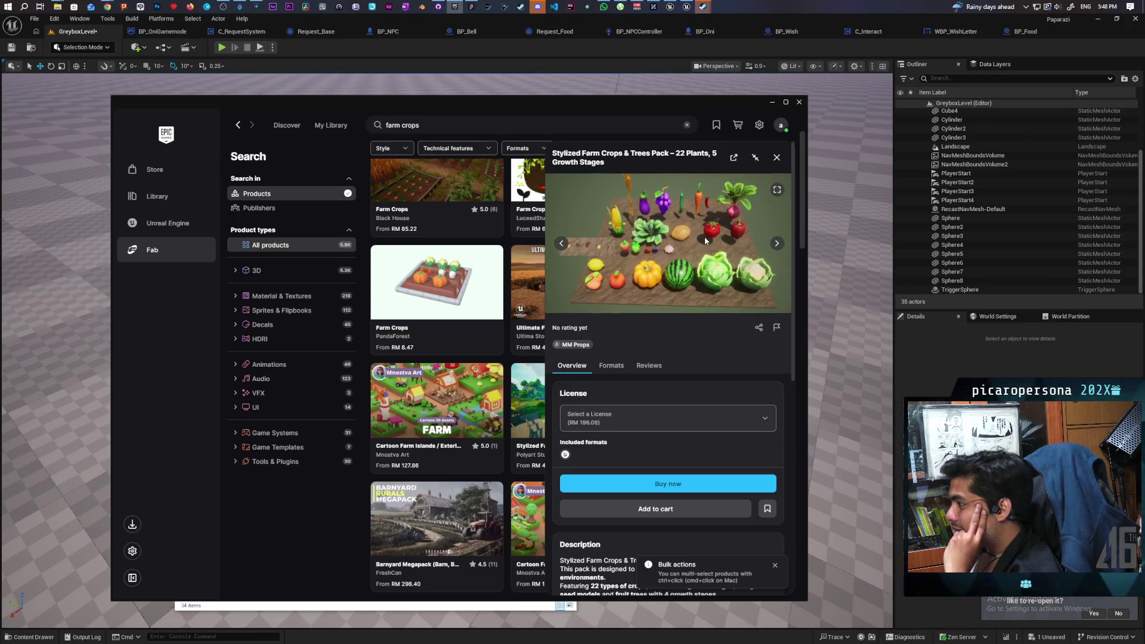
{"action": "scroll", "coordinate": [703, 241], "scroll_direction": "down", "scroll_amount": 10}
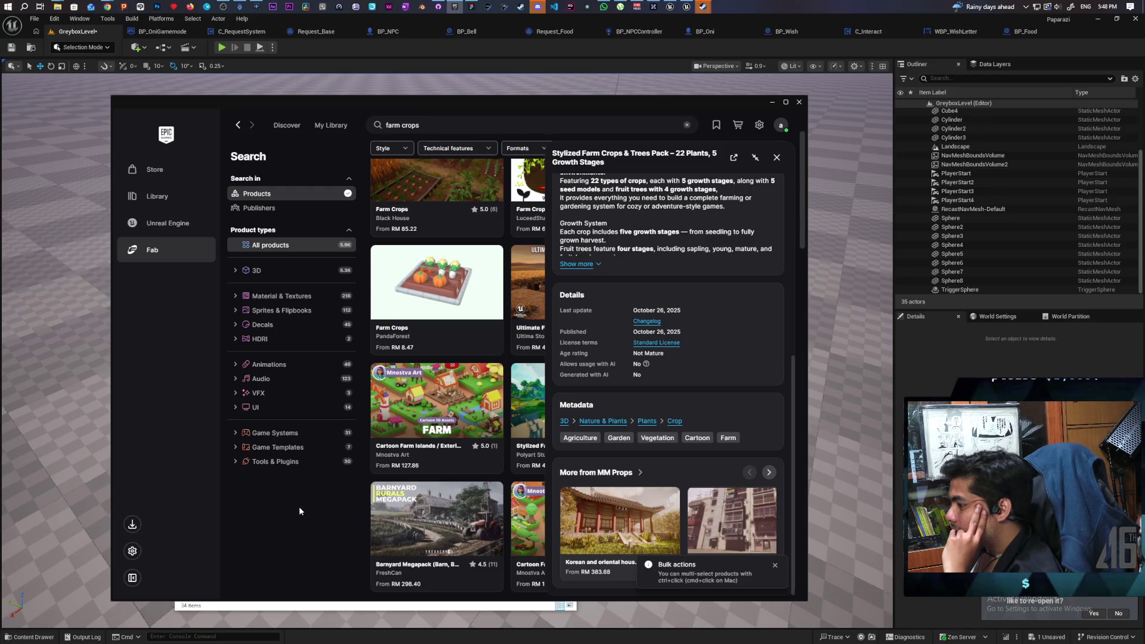
{"action": "key", "text": "Escape"}
{"action": "scroll", "coordinate": [467, 431], "scroll_direction": "down", "scroll_amount": 3}
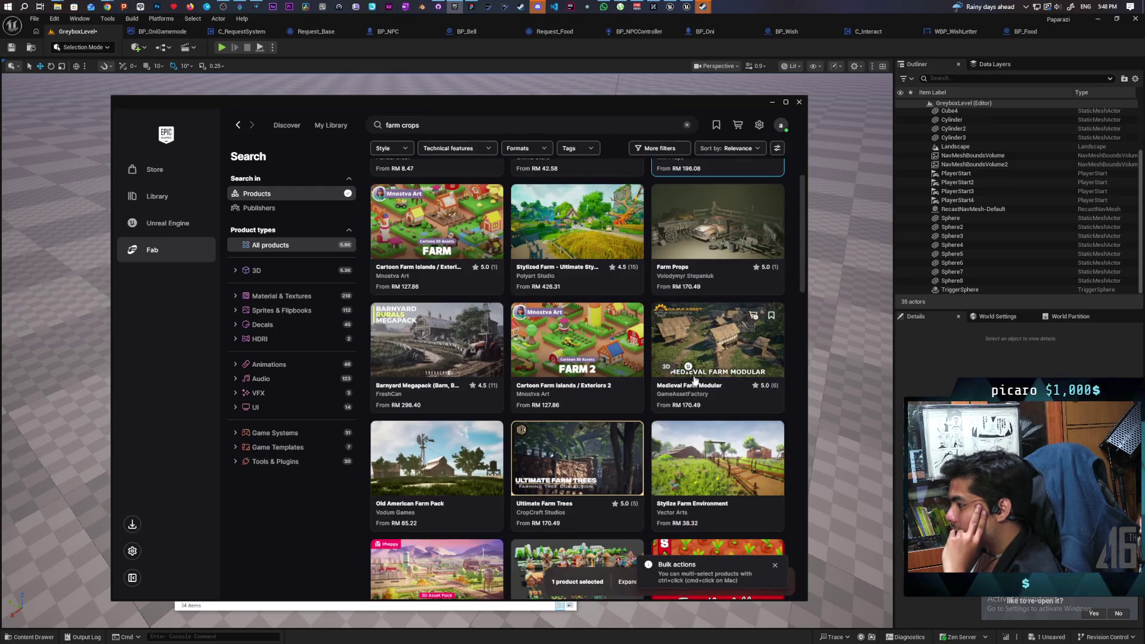
- Open Farm Pack 2, rotate its 3D preview to top-down, close it, and scroll further down the results
{"action": "scroll", "coordinate": [694, 380], "scroll_direction": "down", "scroll_amount": 3}
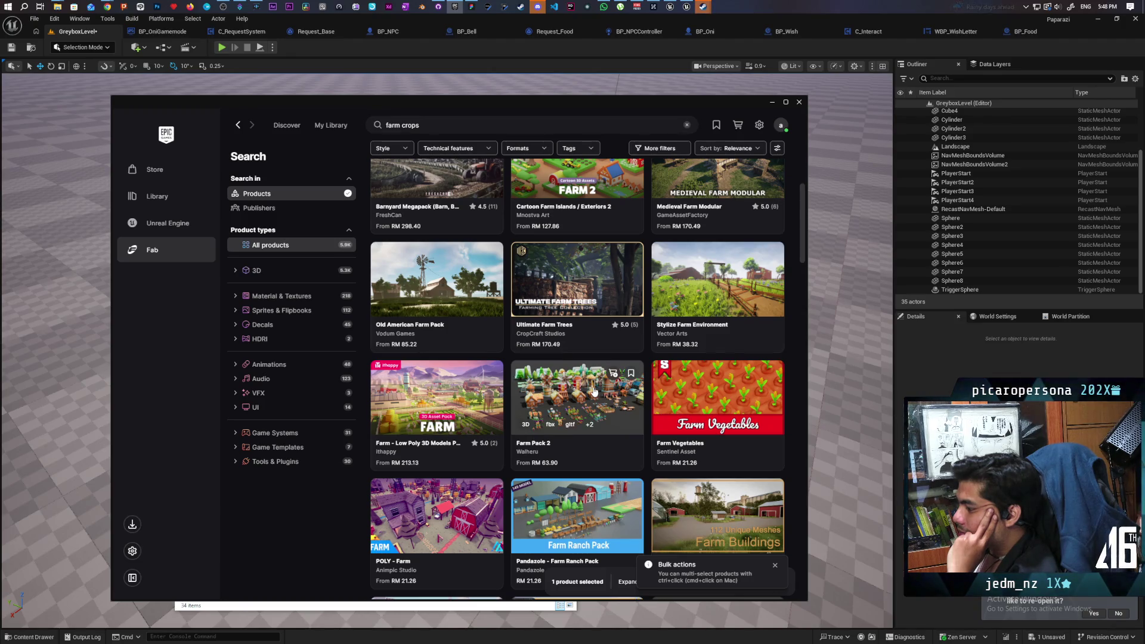
{"action": "scroll", "coordinate": [594, 391], "scroll_direction": "down", "scroll_amount": 3}
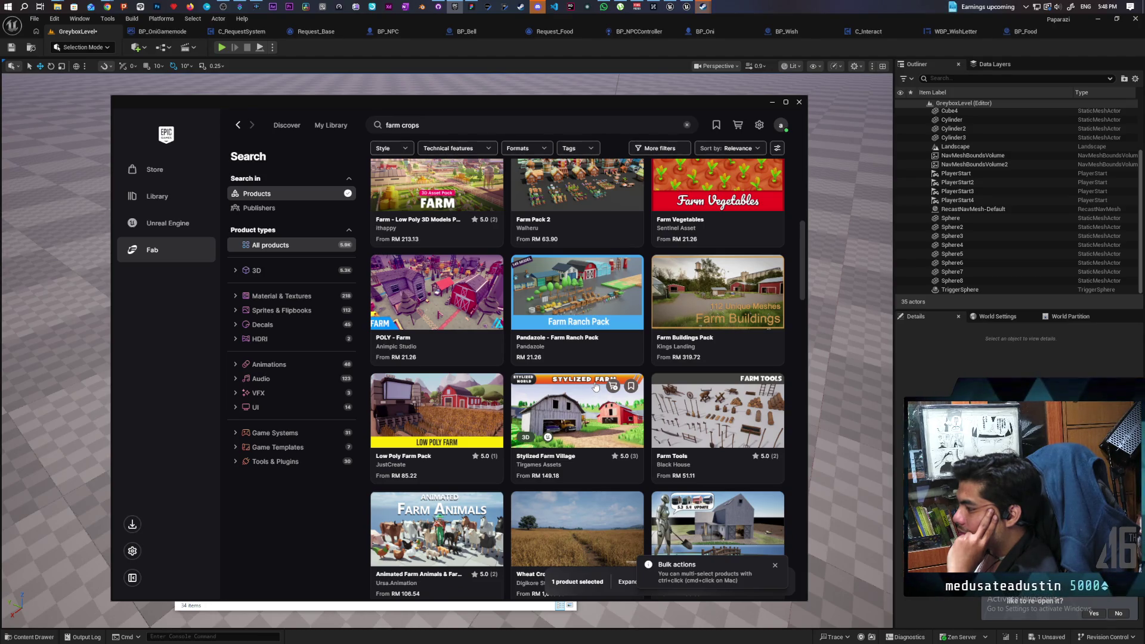
{"action": "scroll", "coordinate": [594, 386], "scroll_direction": "up", "scroll_amount": 1}
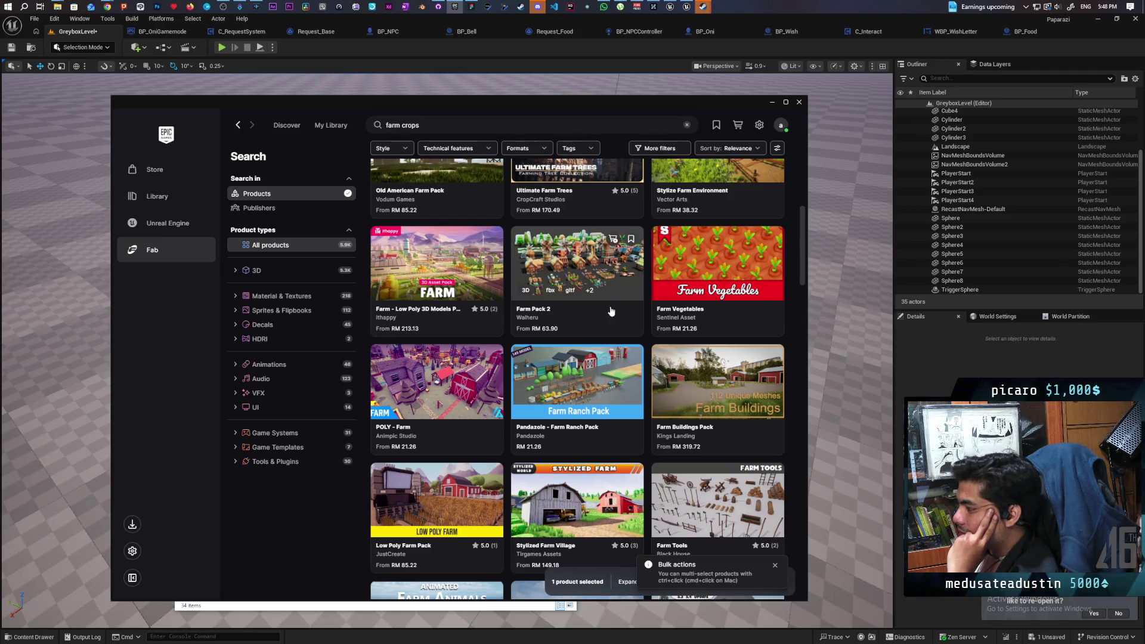
{"action": "left_click", "coordinate": [589, 260]}
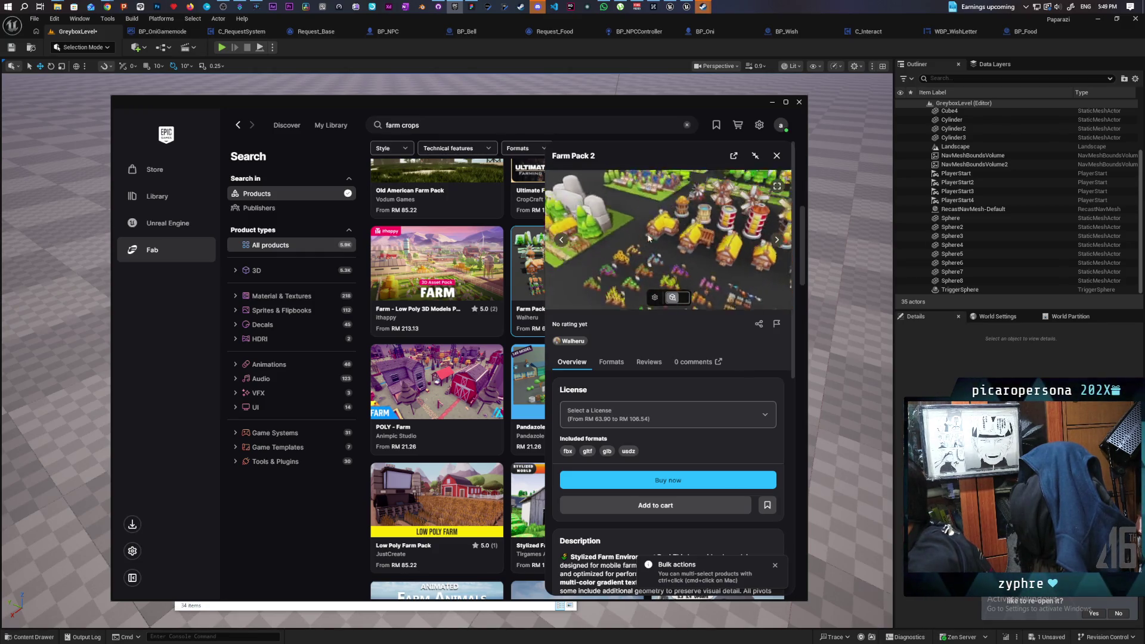
{"action": "mouse_move", "coordinate": [649, 239]}
{"action": "left_mouse_down"}
{"action": "mouse_move", "coordinate": [671, 210]}
{"action": "mouse_move", "coordinate": [646, 213]}
{"action": "mouse_move", "coordinate": [612, 250]}
{"action": "mouse_move", "coordinate": [648, 239]}
{"action": "mouse_move", "coordinate": [617, 253]}
{"action": "mouse_move", "coordinate": [630, 239]}
{"action": "left_mouse_up"}
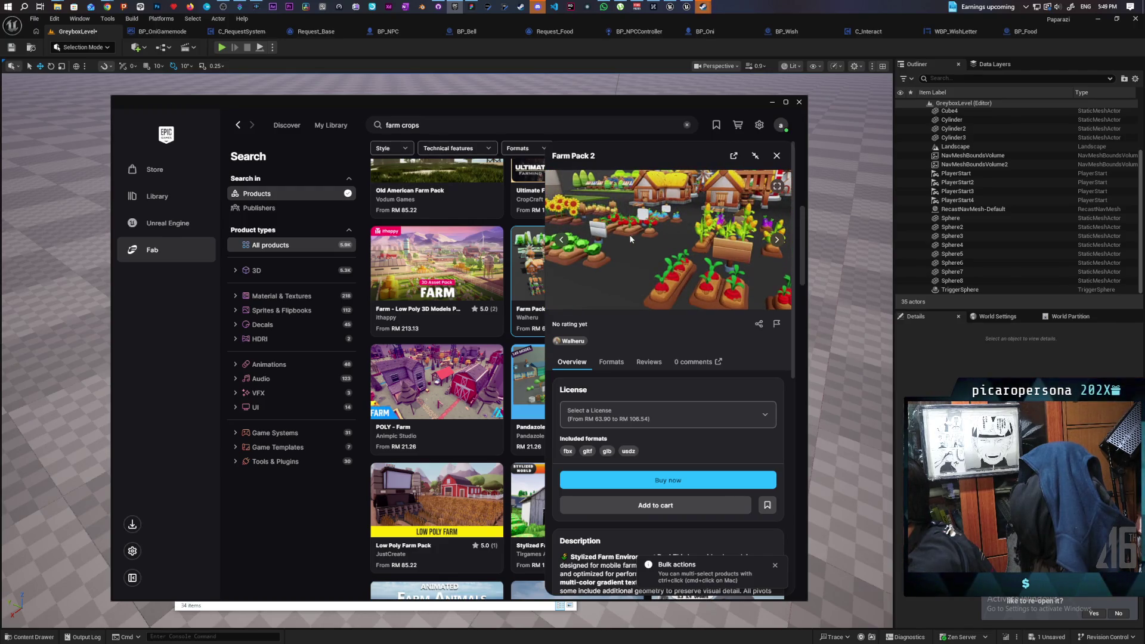
{"action": "left_click", "coordinate": [775, 156]}
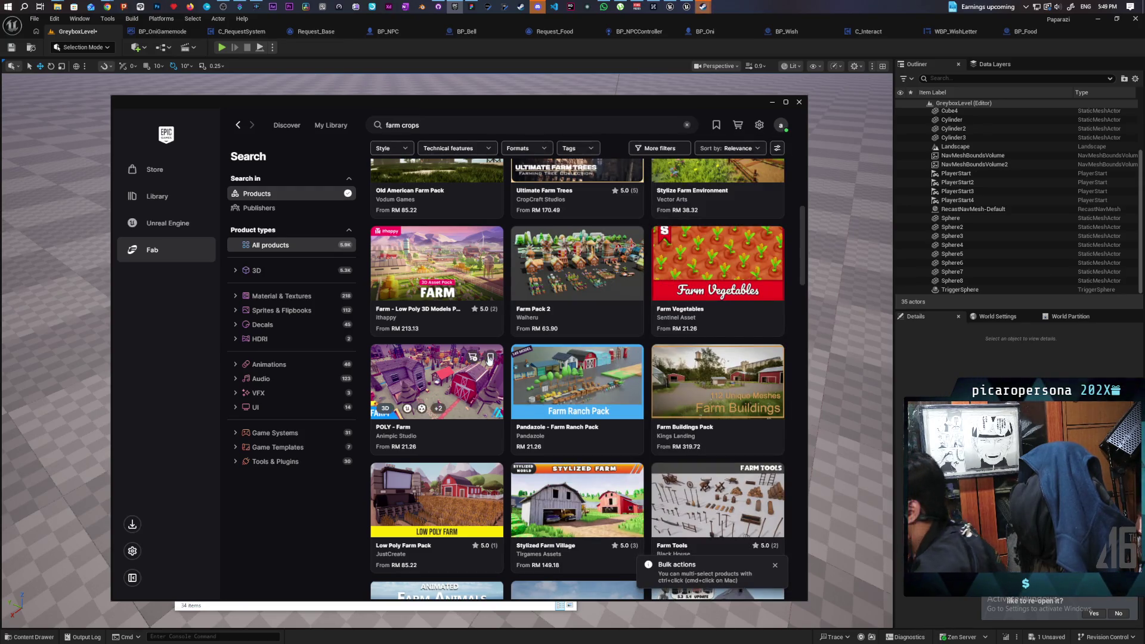
{"action": "scroll", "coordinate": [489, 359], "scroll_direction": "down", "scroll_amount": 5}
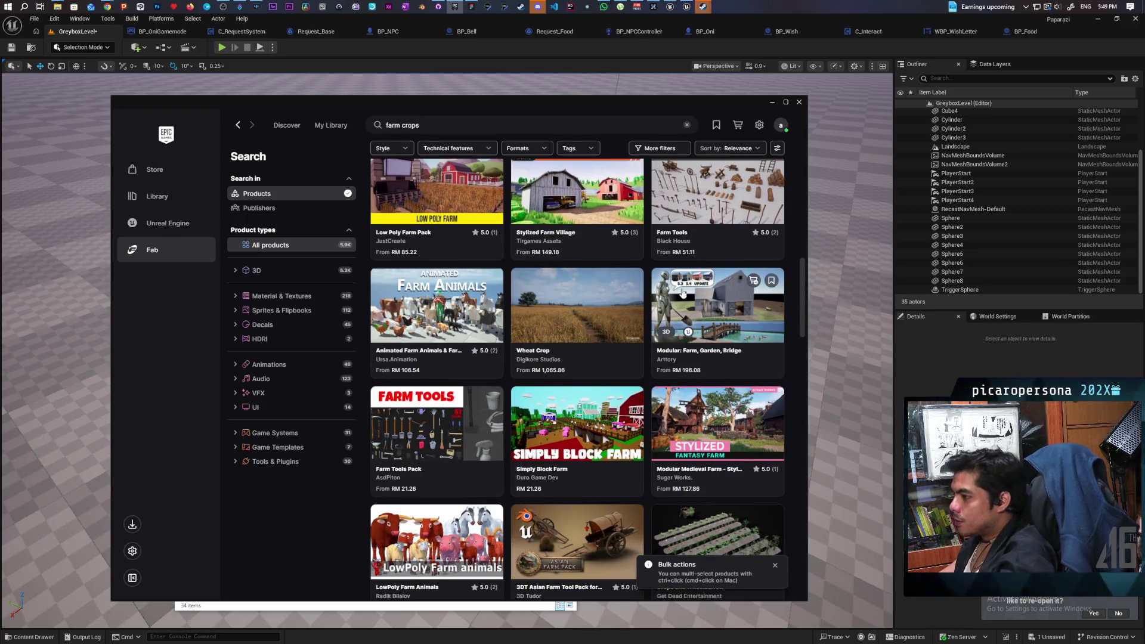
{"action": "scroll", "coordinate": [535, 278], "scroll_direction": "down", "scroll_amount": 1}
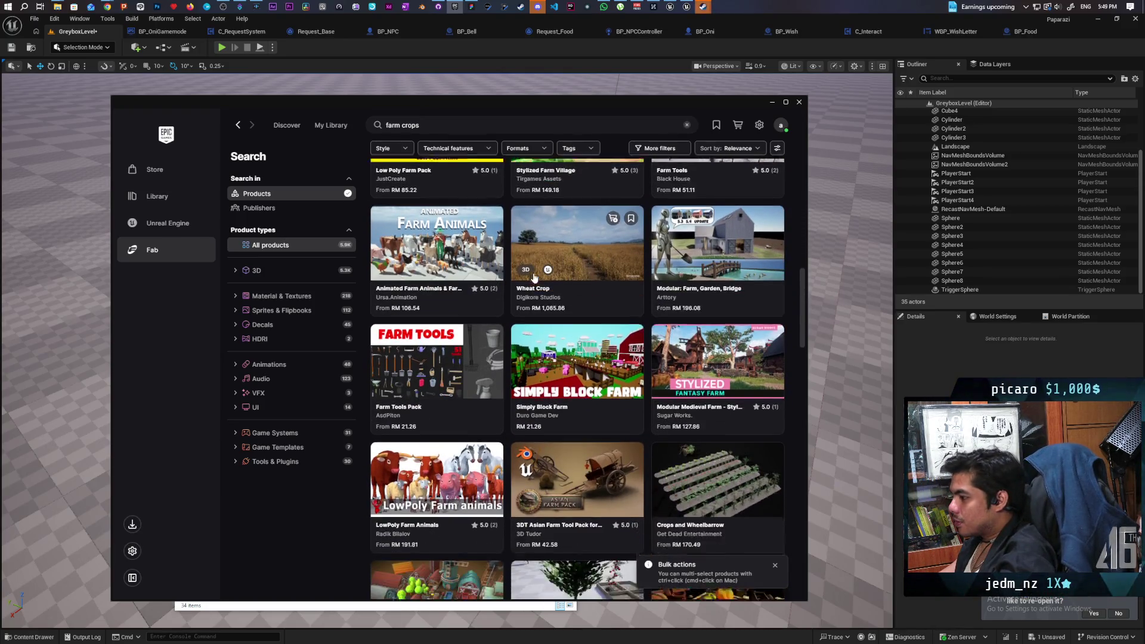
{"action": "scroll", "coordinate": [534, 278], "scroll_direction": "down", "scroll_amount": 1}
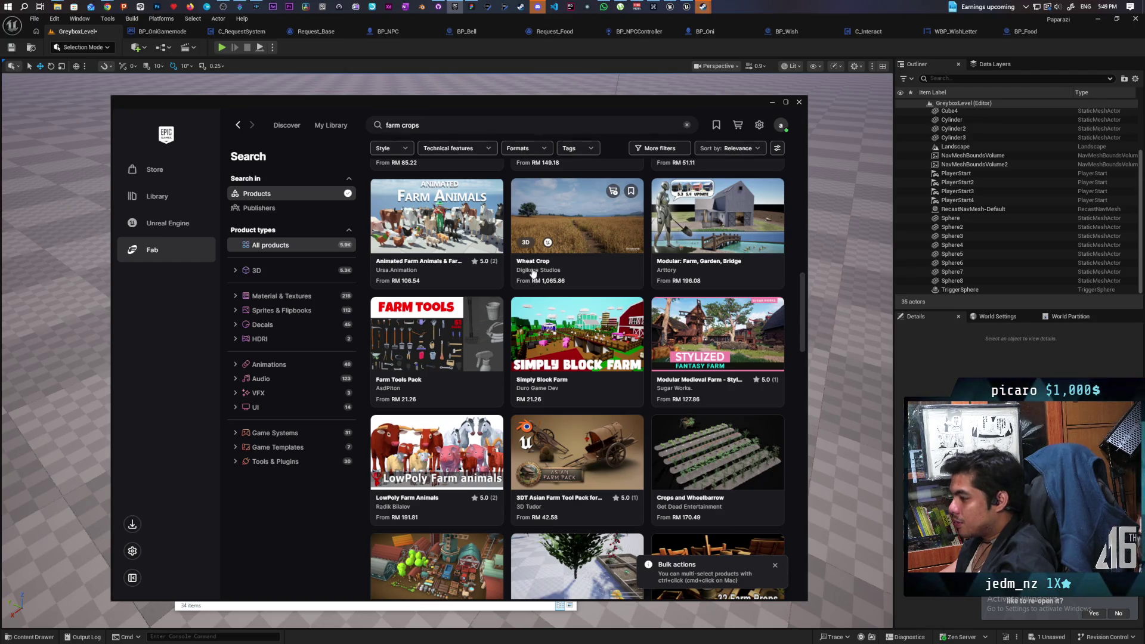
{"action": "scroll", "coordinate": [533, 269], "scroll_direction": "down", "scroll_amount": 6}
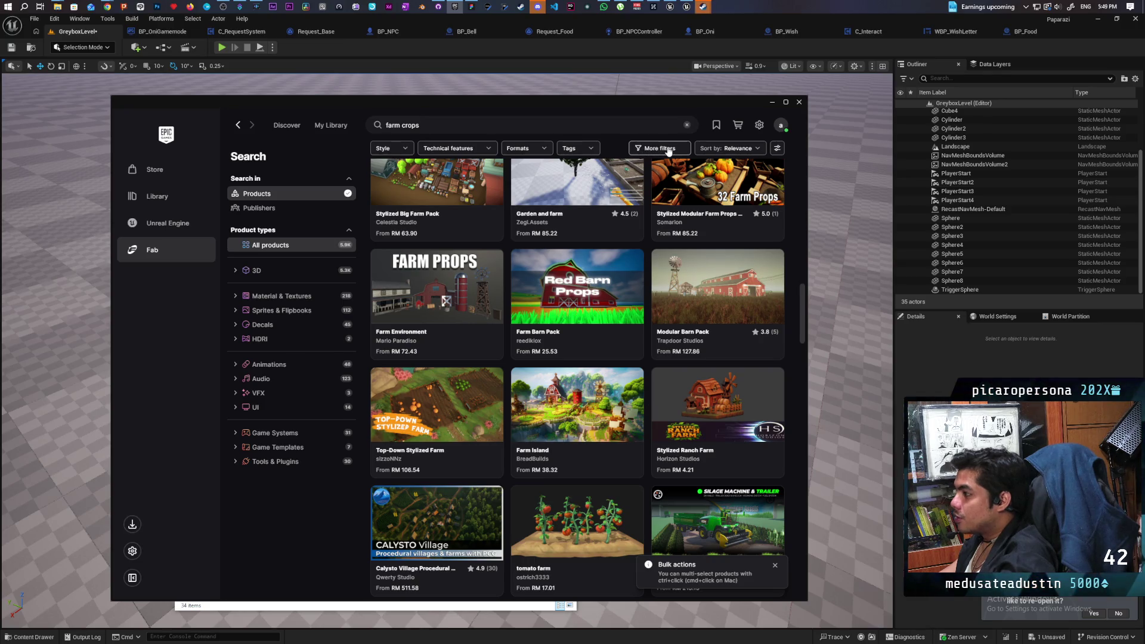
- Turn on the Price filter 'Only show free products' and open the Farm plants models pack
{"action": "left_click", "coordinate": [670, 150]}
{"action": "left_click", "coordinate": [647, 172]}
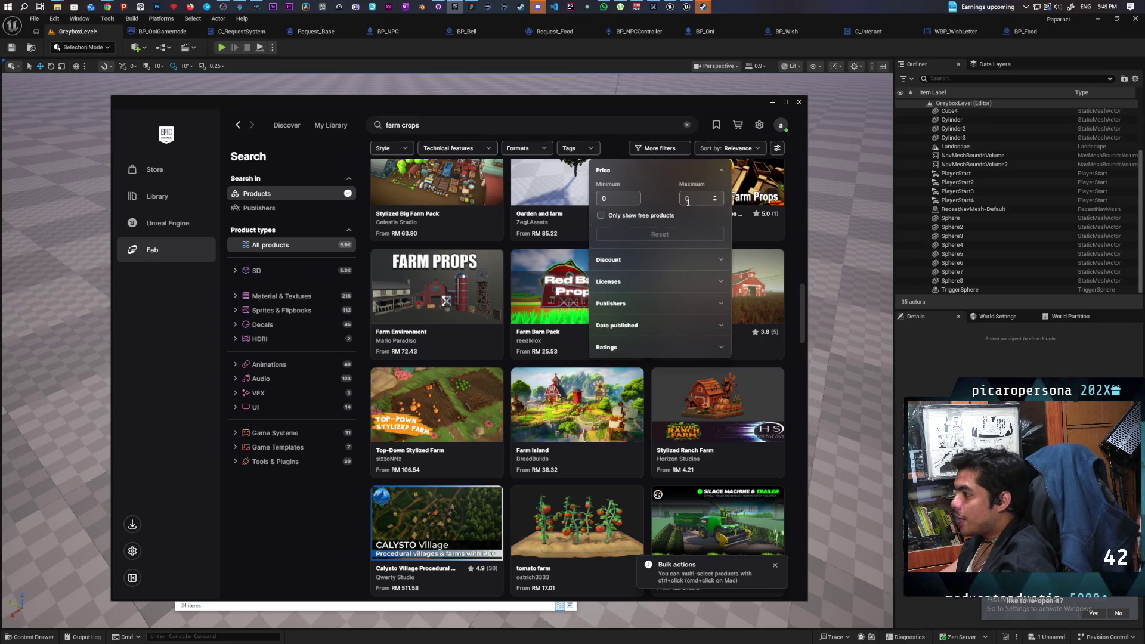
{"action": "left_click", "coordinate": [601, 216]}
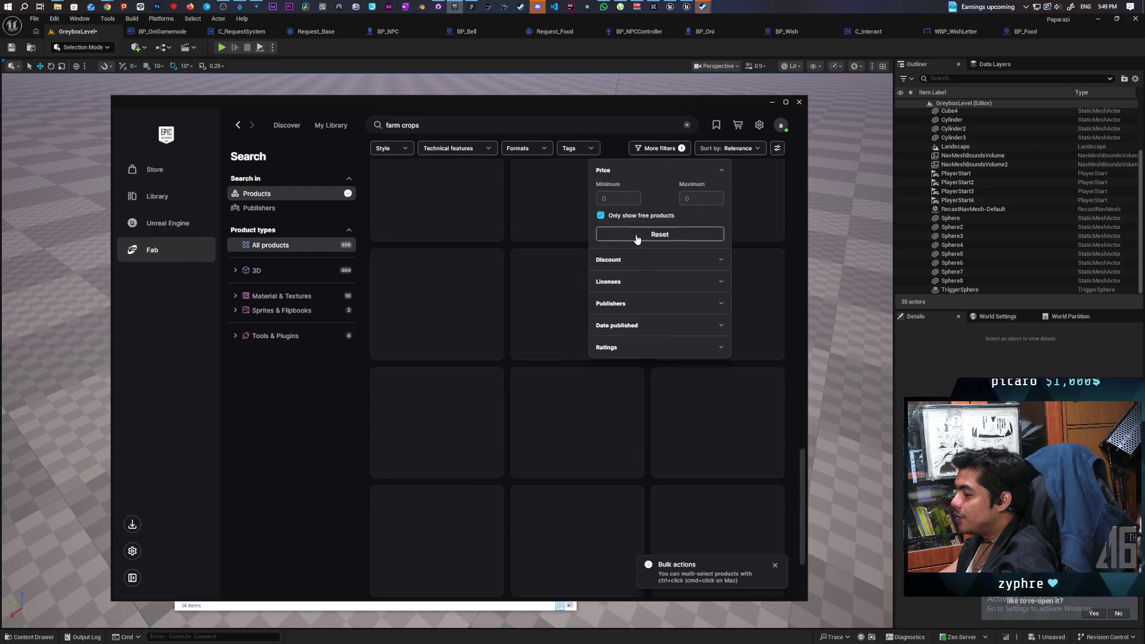
{"action": "left_click", "coordinate": [324, 405]}
{"action": "scroll", "coordinate": [410, 425], "scroll_direction": "up", "scroll_amount": 10}
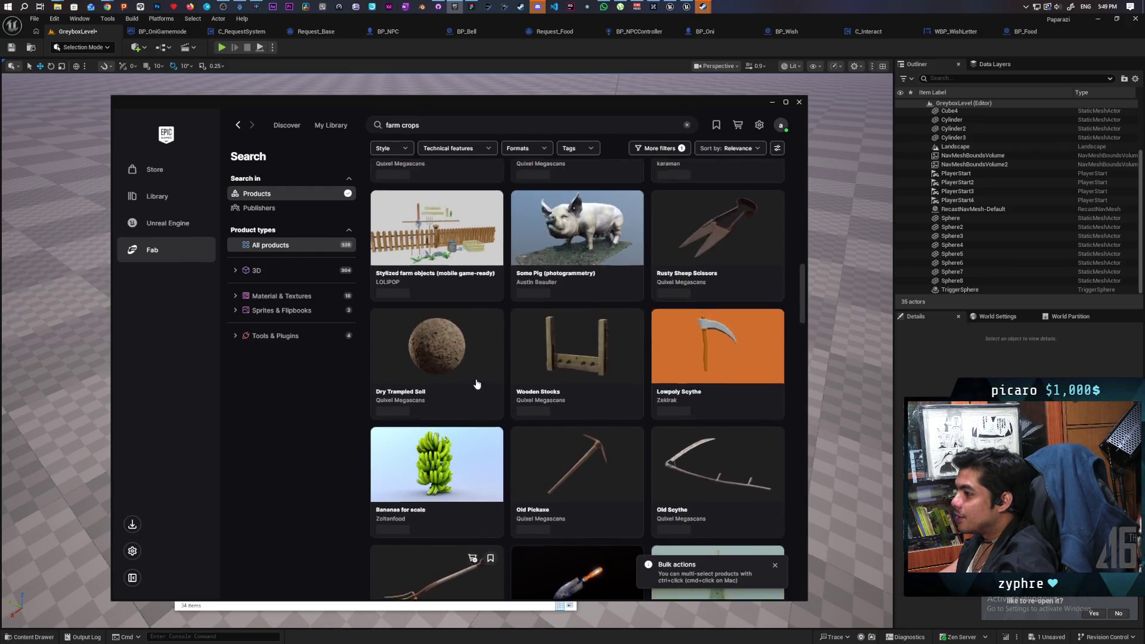
{"action": "scroll", "coordinate": [476, 380], "scroll_direction": "up", "scroll_amount": 10}
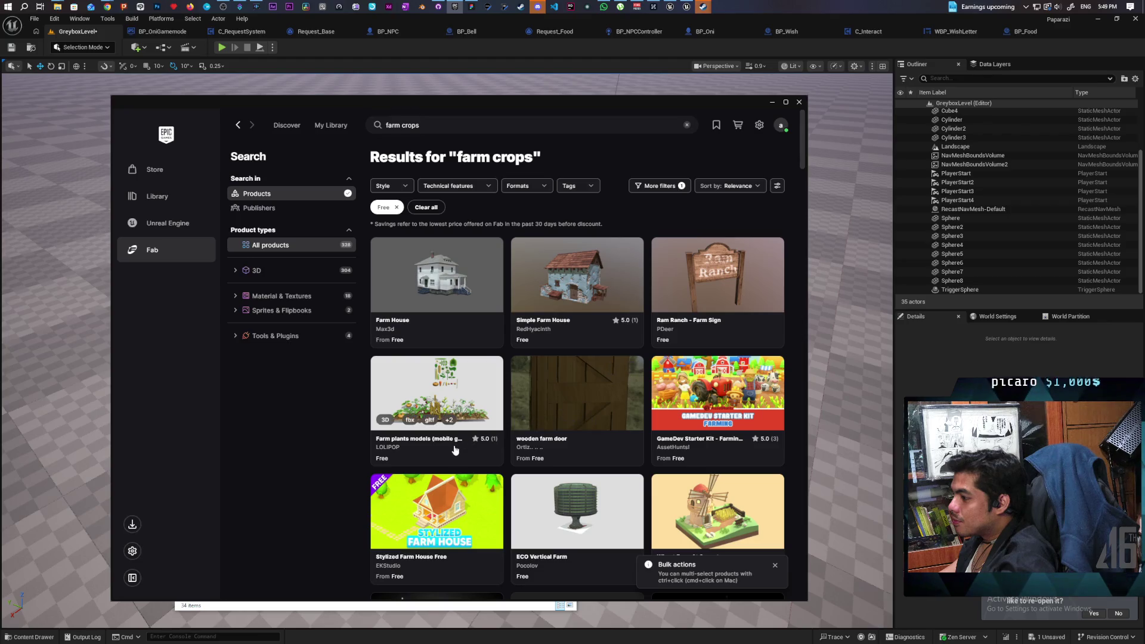
{"action": "left_click", "coordinate": [442, 398]}
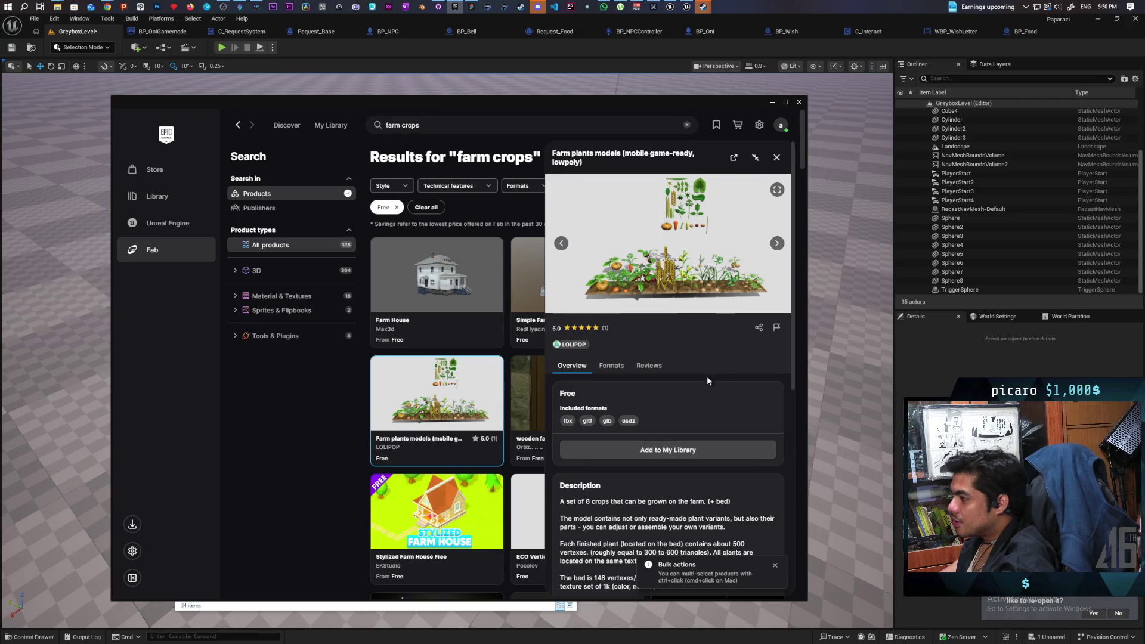
- Add Farm plants models to My Library, check its export formats, and close the panel
{"action": "left_click", "coordinate": [710, 449]}
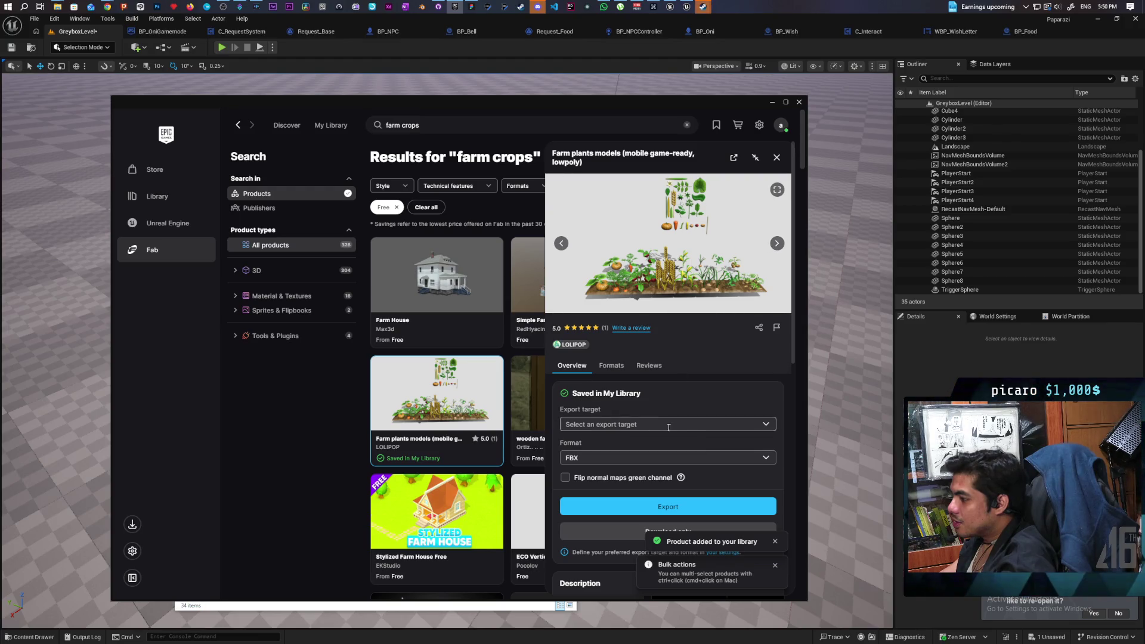
{"action": "left_click", "coordinate": [762, 461]}
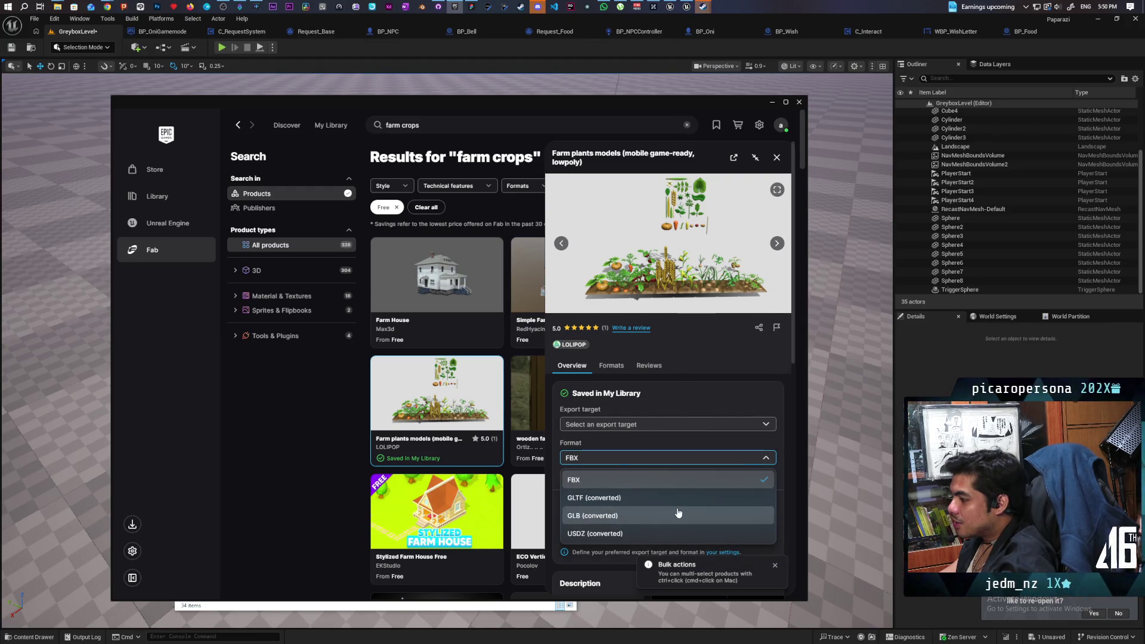
{"action": "left_click", "coordinate": [421, 441]}
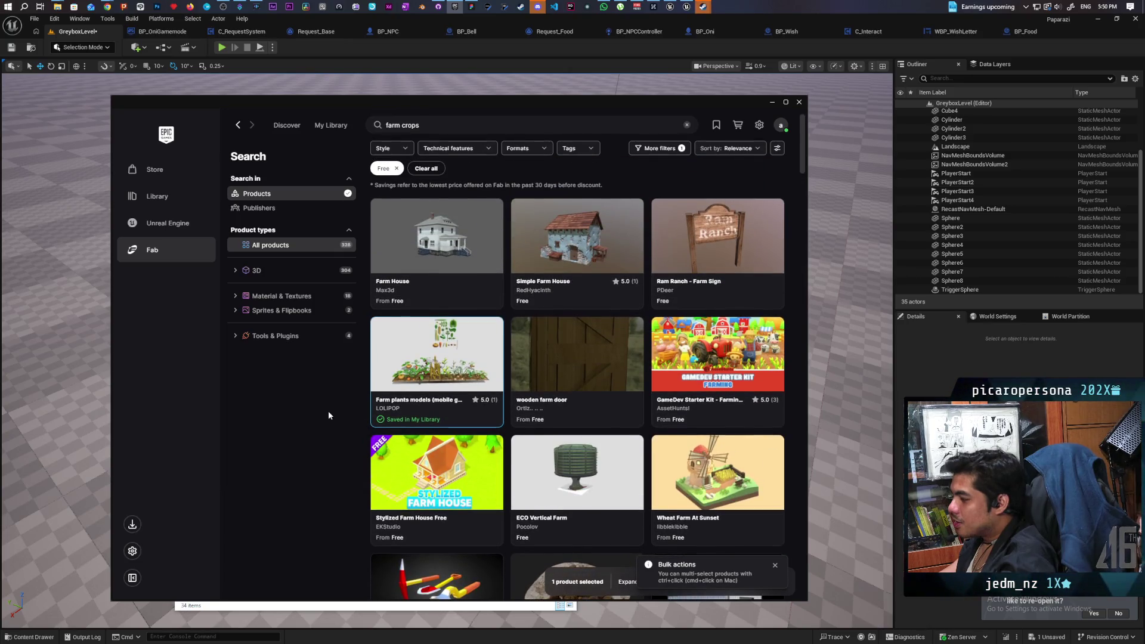
{"action": "scroll", "coordinate": [328, 410], "scroll_direction": "down", "scroll_amount": 2}
{"action": "scroll", "coordinate": [325, 420], "scroll_direction": "down", "scroll_amount": 3}
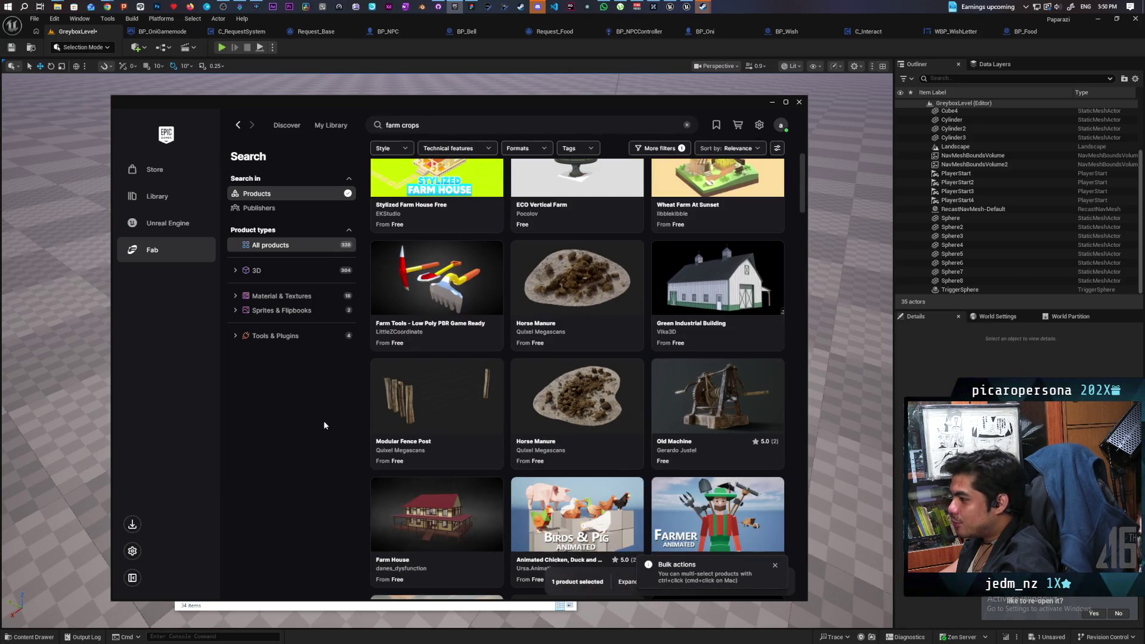
{"action": "scroll", "coordinate": [323, 420], "scroll_direction": "down", "scroll_amount": 2}
{"action": "scroll", "coordinate": [320, 414], "scroll_direction": "down", "scroll_amount": 1}
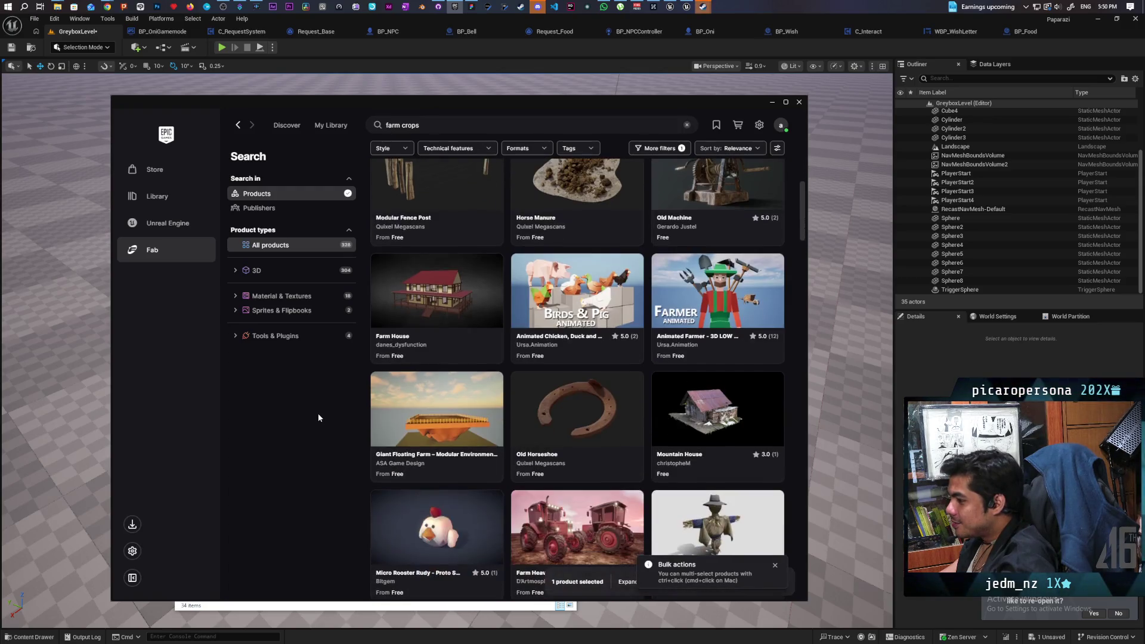
{"action": "scroll", "coordinate": [318, 415], "scroll_direction": "down", "scroll_amount": 3}
{"action": "scroll", "coordinate": [316, 417], "scroll_direction": "down", "scroll_amount": 7}
{"action": "scroll", "coordinate": [316, 417], "scroll_direction": "down", "scroll_amount": 3}
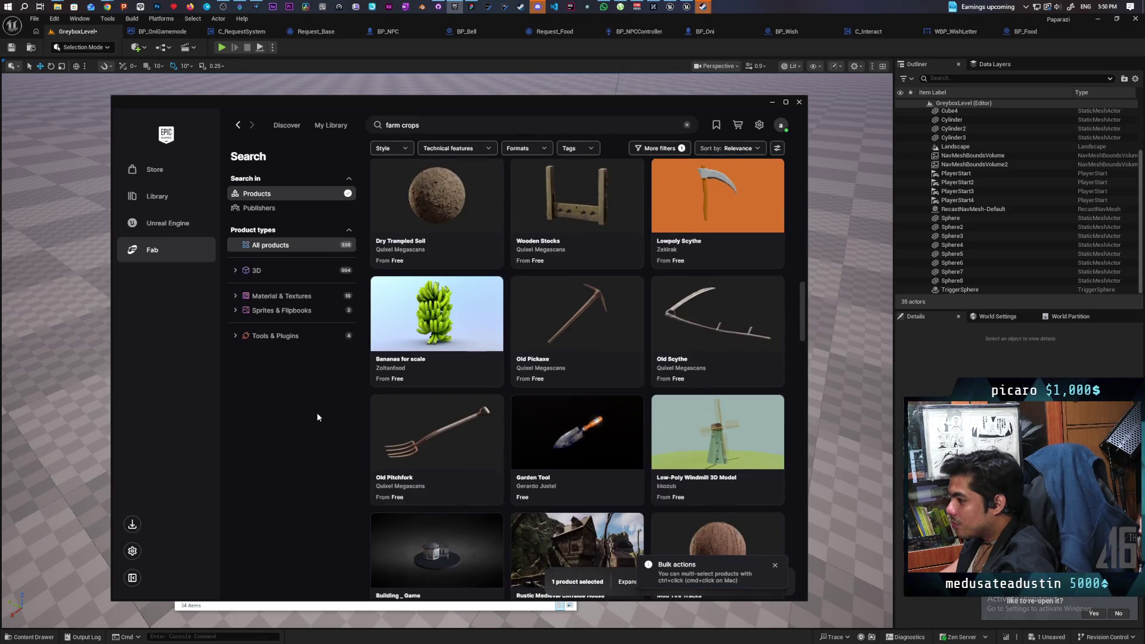
{"action": "scroll", "coordinate": [317, 417], "scroll_direction": "down", "scroll_amount": 4}
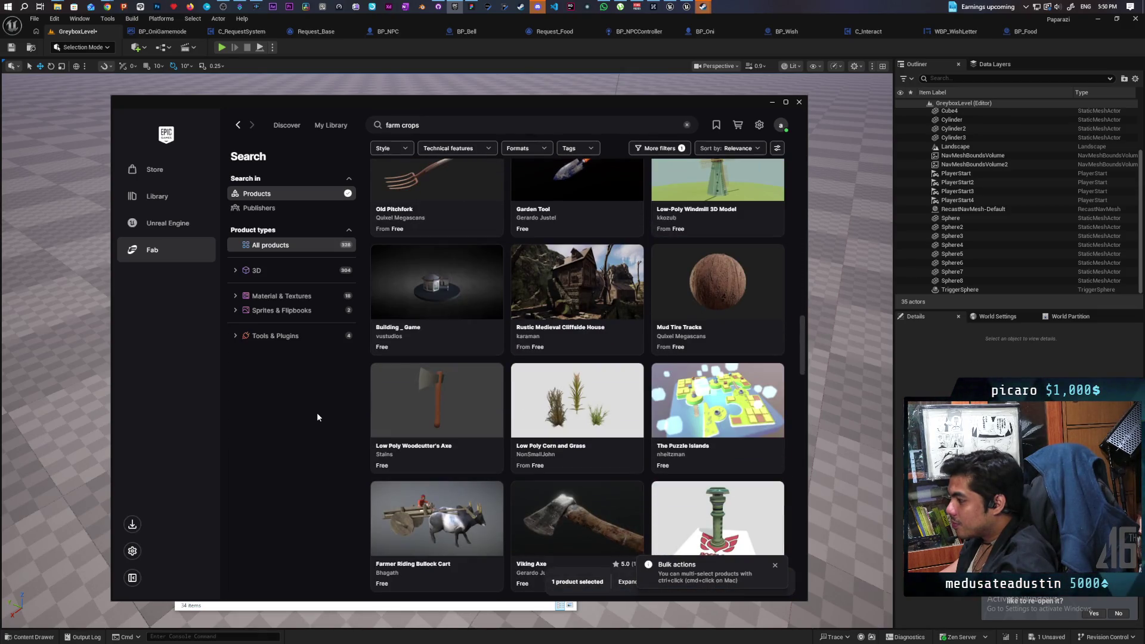
{"action": "scroll", "coordinate": [315, 408], "scroll_direction": "down", "scroll_amount": 6}
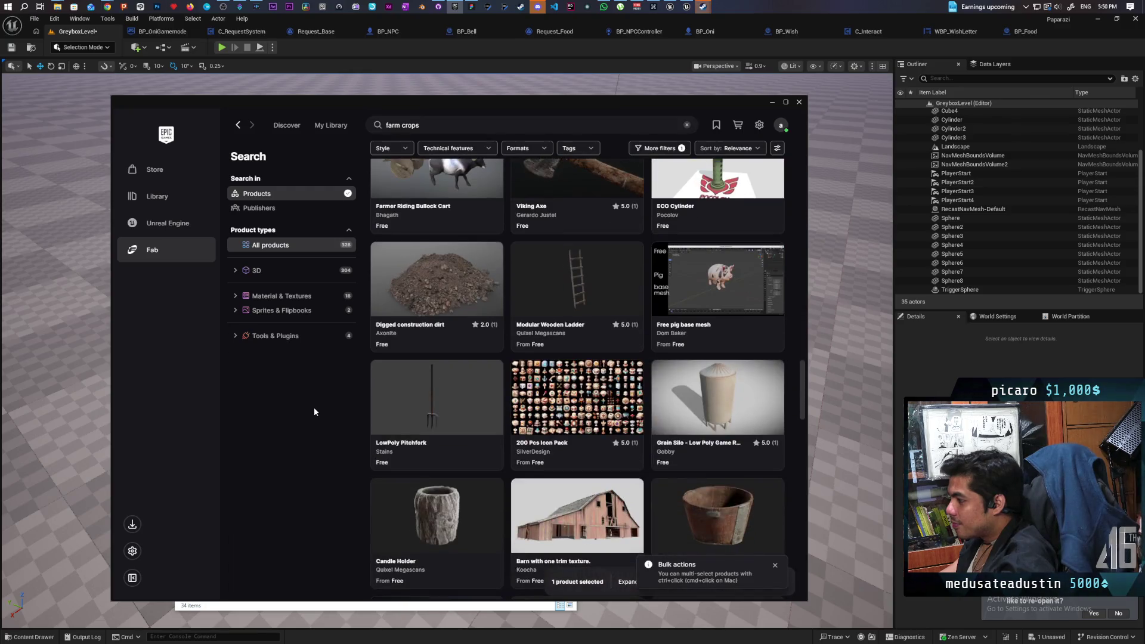
{"action": "scroll", "coordinate": [314, 406], "scroll_direction": "down", "scroll_amount": 4}
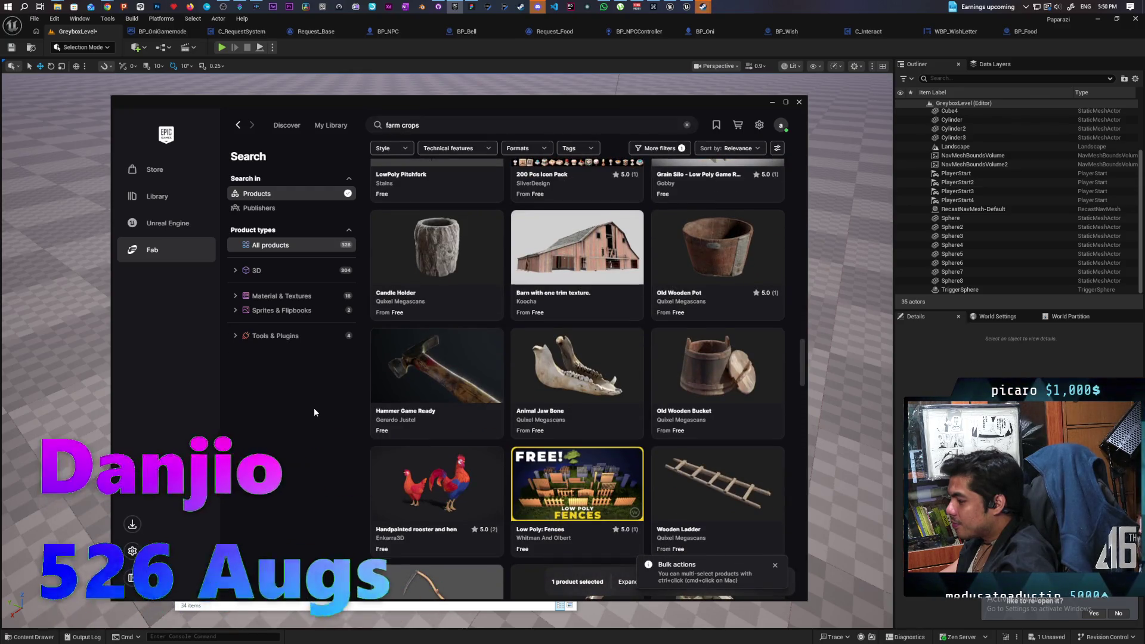
{"action": "scroll", "coordinate": [313, 406], "scroll_direction": "down", "scroll_amount": 3}
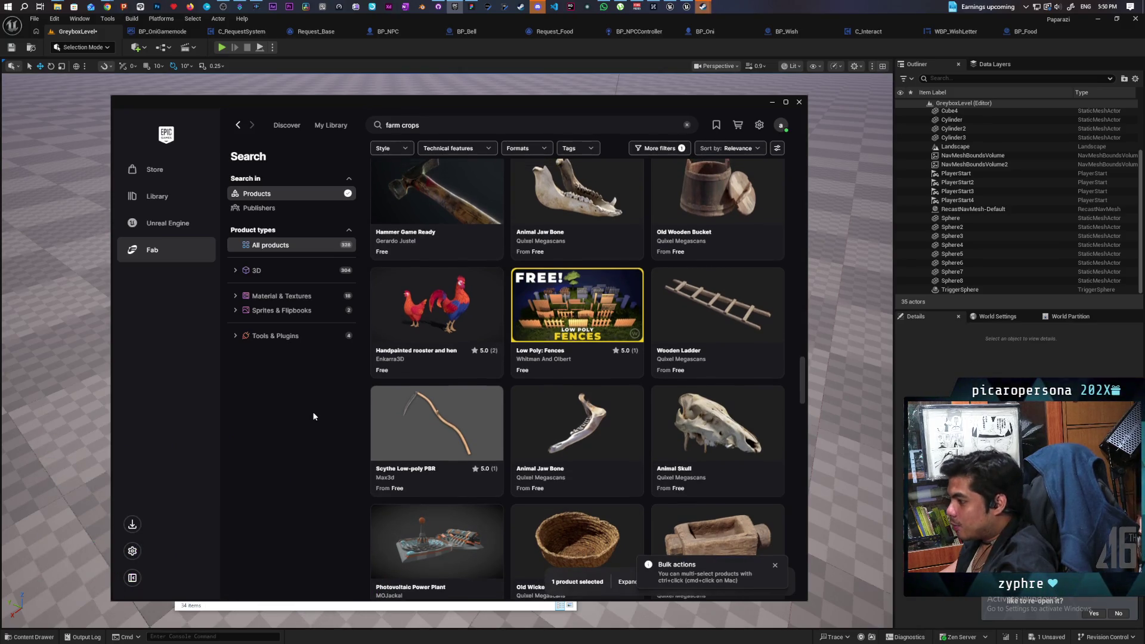
{"action": "scroll", "coordinate": [313, 417], "scroll_direction": "down", "scroll_amount": 4}
{"action": "scroll", "coordinate": [314, 422], "scroll_direction": "down", "scroll_amount": 3}
{"action": "scroll", "coordinate": [314, 422], "scroll_direction": "down", "scroll_amount": 6}
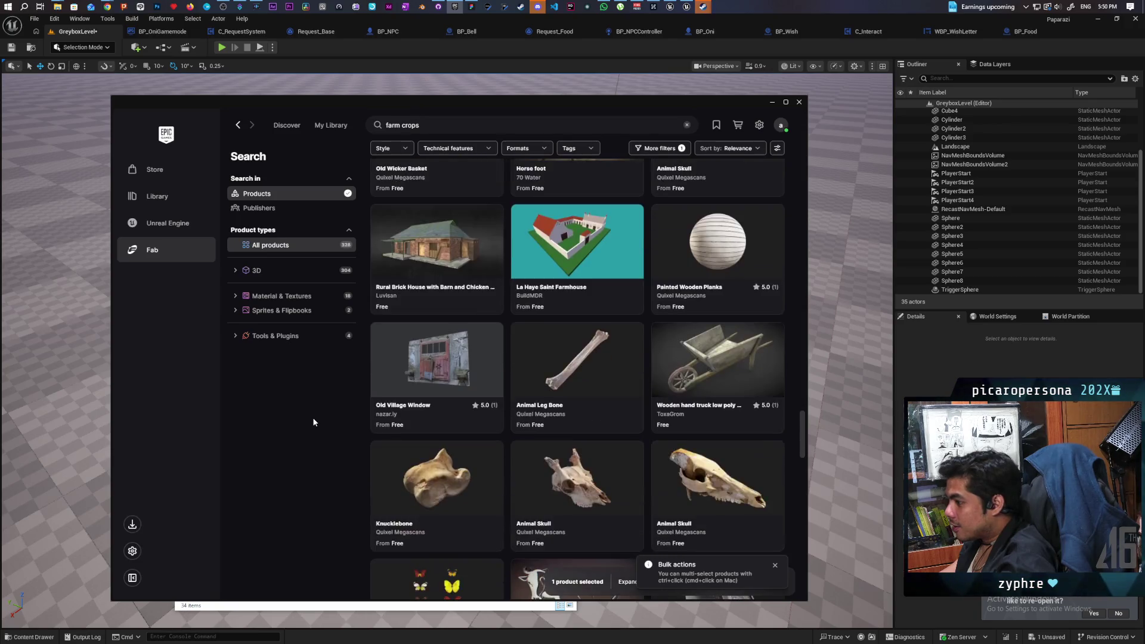
{"action": "scroll", "coordinate": [313, 422], "scroll_direction": "down", "scroll_amount": 12}
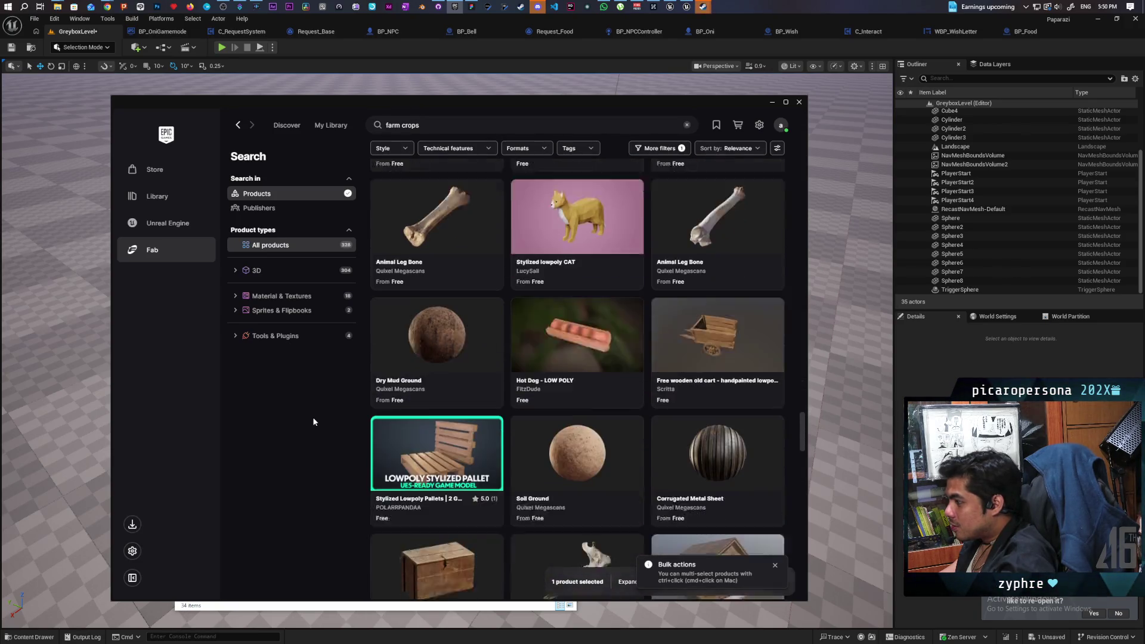
{"action": "scroll", "coordinate": [313, 421], "scroll_direction": "down", "scroll_amount": 14}
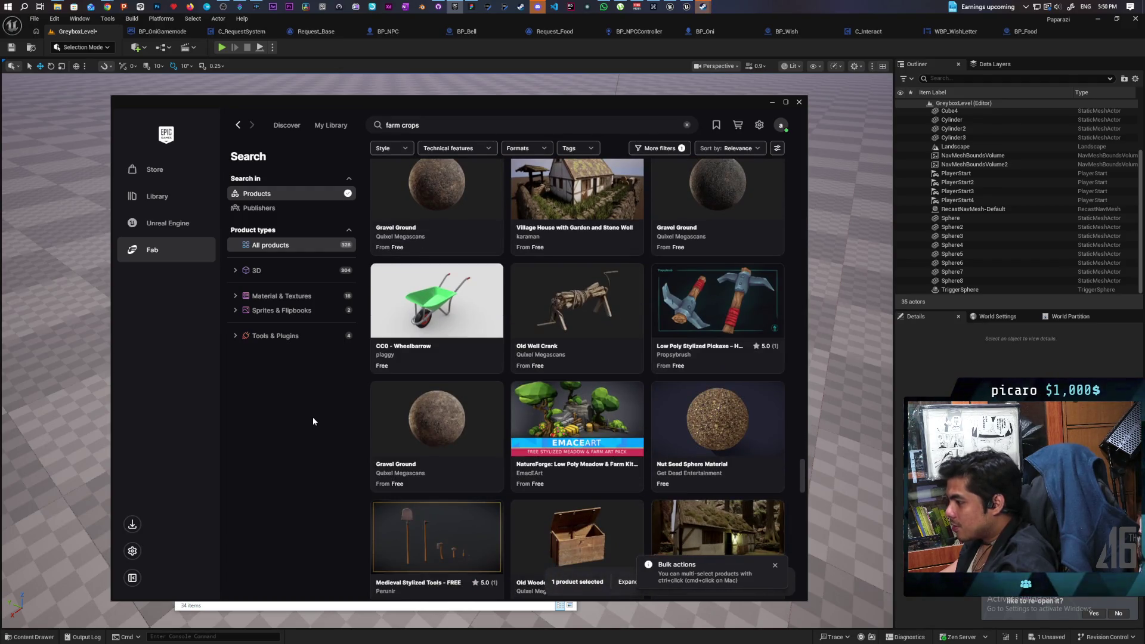
{"action": "scroll", "coordinate": [313, 417], "scroll_direction": "up", "scroll_amount": 12}
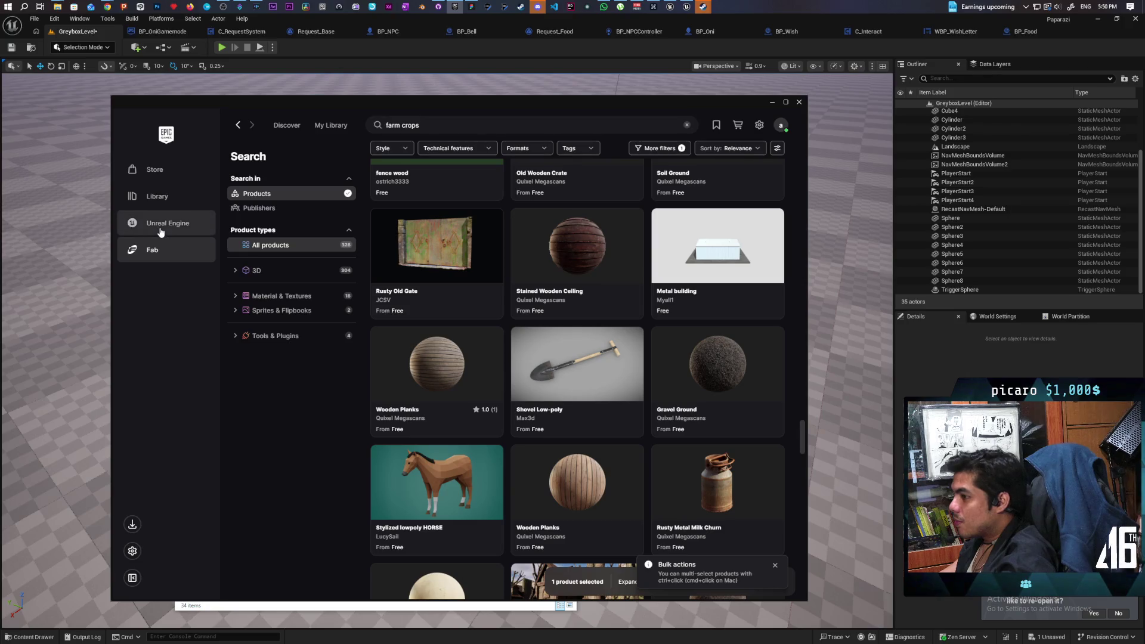
- Search the Unreal Engine page's Fab Library for 'farm', clear it, then open Fab's My Library
{"action": "left_click", "coordinate": [161, 232]}
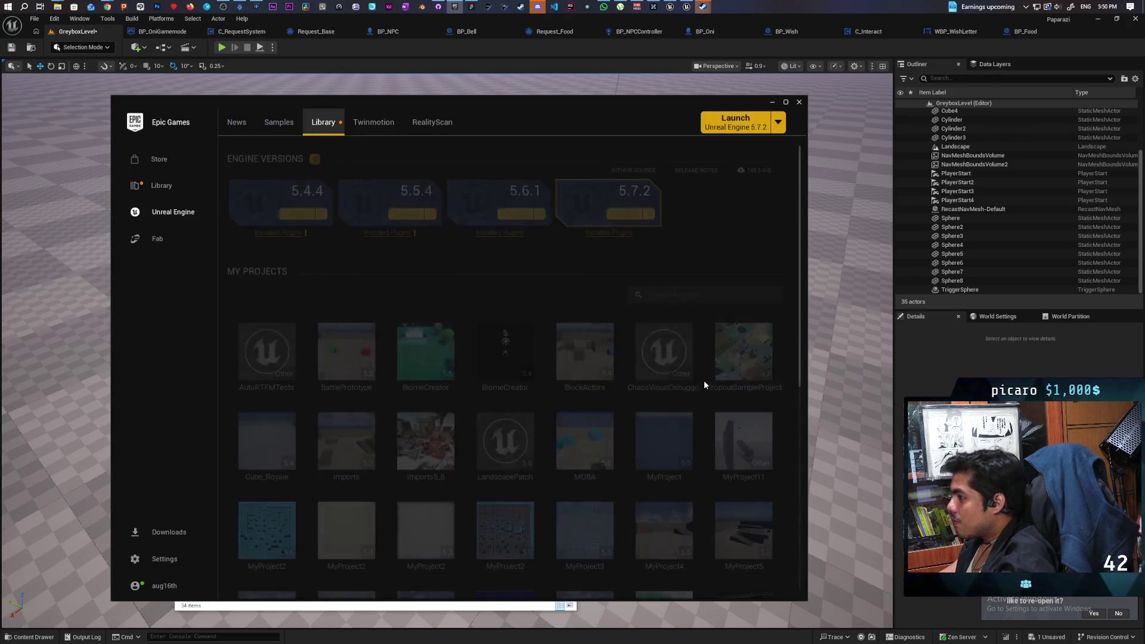
{"action": "scroll", "coordinate": [655, 371], "scroll_direction": "down", "scroll_amount": 10}
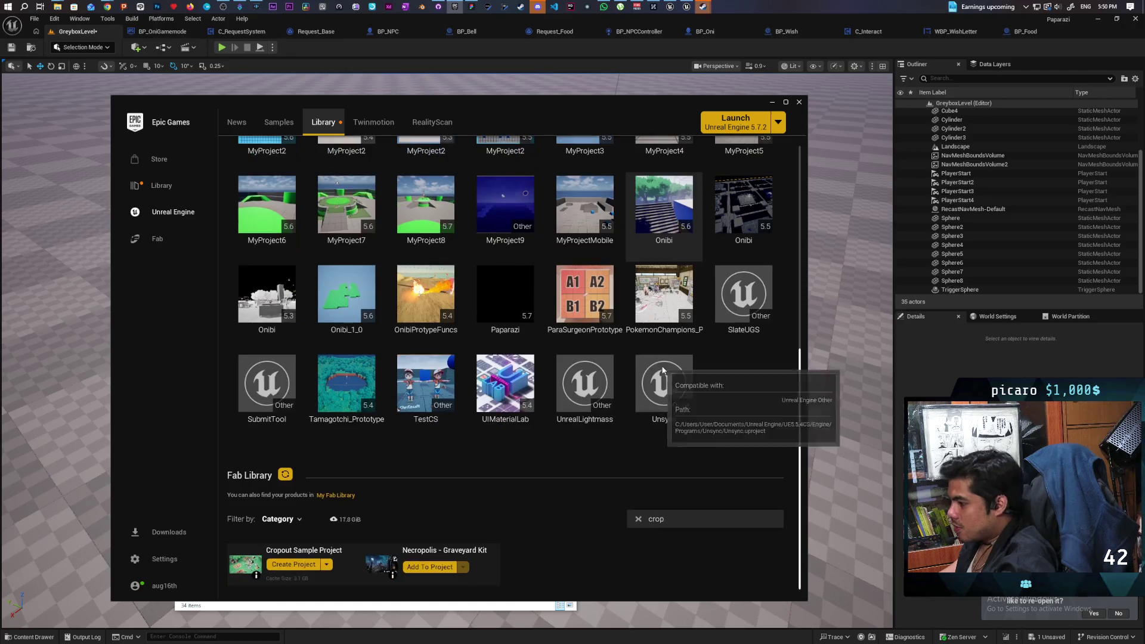
{"action": "left_click", "coordinate": [677, 524]}
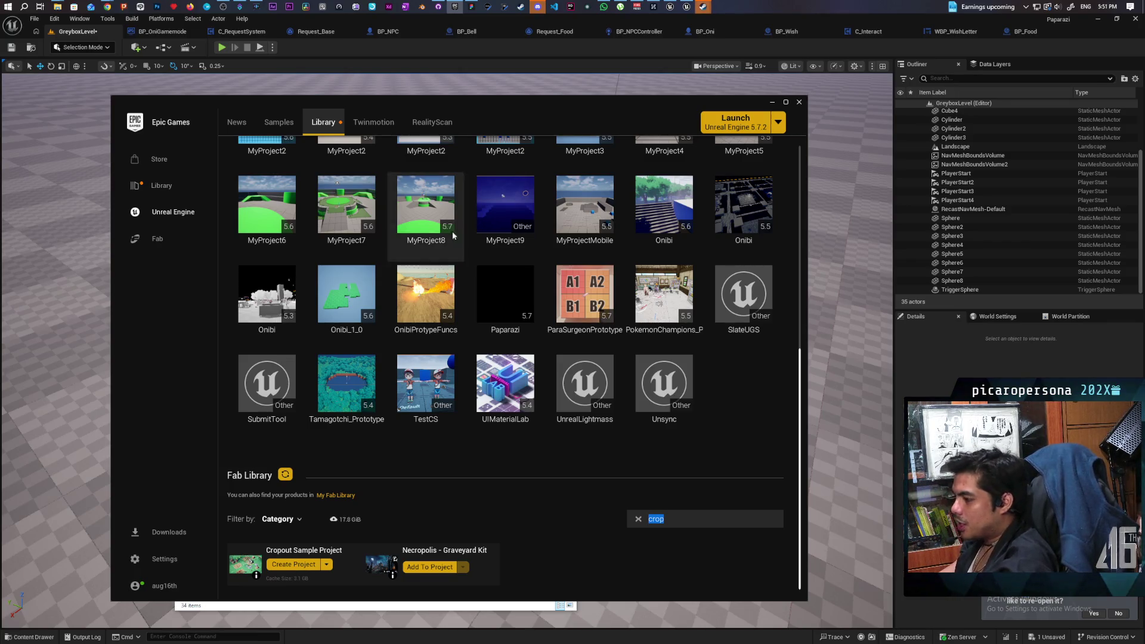
{"action": "type", "text": "farm"}
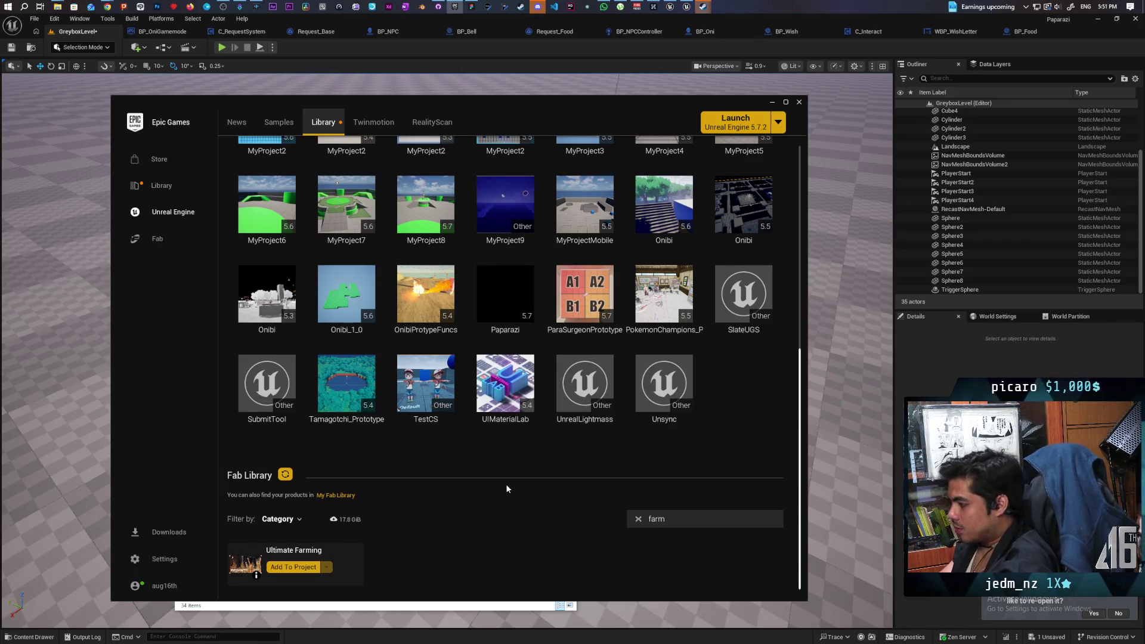
{"action": "key", "text": "BackSpace"}
{"action": "key", "text": "BackSpace"}
{"action": "key", "text": "BackSpace"}
{"action": "left_click", "coordinate": [158, 239]}
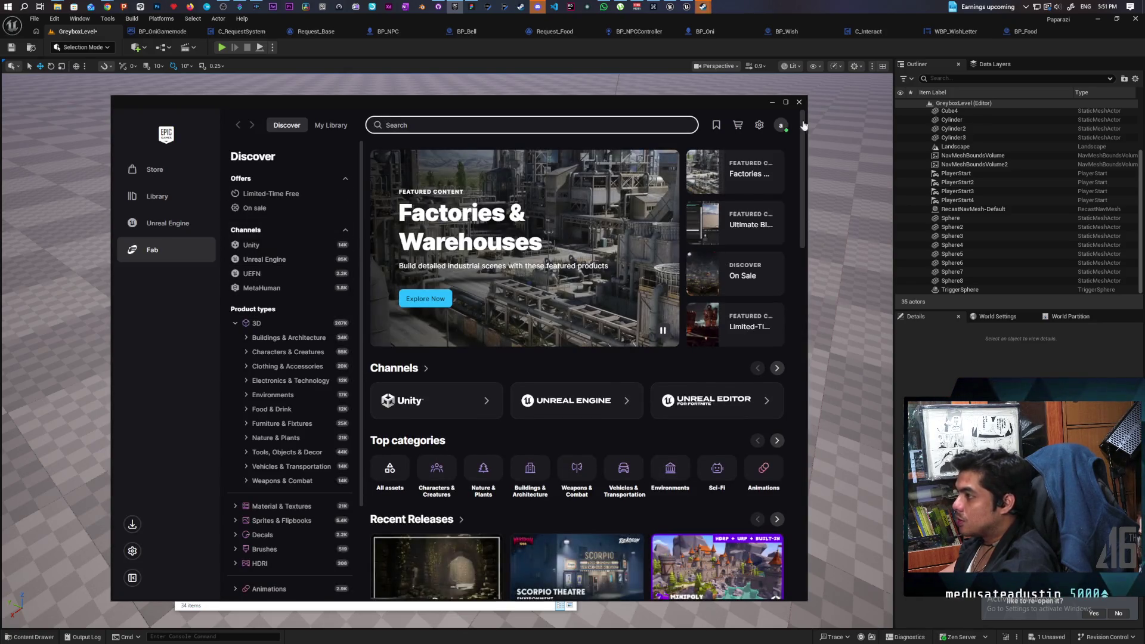
{"action": "left_click", "coordinate": [330, 124]}
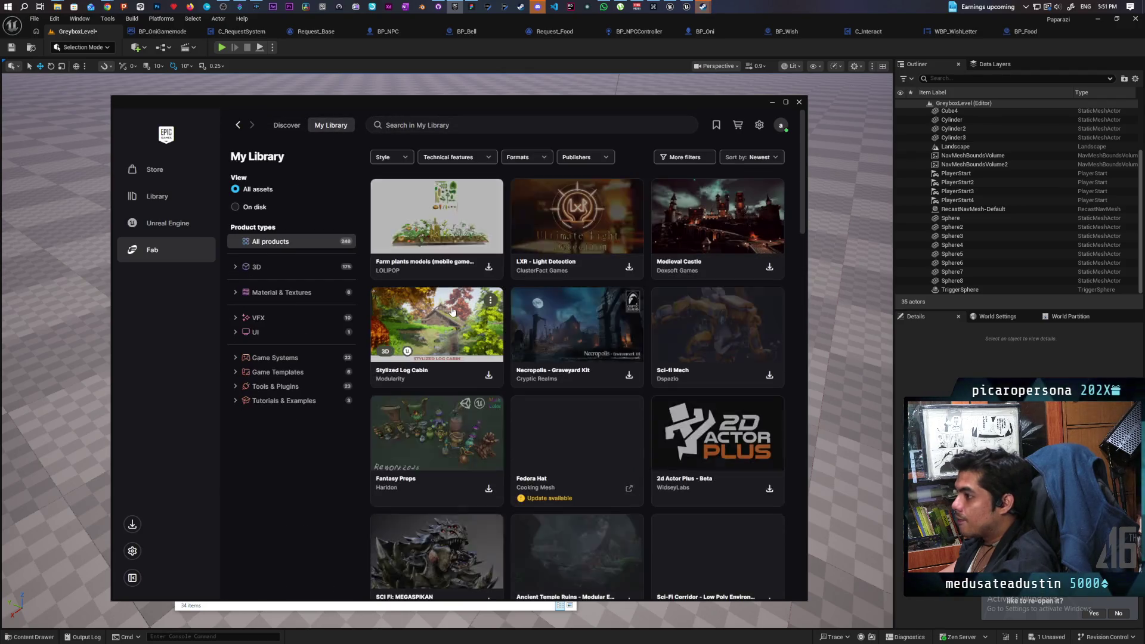
- Download the Farm plants models pack and look through its details panel
{"action": "left_click", "coordinate": [489, 267]}
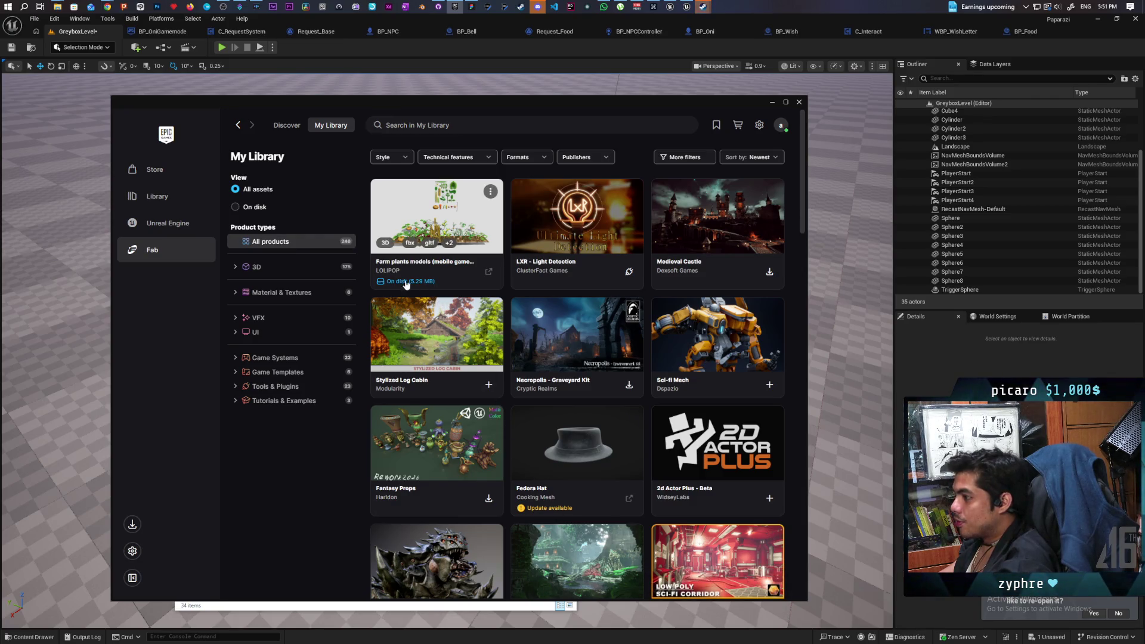
{"action": "left_click", "coordinate": [489, 274]}
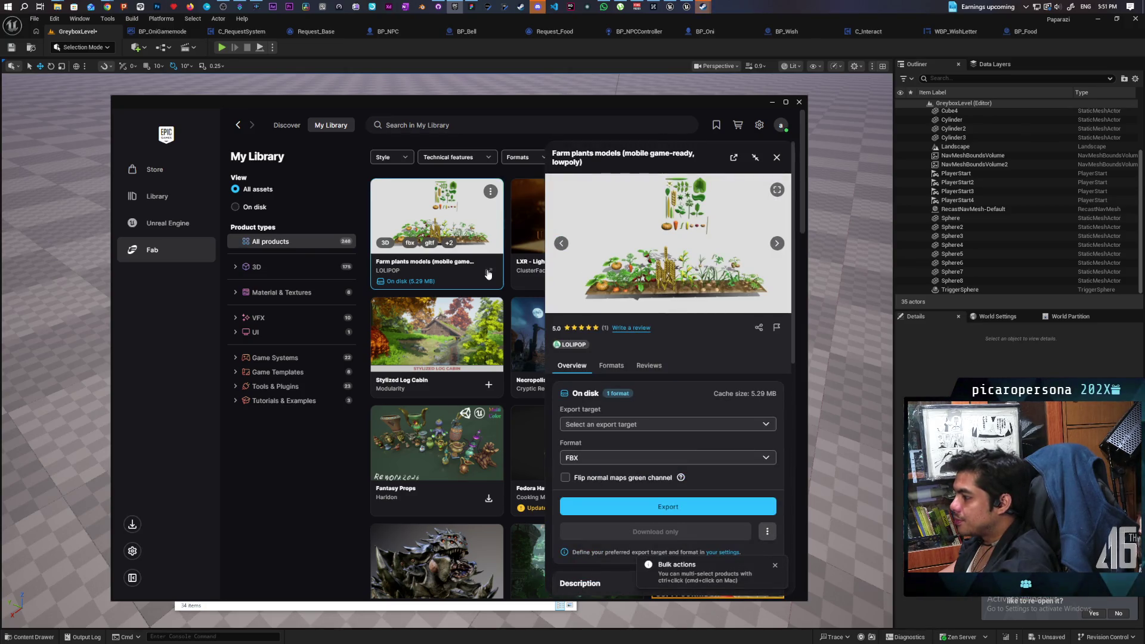
{"action": "scroll", "coordinate": [678, 438], "scroll_direction": "down", "scroll_amount": 3}
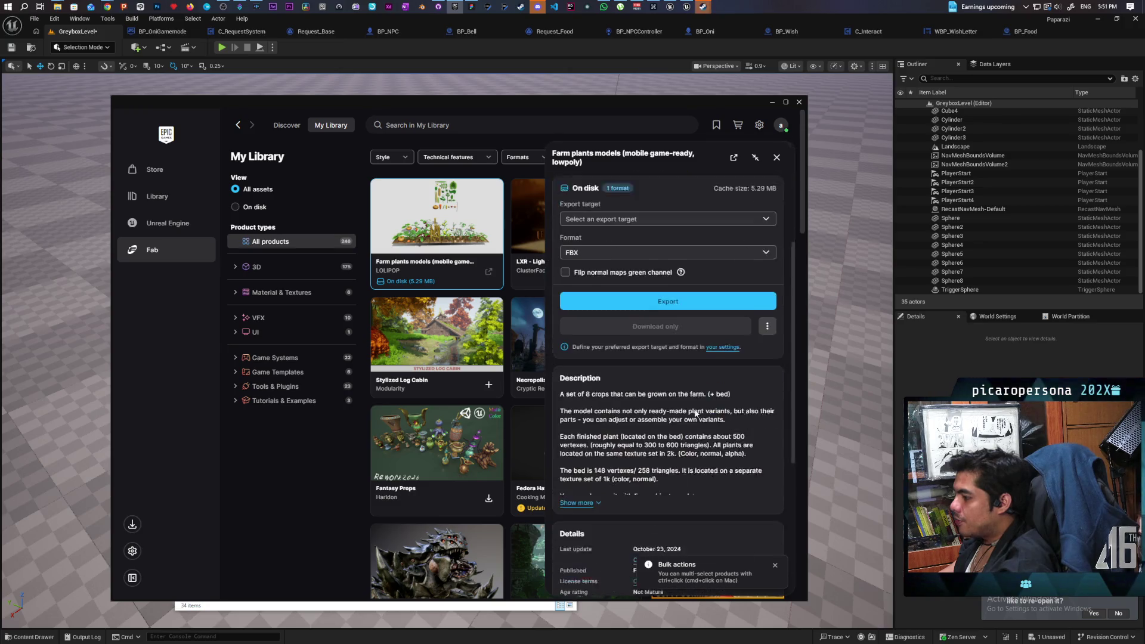
{"action": "scroll", "coordinate": [690, 397], "scroll_direction": "up", "scroll_amount": 2}
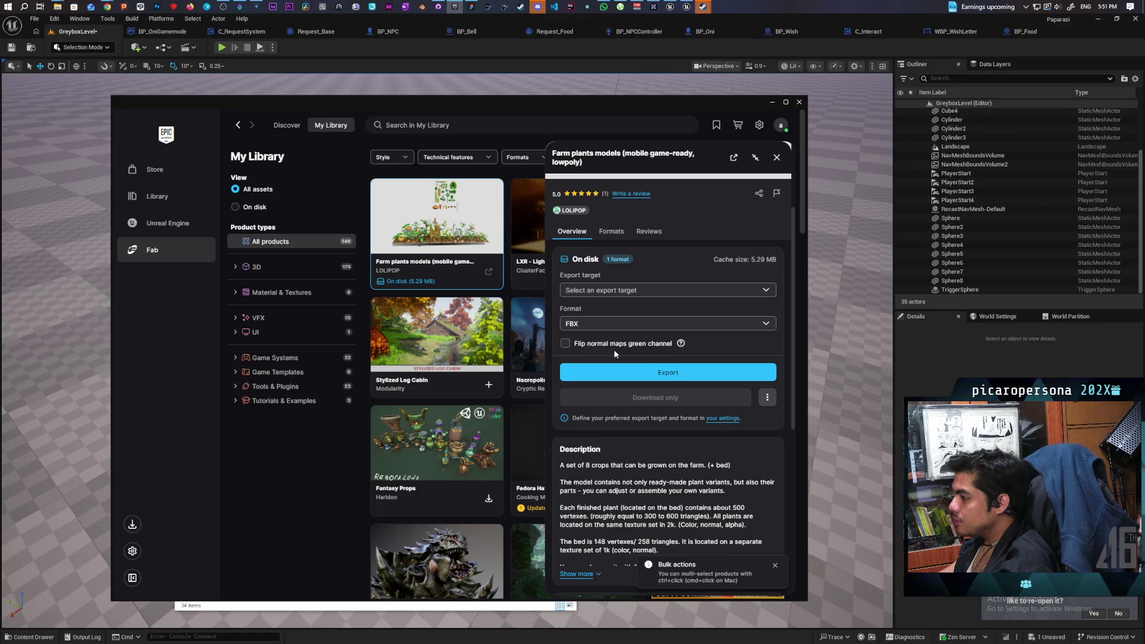
{"action": "scroll", "coordinate": [658, 435], "scroll_direction": "down", "scroll_amount": 3}
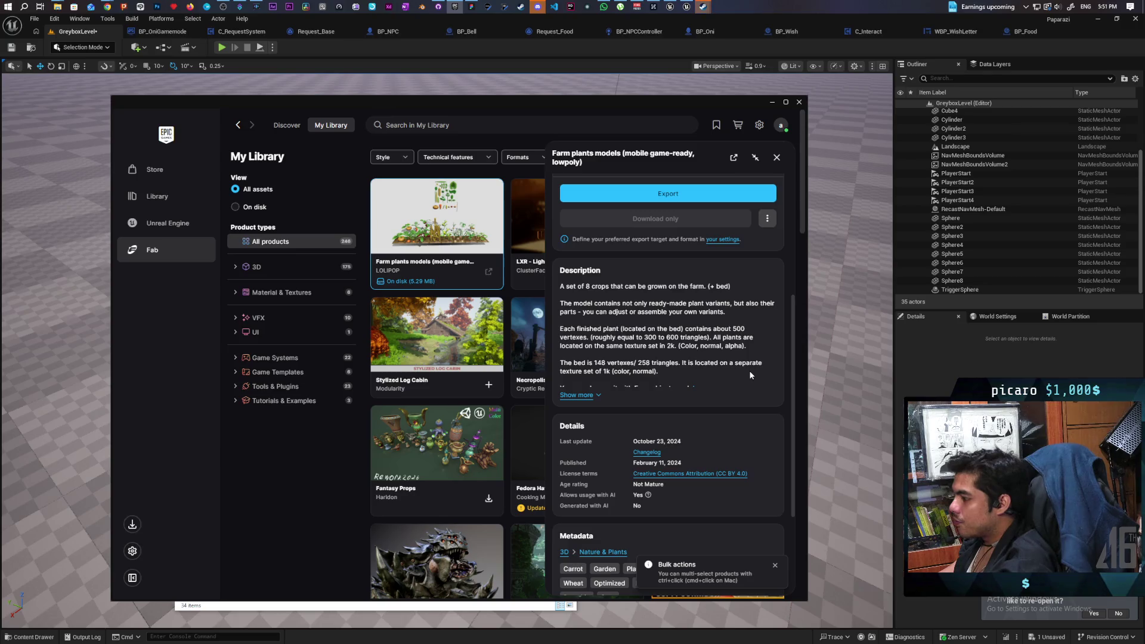
{"action": "scroll", "coordinate": [715, 334], "scroll_direction": "up", "scroll_amount": 1}
{"action": "scroll", "coordinate": [686, 319], "scroll_direction": "up", "scroll_amount": 3}
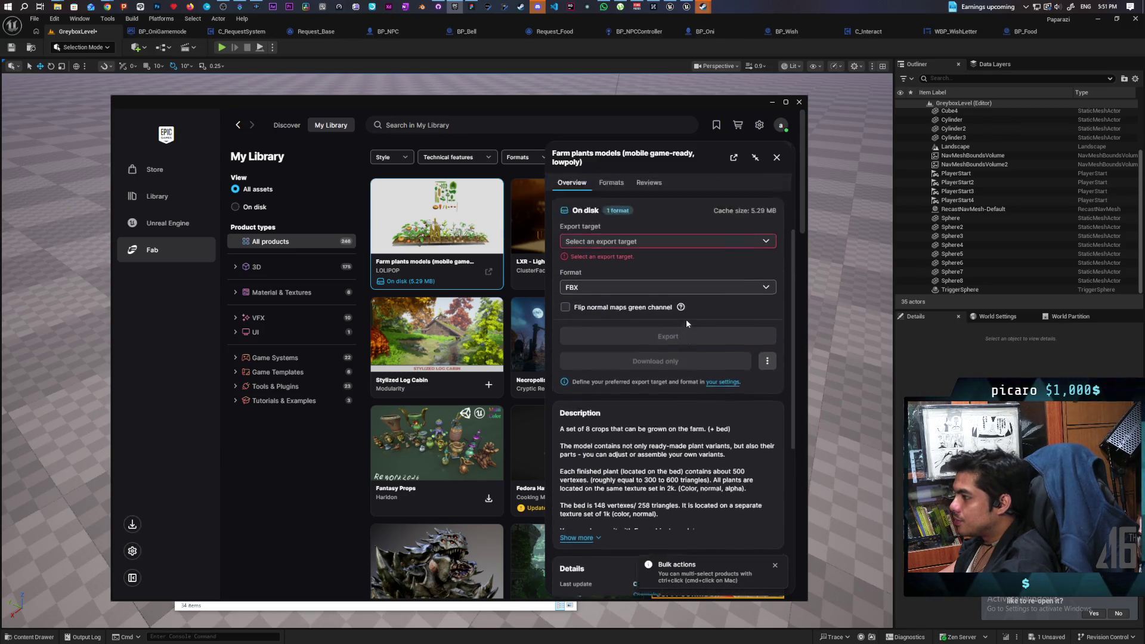
- Set the export target to Unreal Engine 5.7 and start downloading its missing export plugin
{"action": "left_click", "coordinate": [764, 379]}
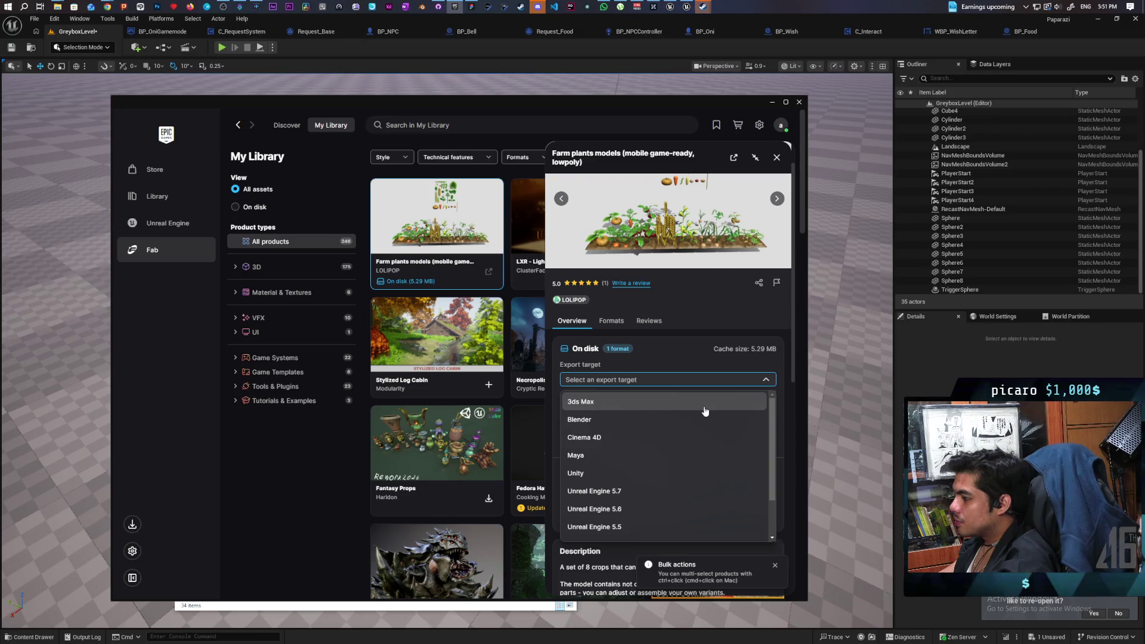
{"action": "left_click", "coordinate": [660, 490]}
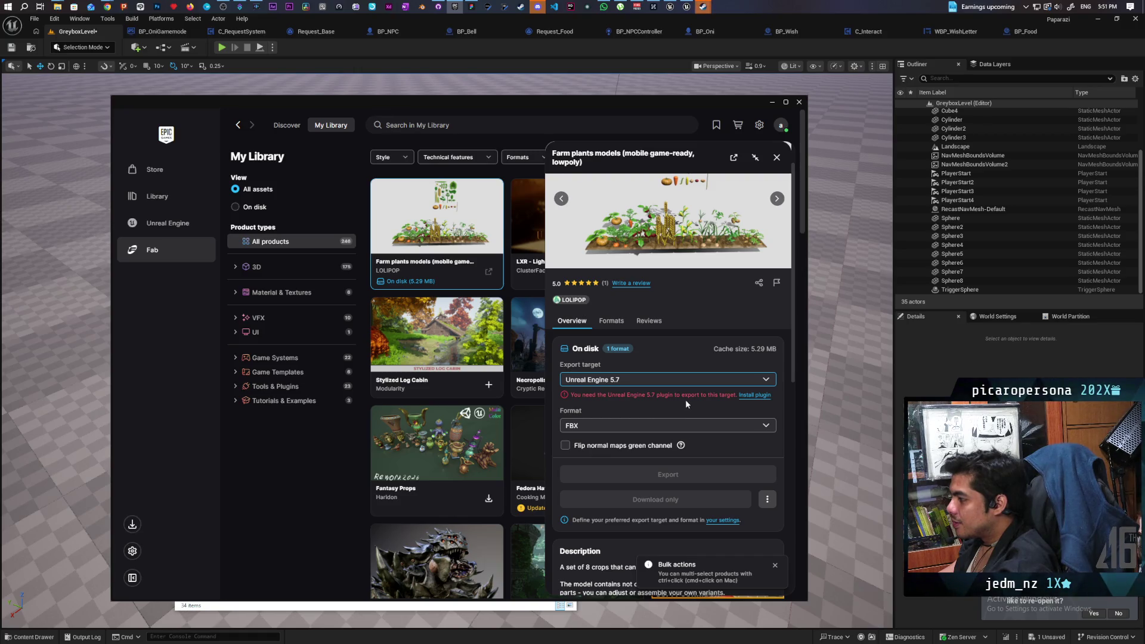
{"action": "left_click", "coordinate": [754, 395]}
{"action": "left_click", "coordinate": [496, 360]}
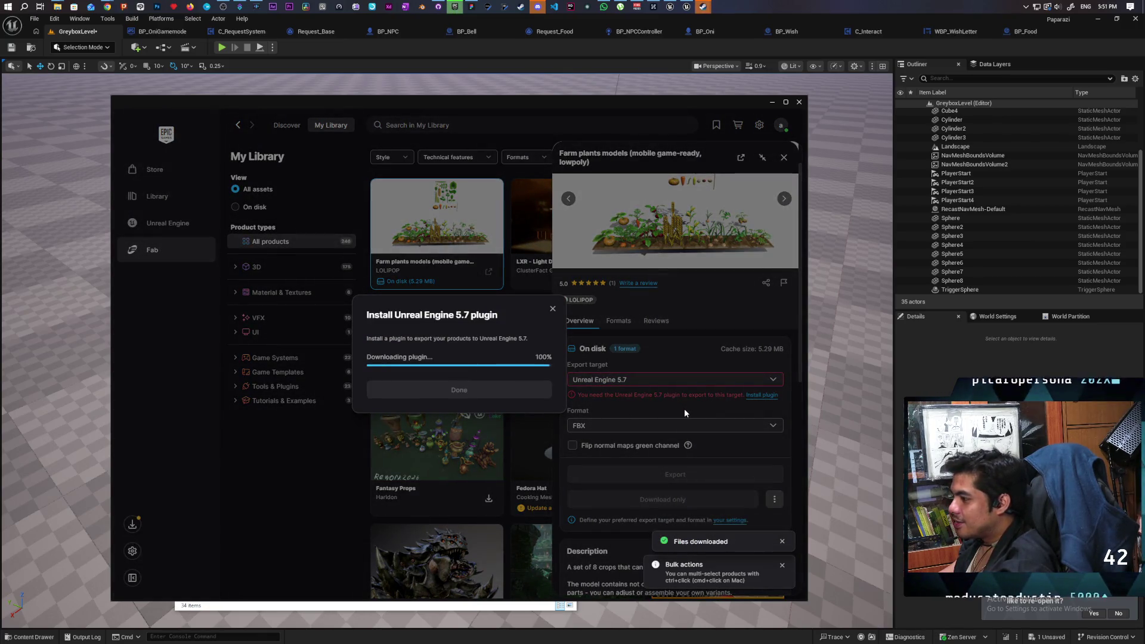
- Finish the plugin install, export the pack as FBX to Unreal Engine 5.7, retry, then close the editor
{"action": "left_click", "coordinate": [459, 399]}
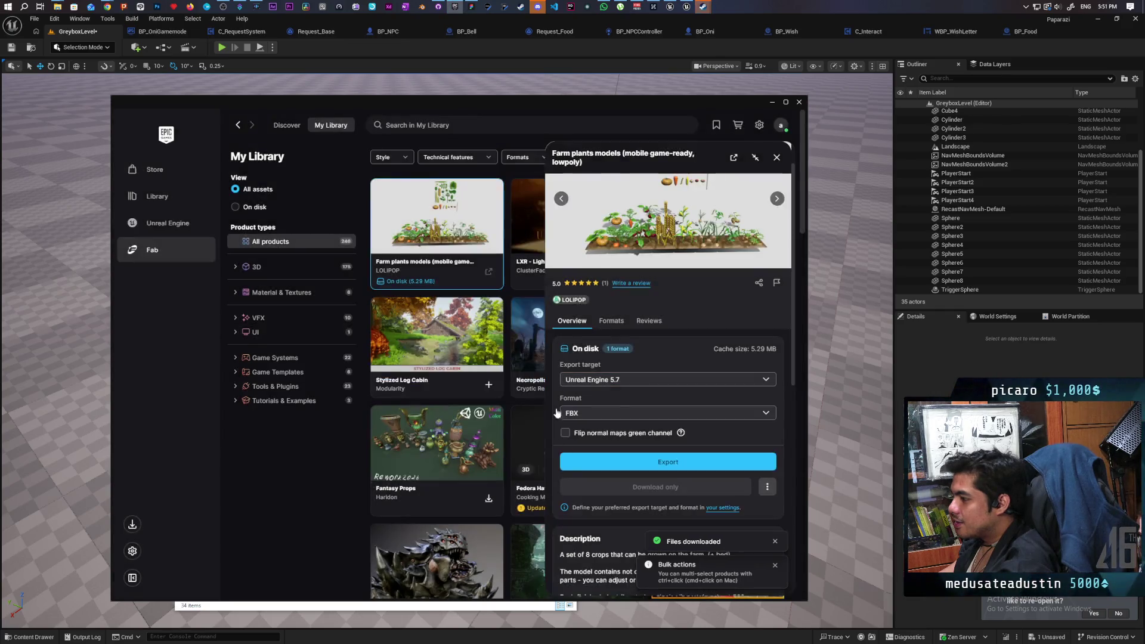
{"action": "left_click", "coordinate": [686, 468]}
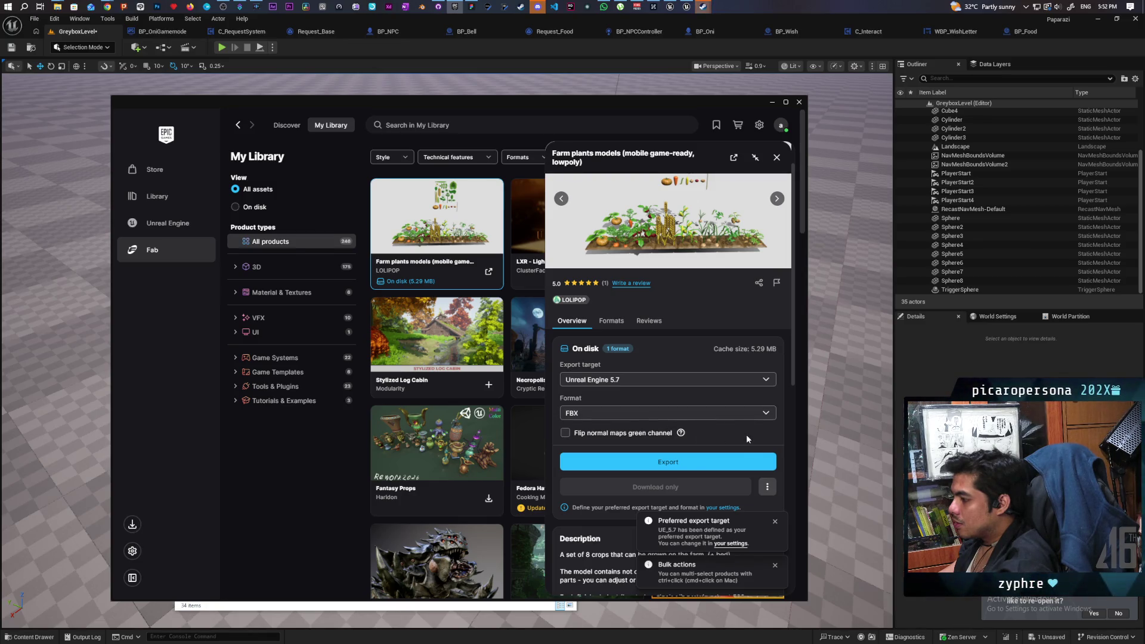
{"action": "scroll", "coordinate": [746, 434], "scroll_direction": "down", "scroll_amount": 3}
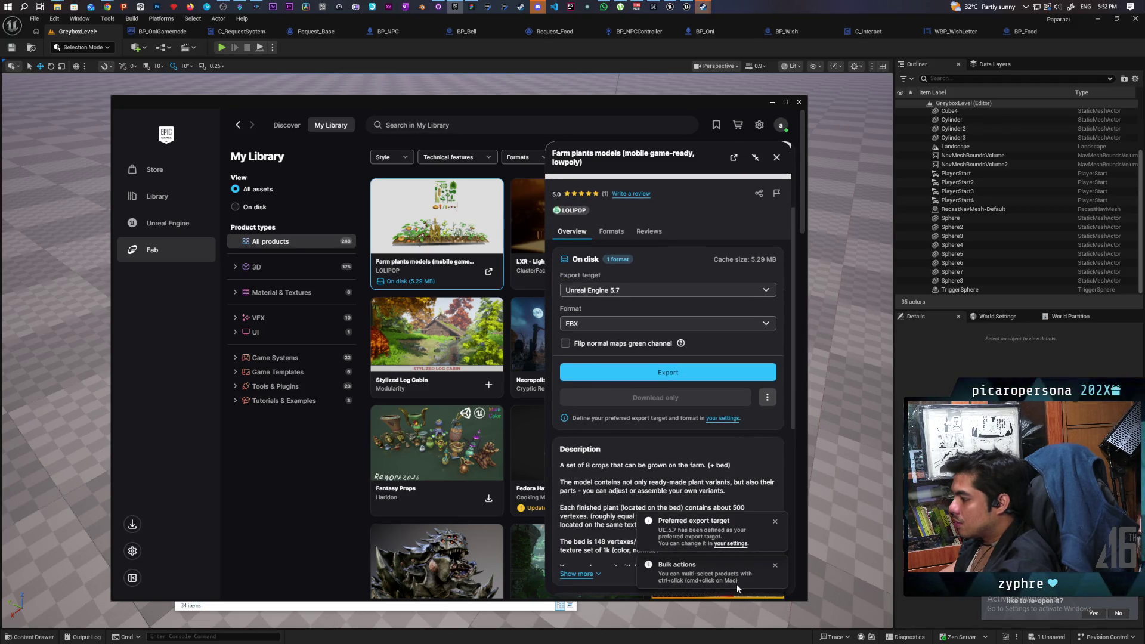
{"action": "scroll", "coordinate": [603, 513], "scroll_direction": "down", "scroll_amount": 10}
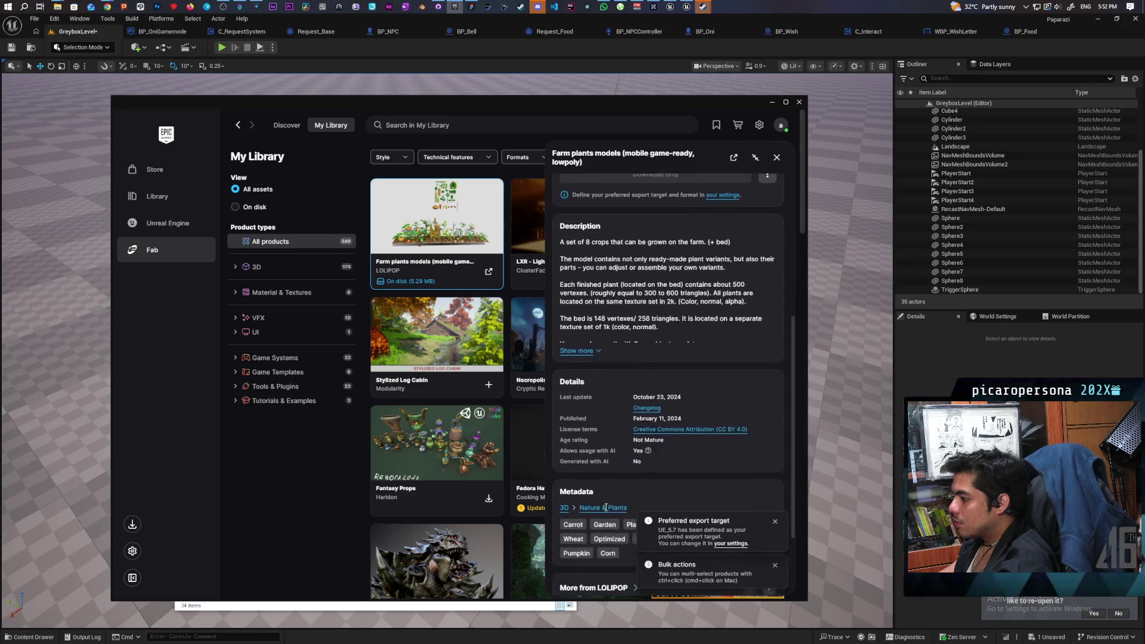
{"action": "scroll", "coordinate": [605, 511], "scroll_direction": "up", "scroll_amount": 12}
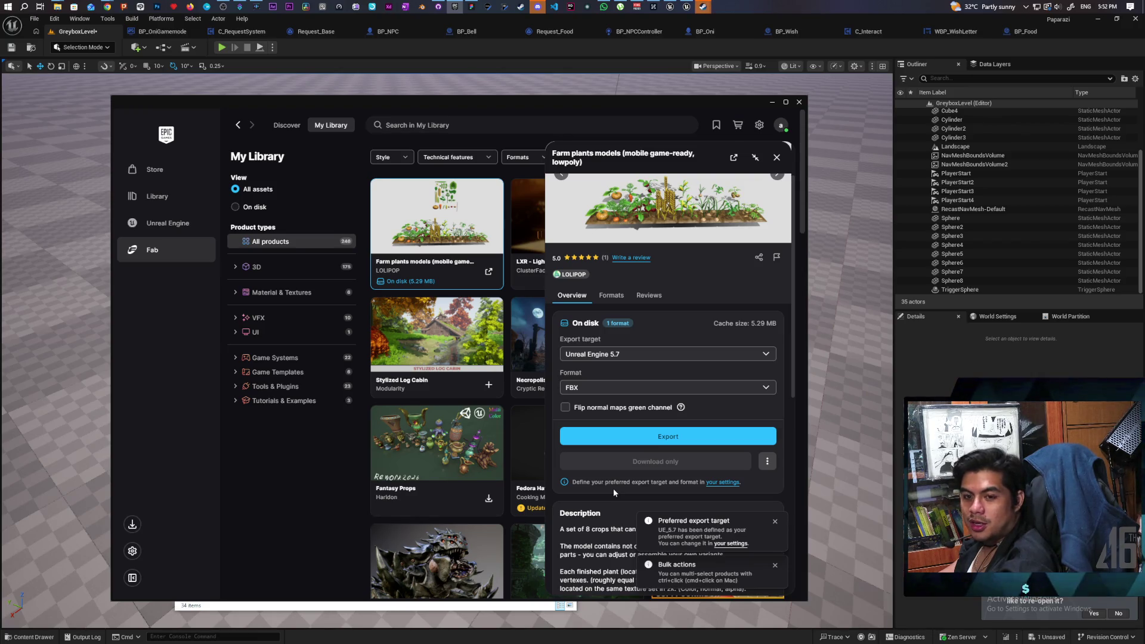
{"action": "left_click", "coordinate": [665, 437]}
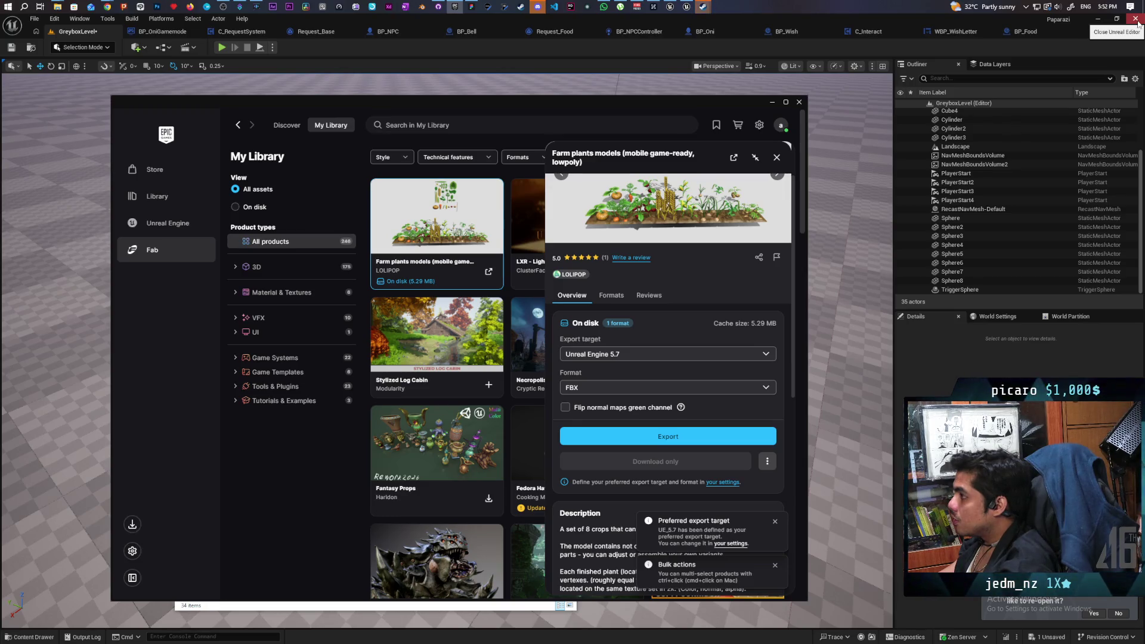
{"action": "left_click", "coordinate": [1135, 20]}
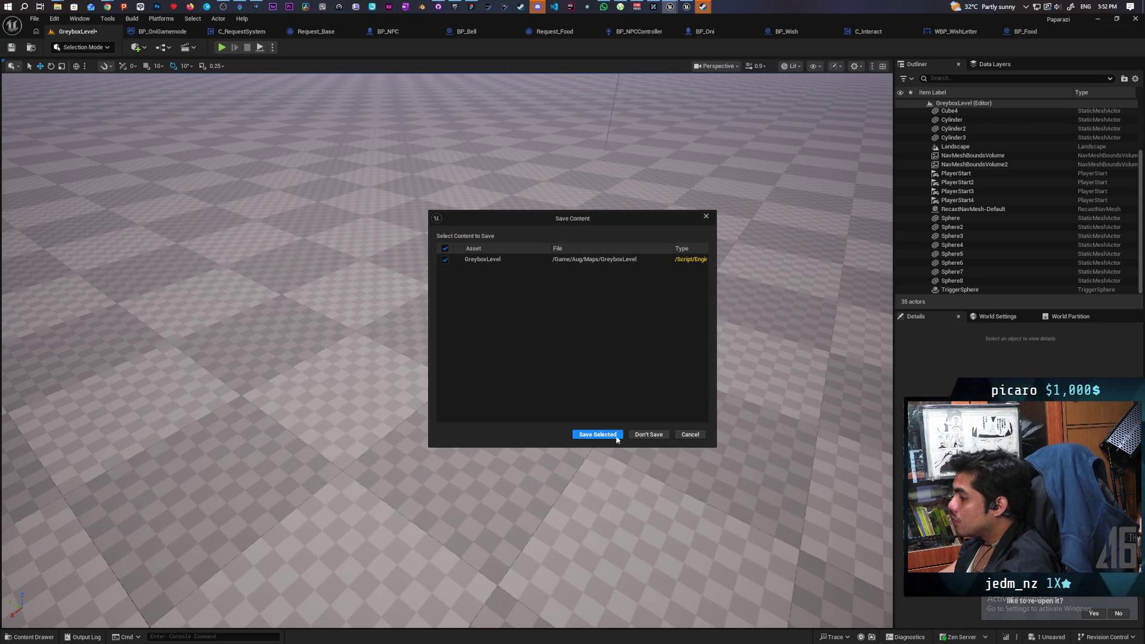
- Save GreyboxLevel, close the editor, and retry the Fab export, which fails again
{"action": "left_click", "coordinate": [616, 437]}
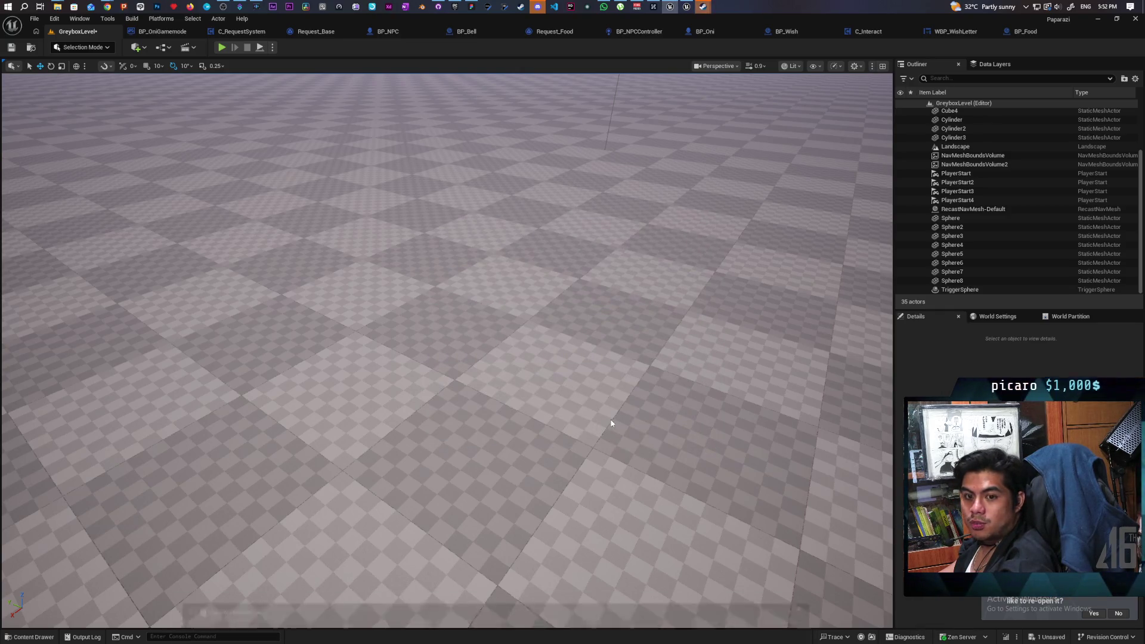
{"action": "key", "text": "alt+Tab"}
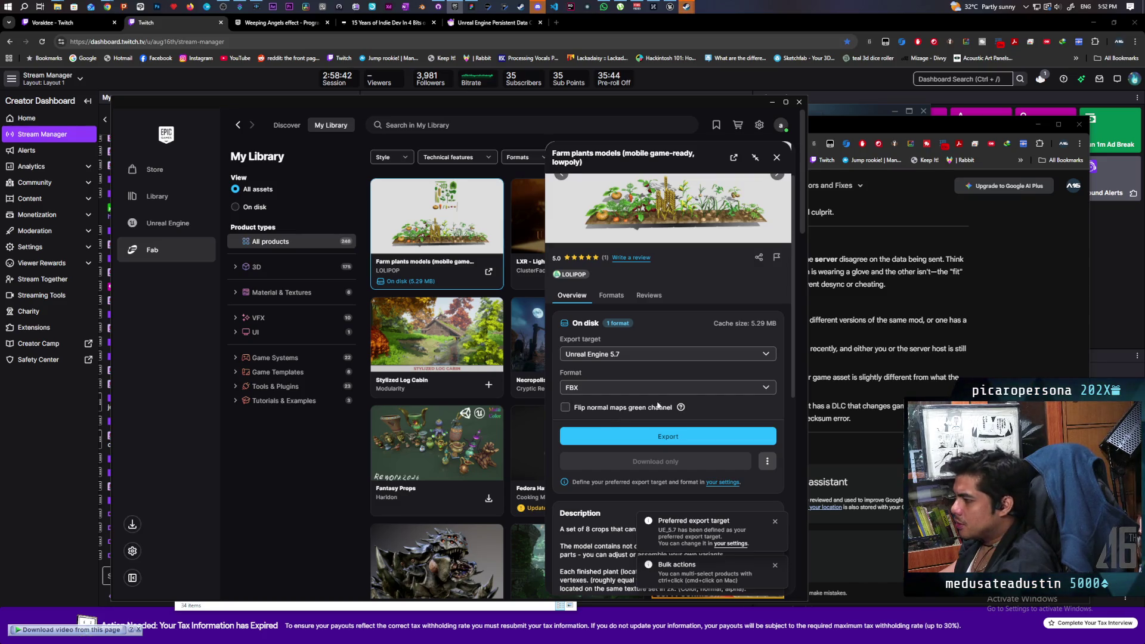
{"action": "left_click", "coordinate": [668, 438]}
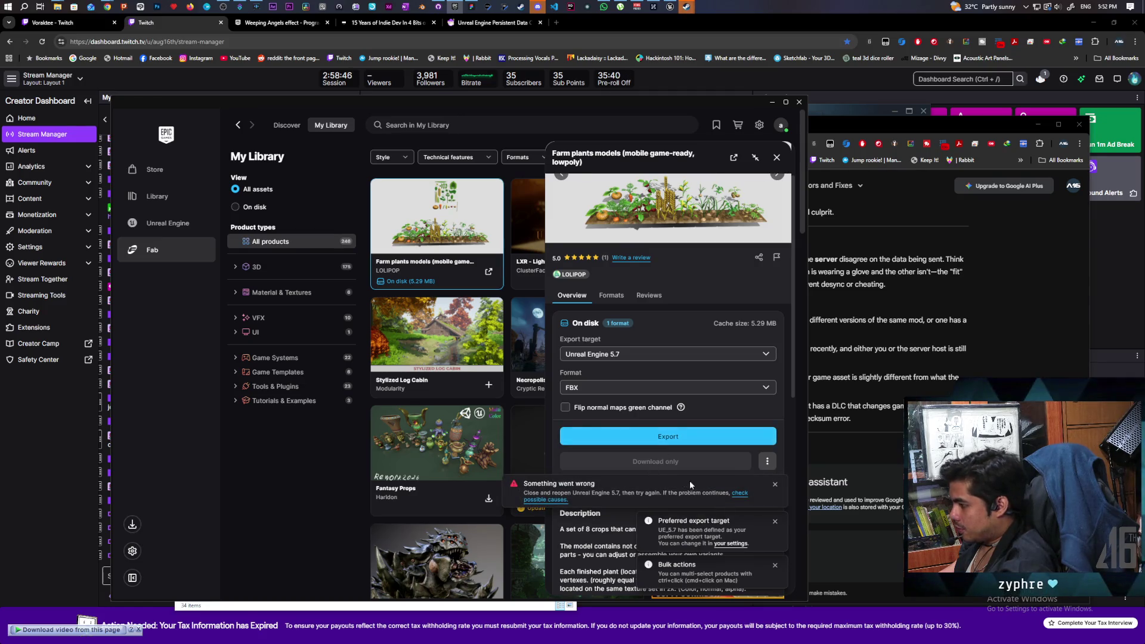
{"action": "left_click", "coordinate": [740, 493]}
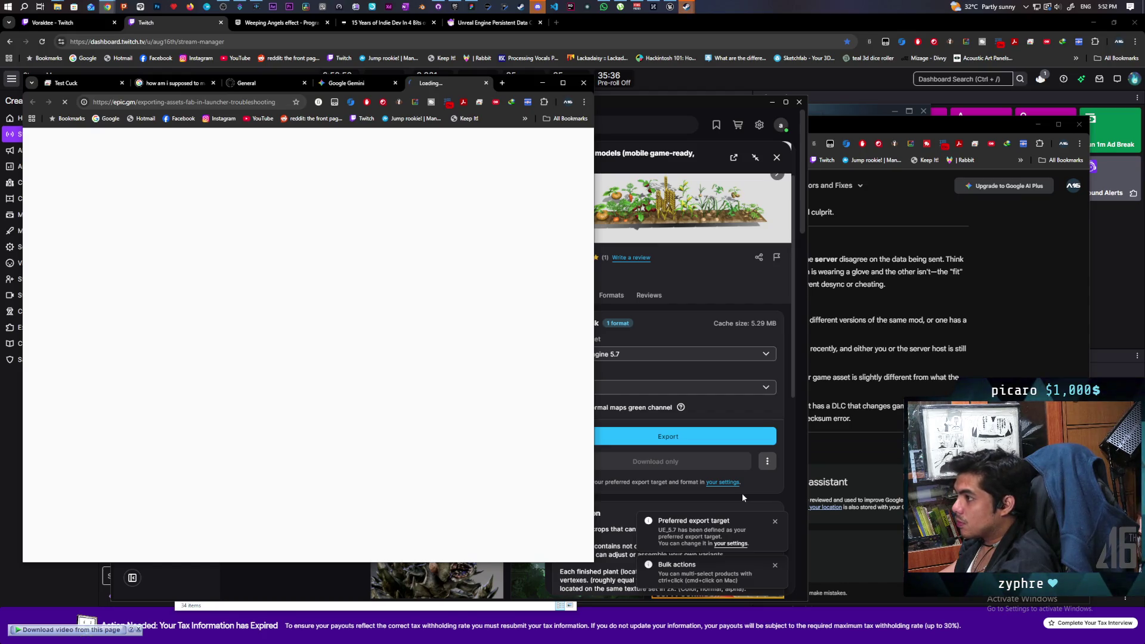
- Read the Export Plugin Troubleshooting guide, then return to the launcher's Unreal Engine library
{"action": "scroll", "coordinate": [441, 376], "scroll_direction": "down", "scroll_amount": 10}
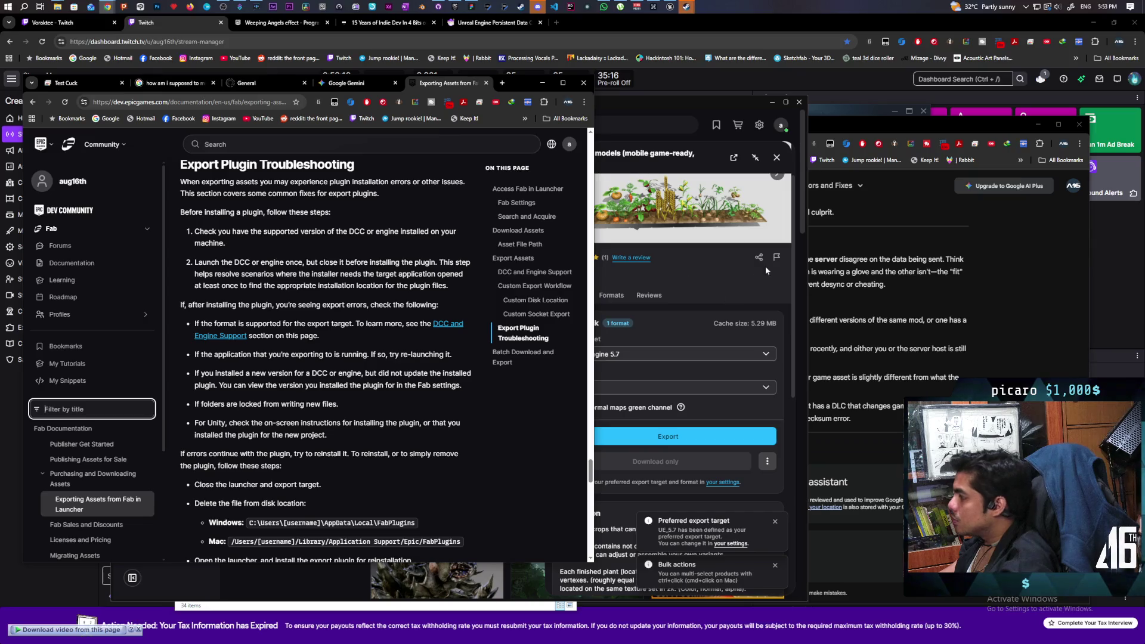
{"action": "left_click", "coordinate": [716, 104]}
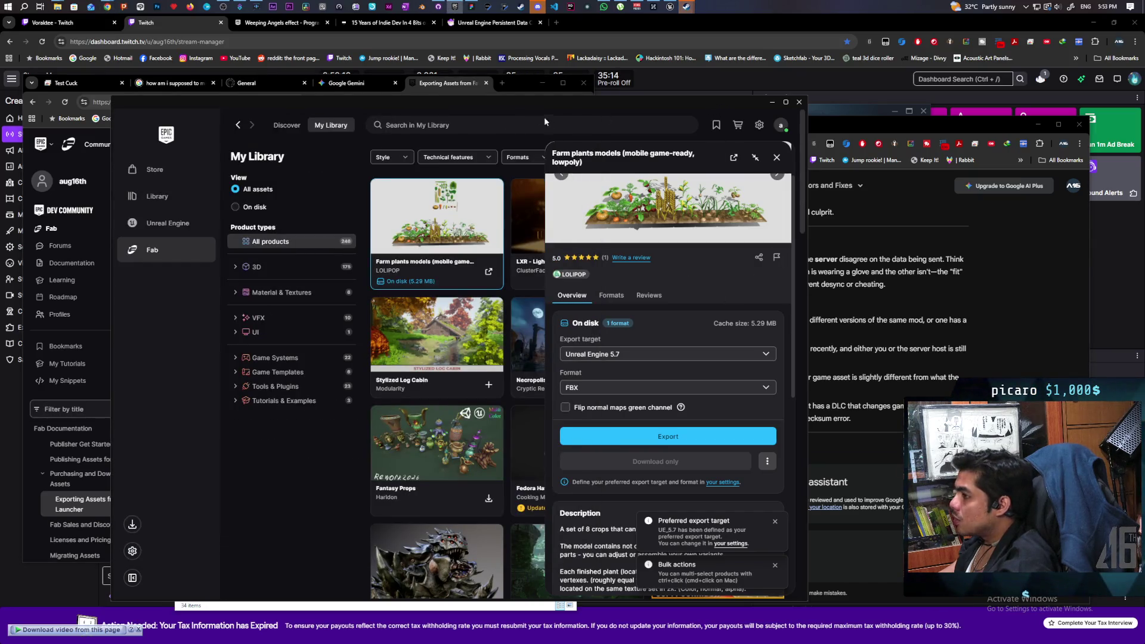
{"action": "left_click", "coordinate": [176, 223]}
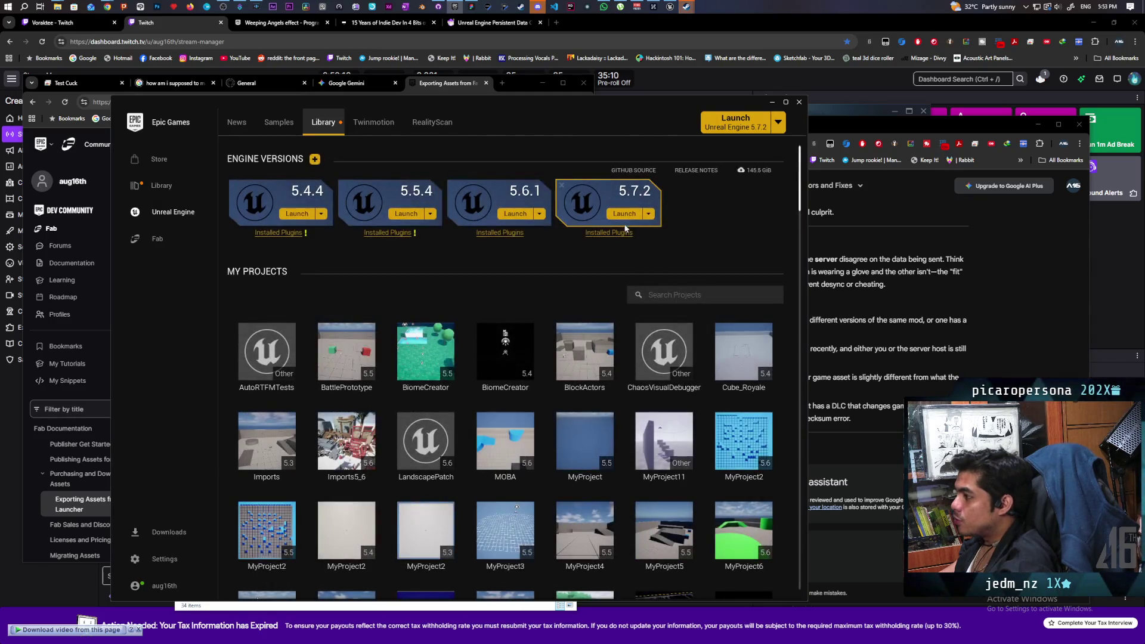
- Launch Unreal Engine 5.7.2, then bring the Epic Games Launcher back in front of its project browser
{"action": "left_click", "coordinate": [624, 214]}
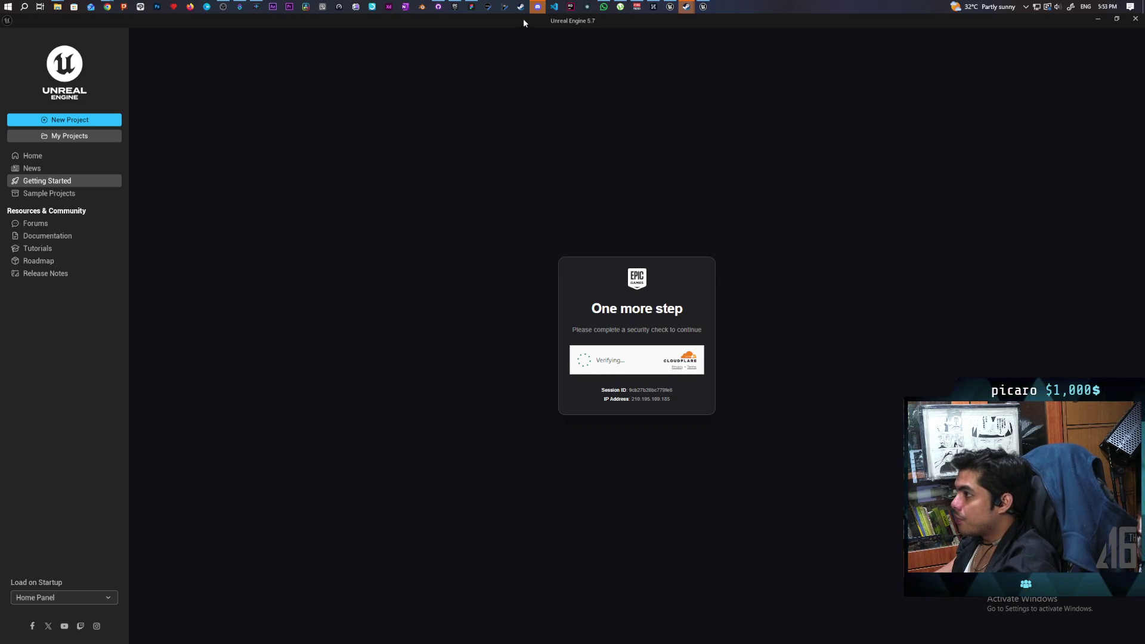
{"action": "mouse_move", "coordinate": [454, 10]}
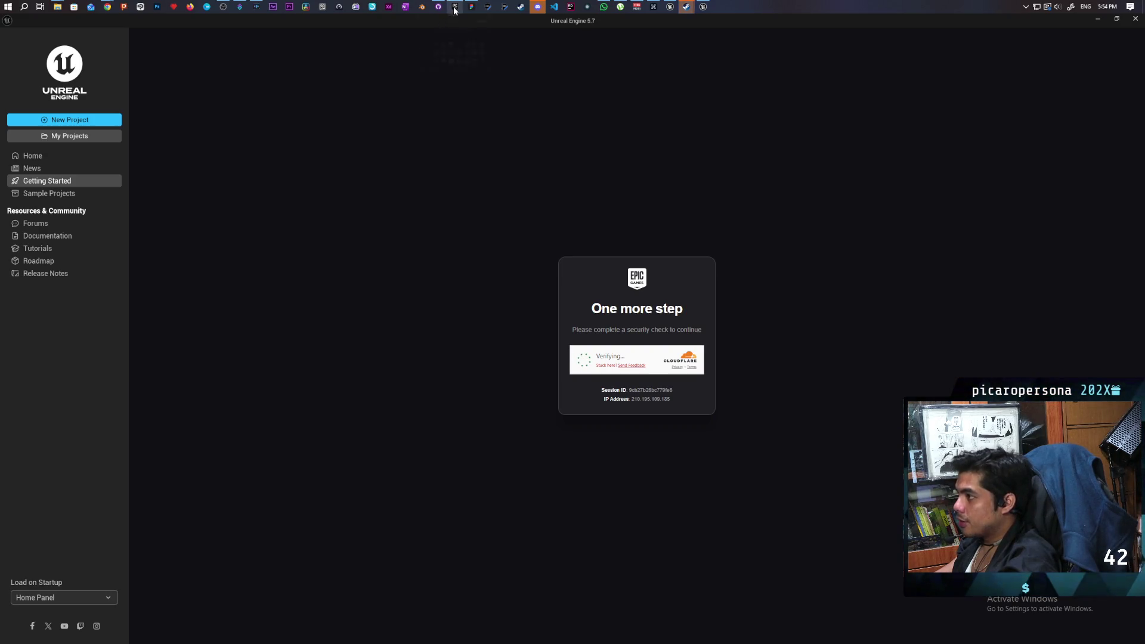
{"action": "left_click", "coordinate": [461, 49]}
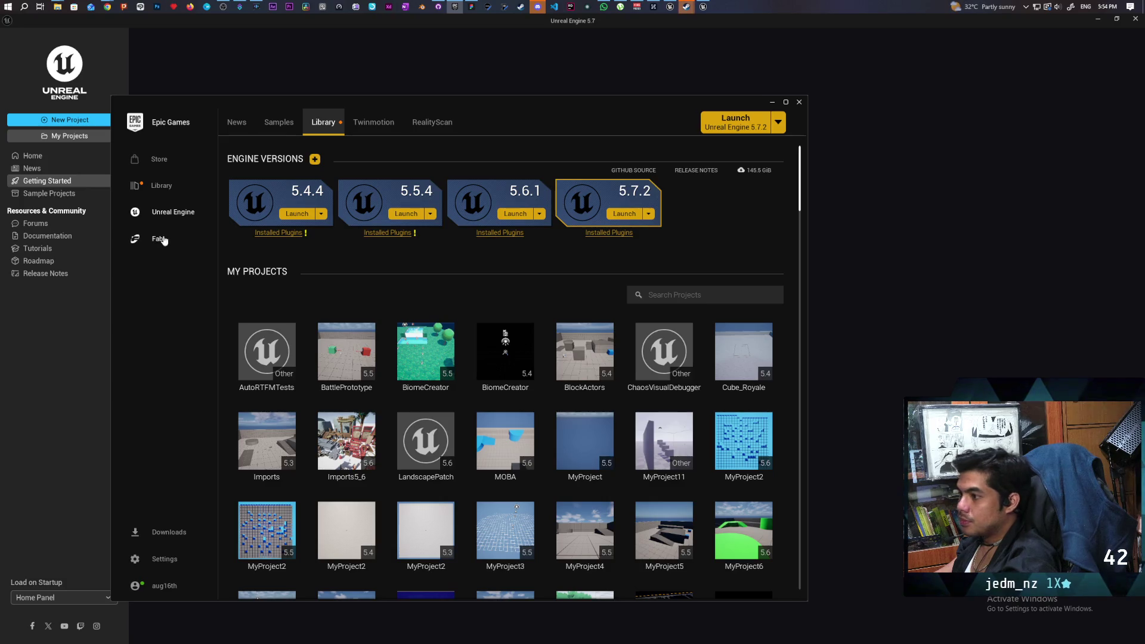
- Open the Farm plants models pack from Fab's My Library and check its export formats
{"action": "left_click", "coordinate": [162, 238]}
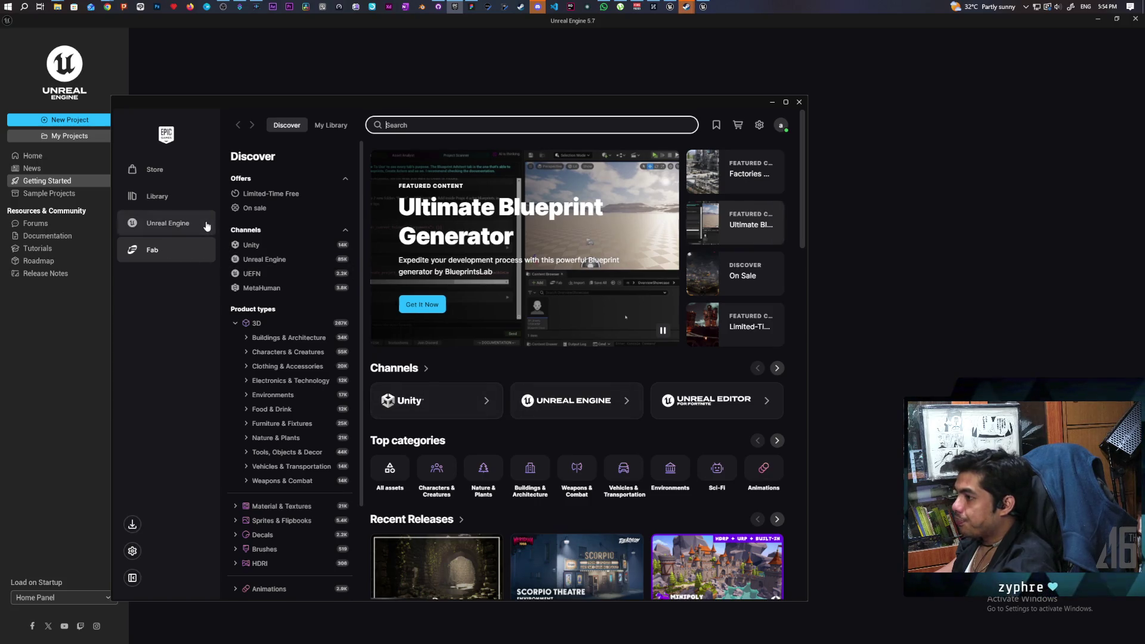
{"action": "left_click", "coordinate": [331, 125]}
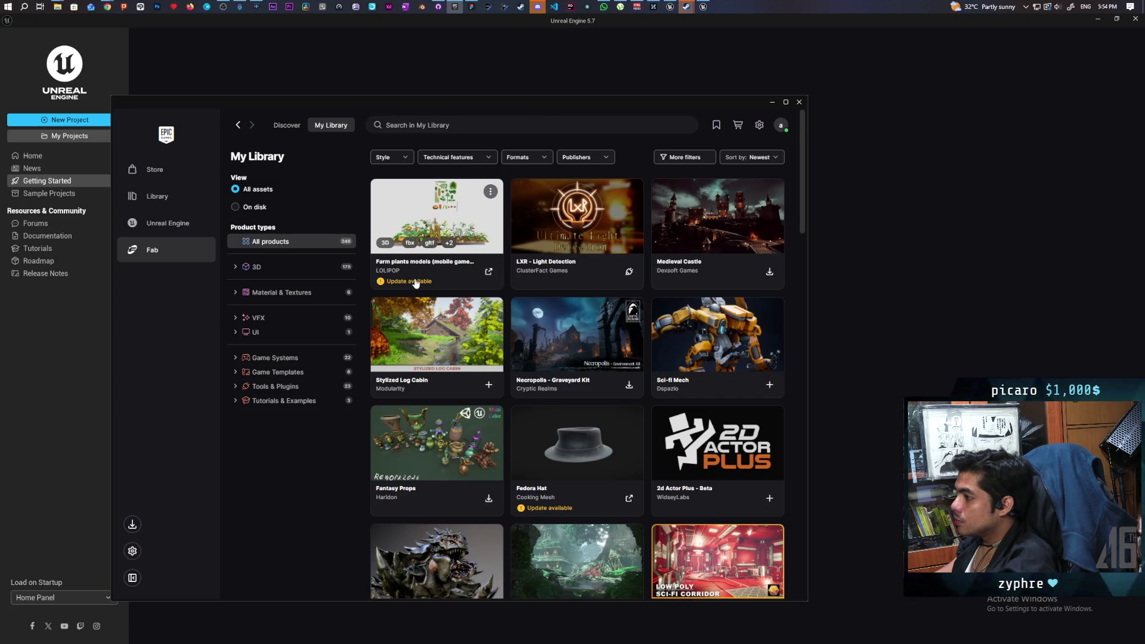
{"action": "left_click", "coordinate": [415, 282]}
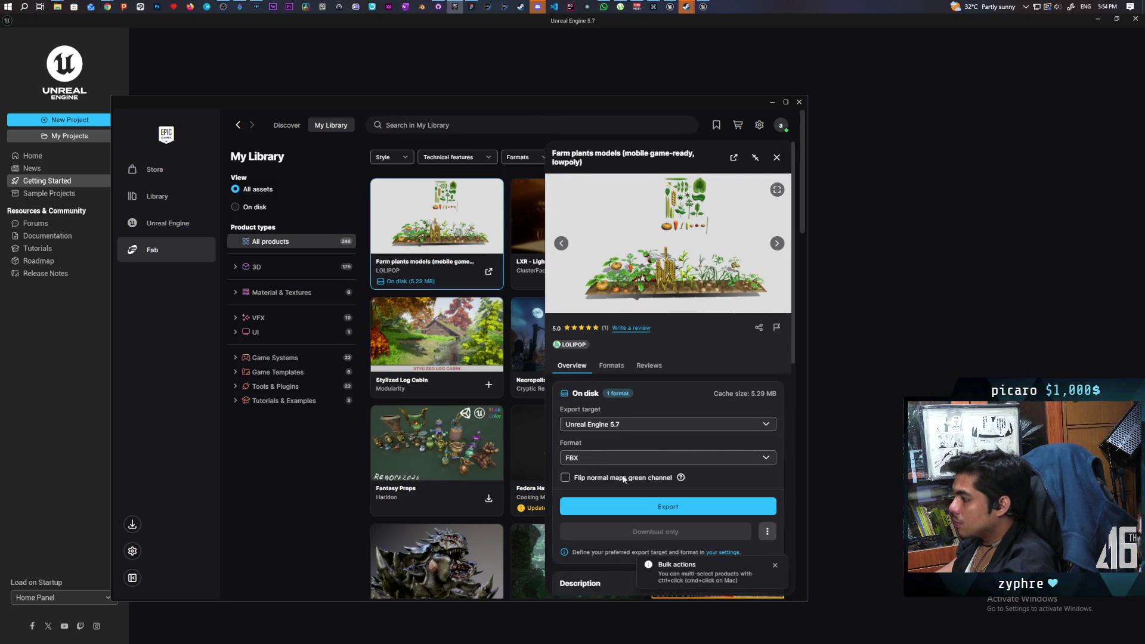
{"action": "scroll", "coordinate": [641, 389], "scroll_direction": "down", "scroll_amount": 6}
{"action": "scroll", "coordinate": [606, 418], "scroll_direction": "up", "scroll_amount": 6}
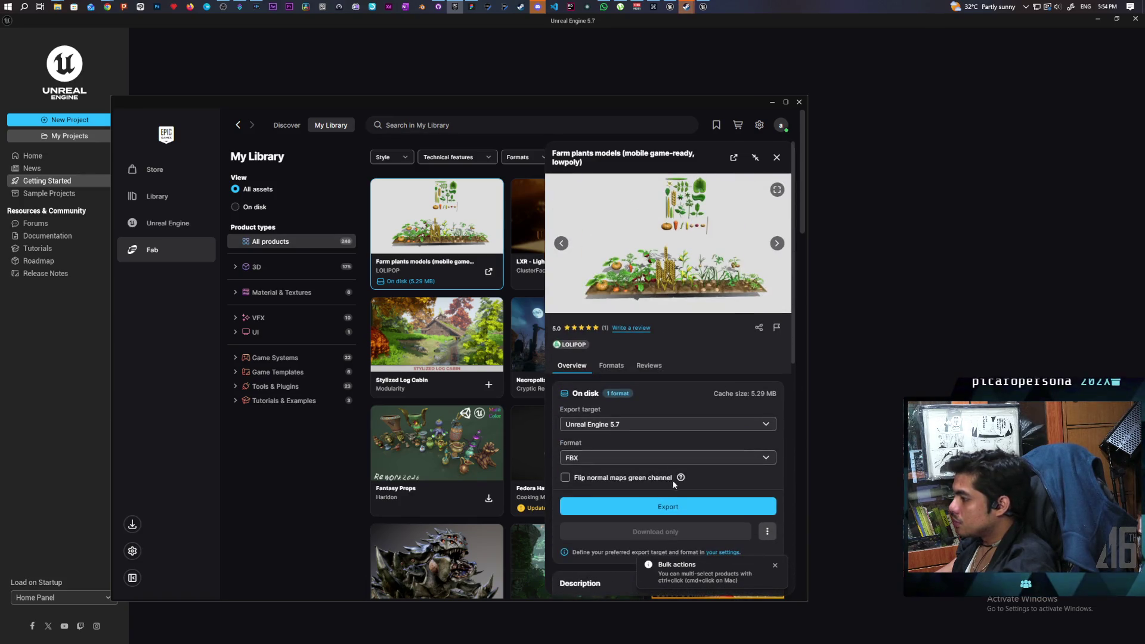
{"action": "left_click", "coordinate": [769, 459]}
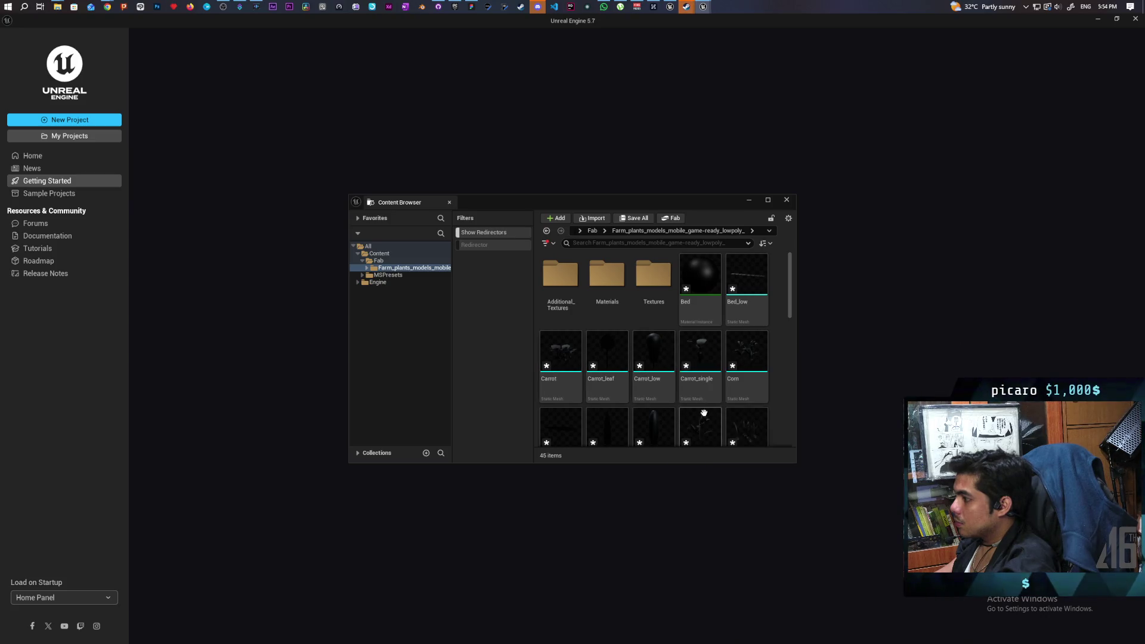
- Inspect the imported Farm_plants_models meshes such as Carrot, Carrot_leaf and Corn in the Content Browser
{"action": "mouse_move", "coordinate": [739, 414]}
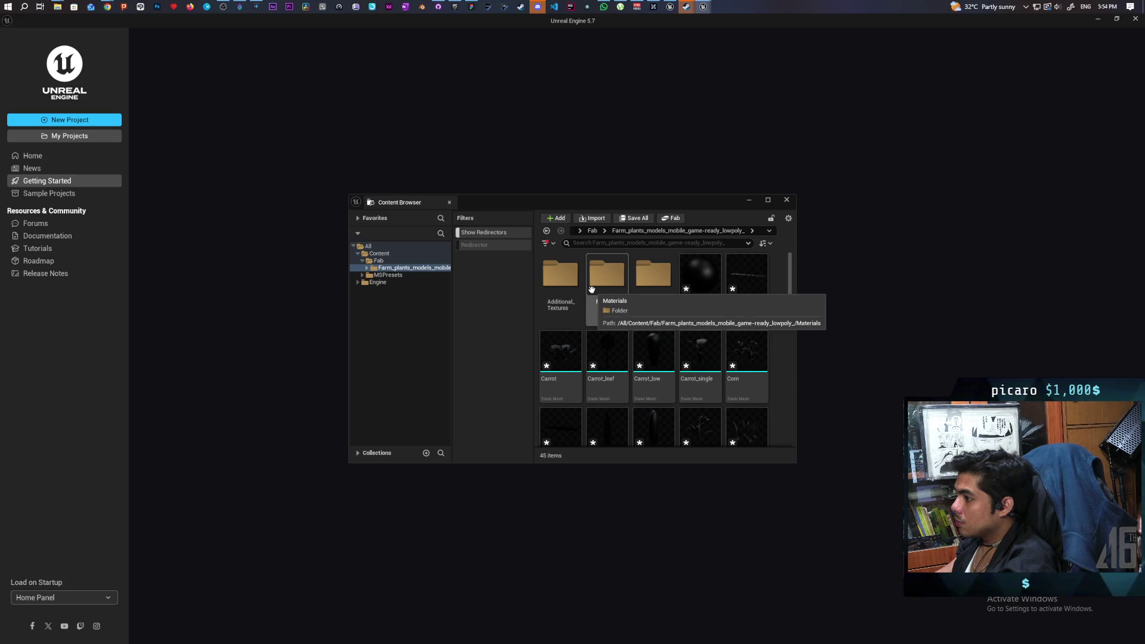
{"action": "mouse_move", "coordinate": [701, 381]}
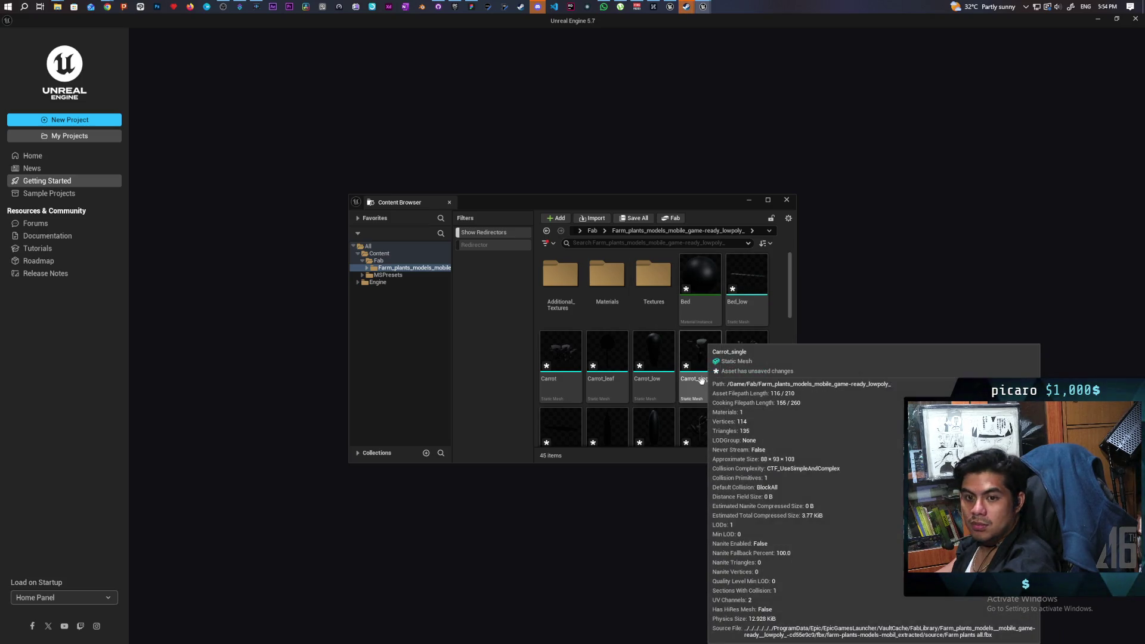
{"action": "mouse_move", "coordinate": [593, 370]}
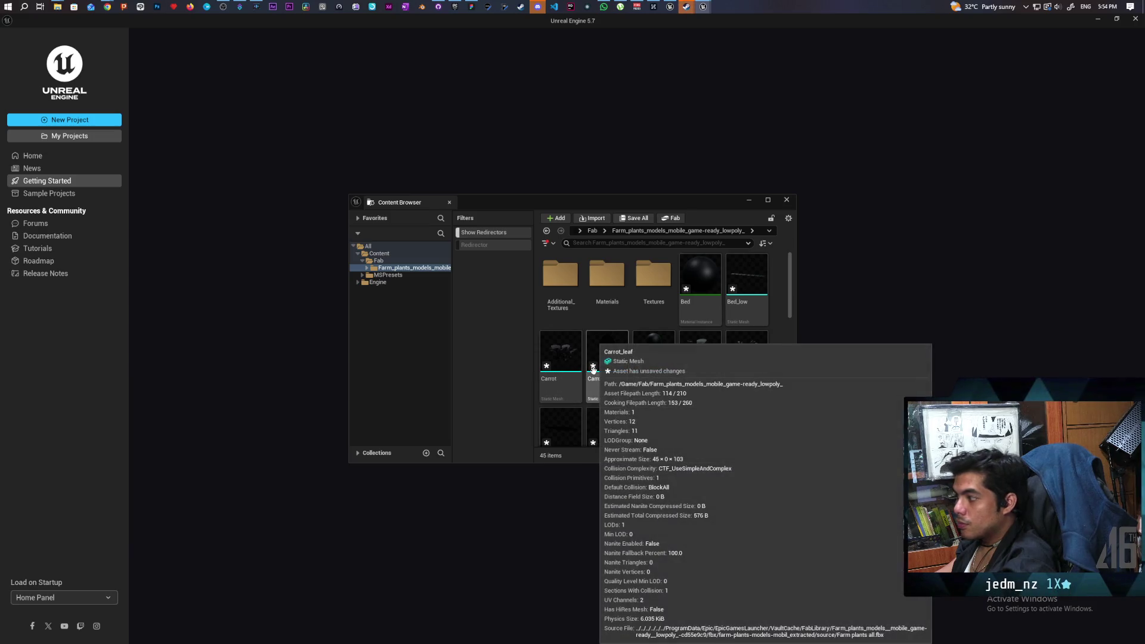
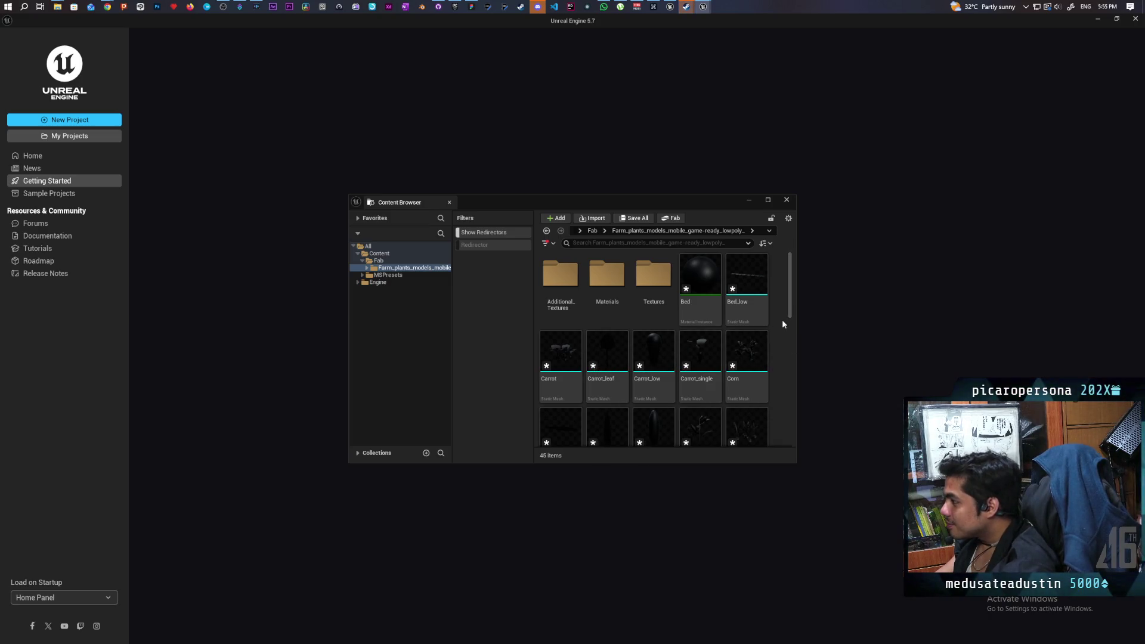
- Open the Bed_low static mesh from the Farm_plants folder and maximize its Static Mesh Editor
{"action": "scroll", "coordinate": [757, 370], "scroll_direction": "down", "scroll_amount": 2}
{"action": "scroll", "coordinate": [757, 381], "scroll_direction": "down", "scroll_amount": 4}
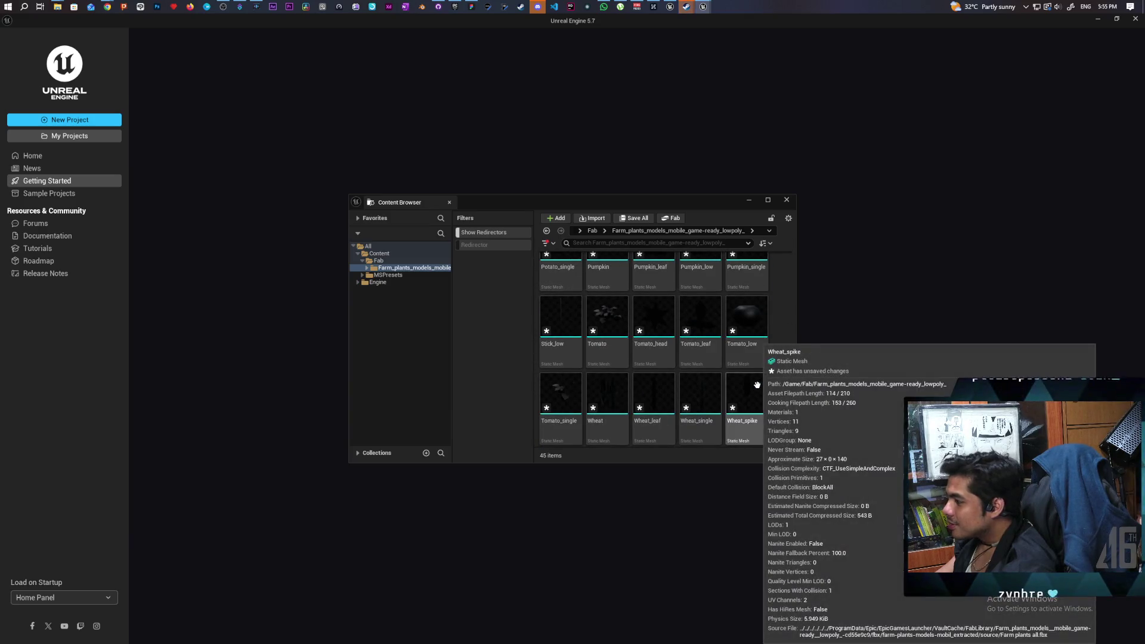
{"action": "mouse_move", "coordinate": [672, 408]}
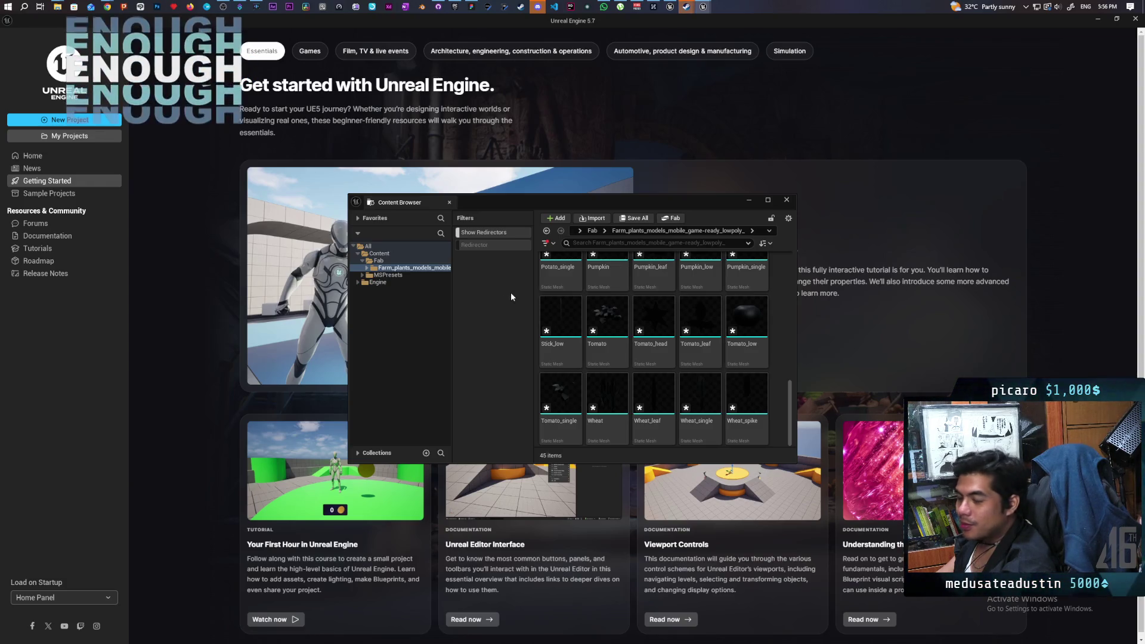
{"action": "scroll", "coordinate": [566, 352], "scroll_direction": "up", "scroll_amount": 2}
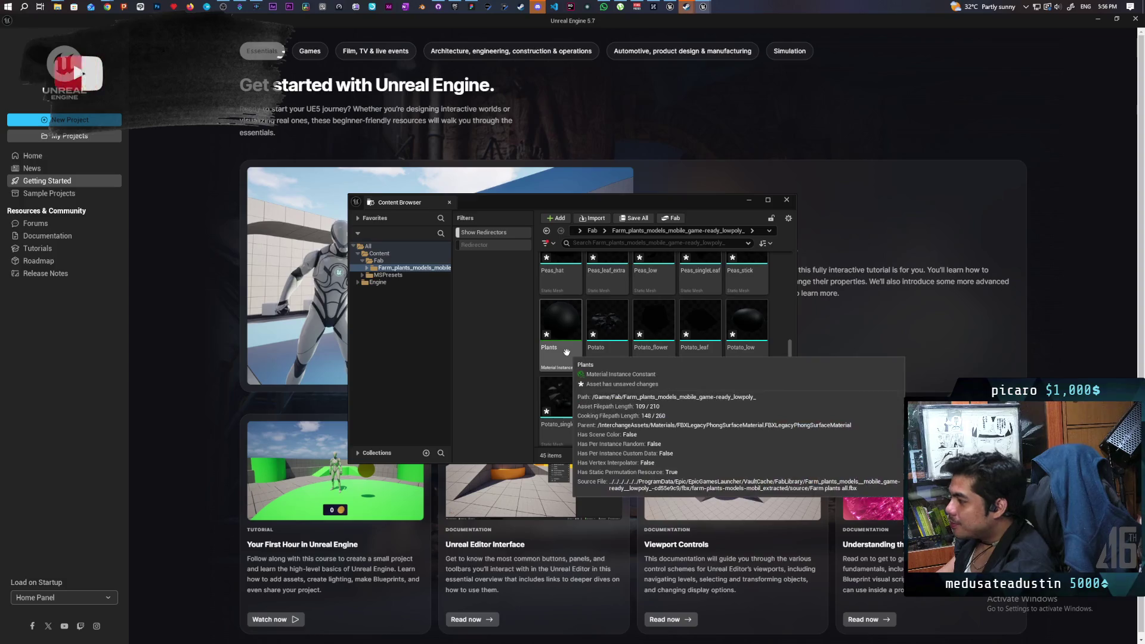
{"action": "scroll", "coordinate": [596, 358], "scroll_direction": "up", "scroll_amount": 2}
{"action": "scroll", "coordinate": [666, 372], "scroll_direction": "up", "scroll_amount": 3}
{"action": "double_click", "coordinate": [611, 286]}
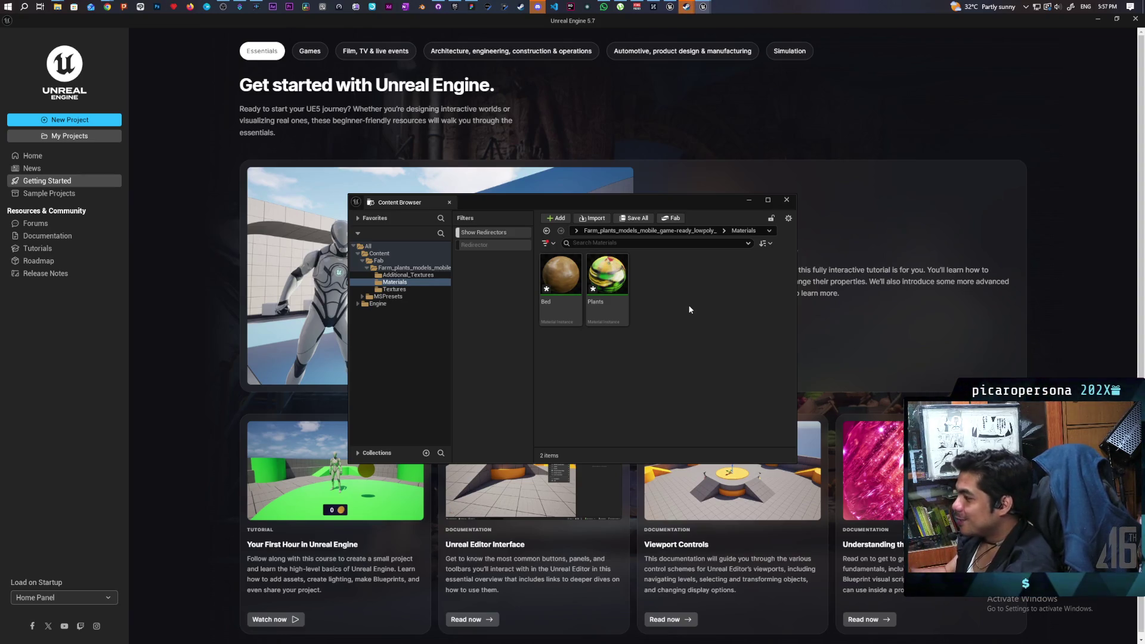
{"action": "left_click", "coordinate": [649, 230]}
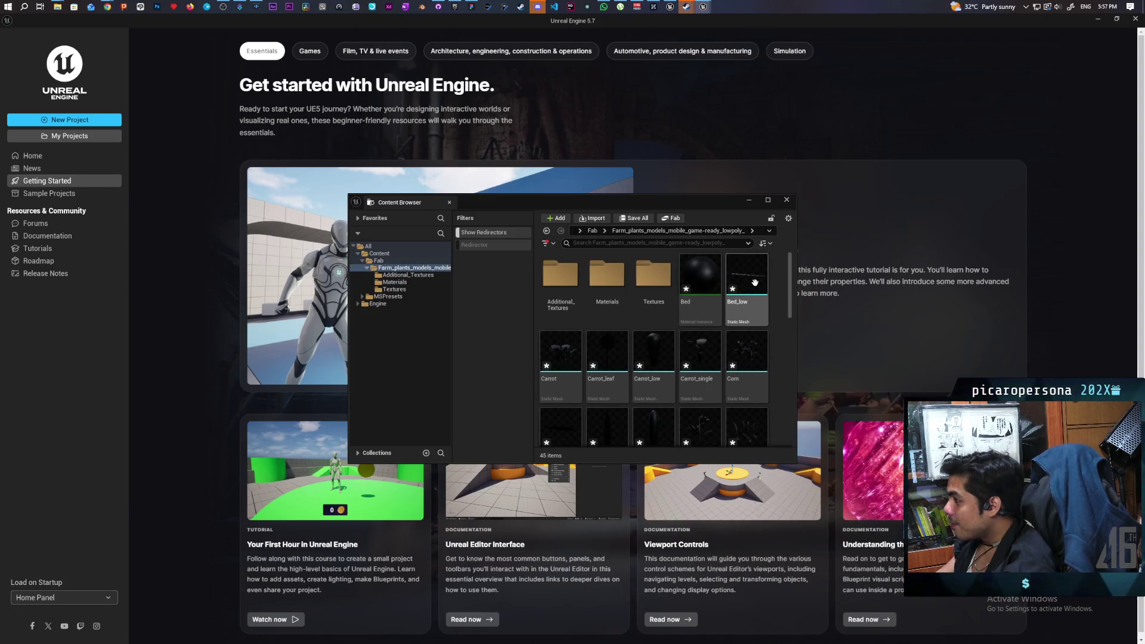
{"action": "double_click", "coordinate": [754, 283]}
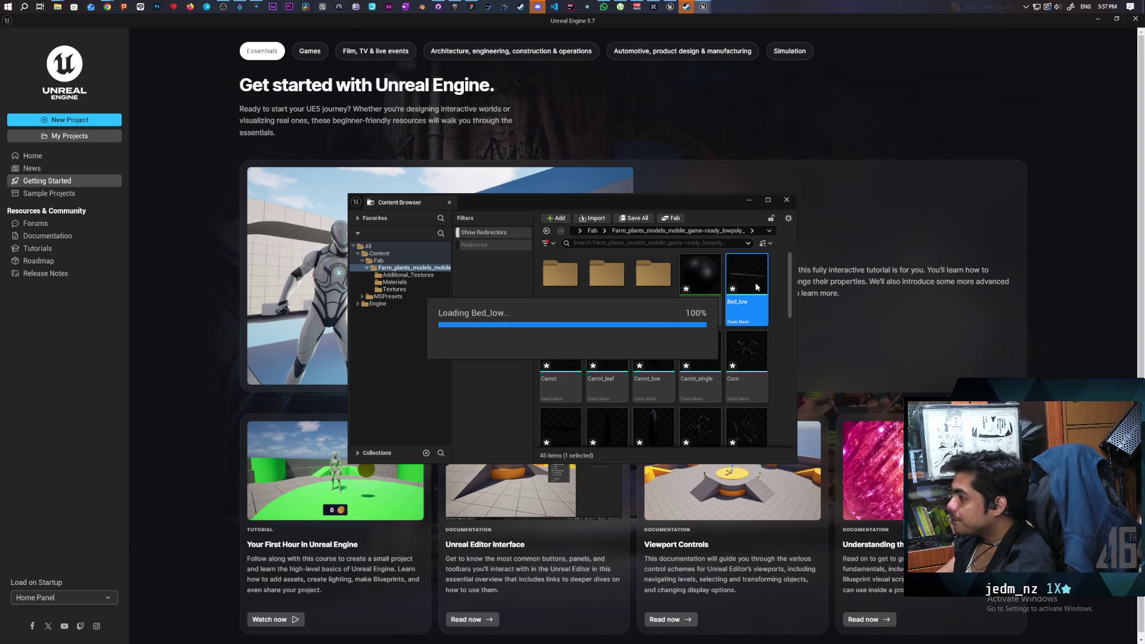
{"action": "double_click", "coordinate": [606, 213]}
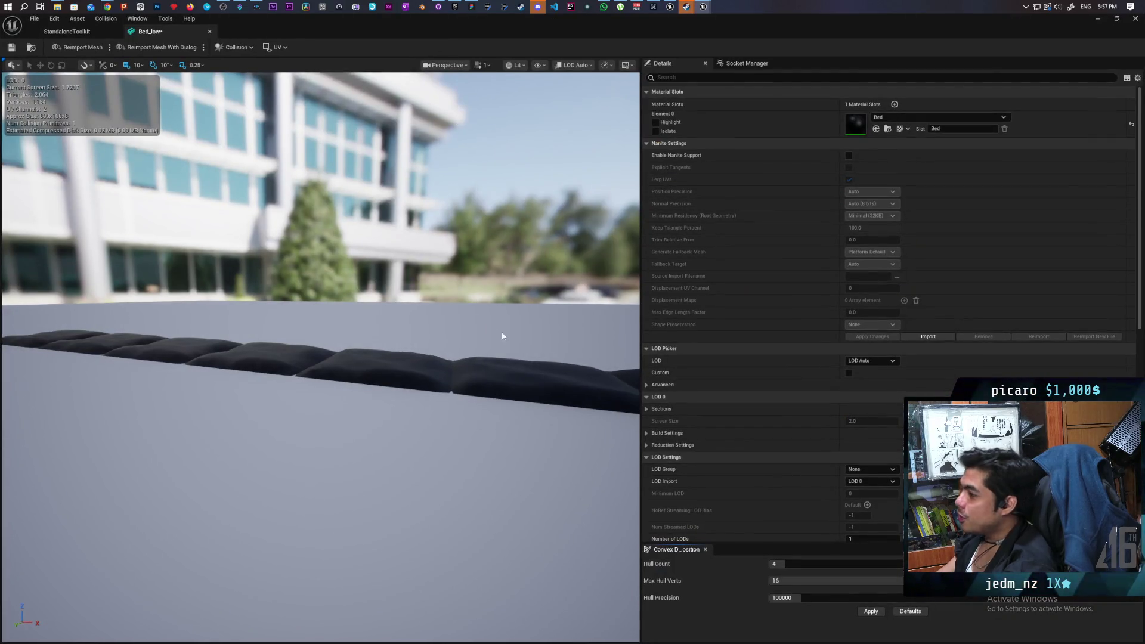
- Drag the Bed material from the Materials folder into Bed_low's Element 0 material slot
{"action": "left_click", "coordinate": [885, 116]}
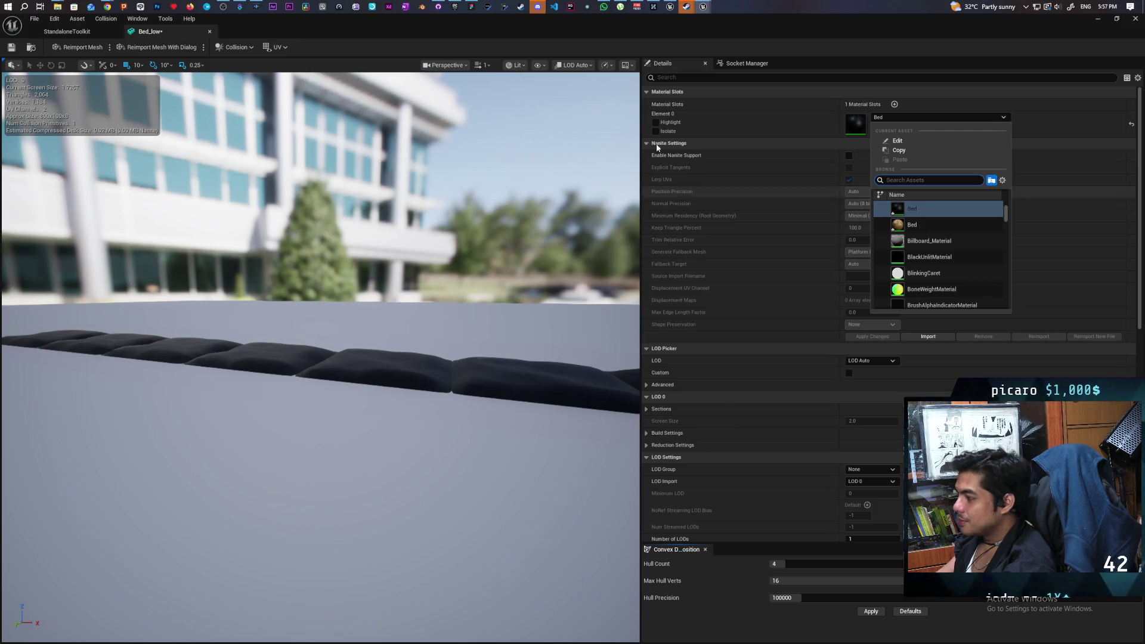
{"action": "double_click", "coordinate": [649, 22]}
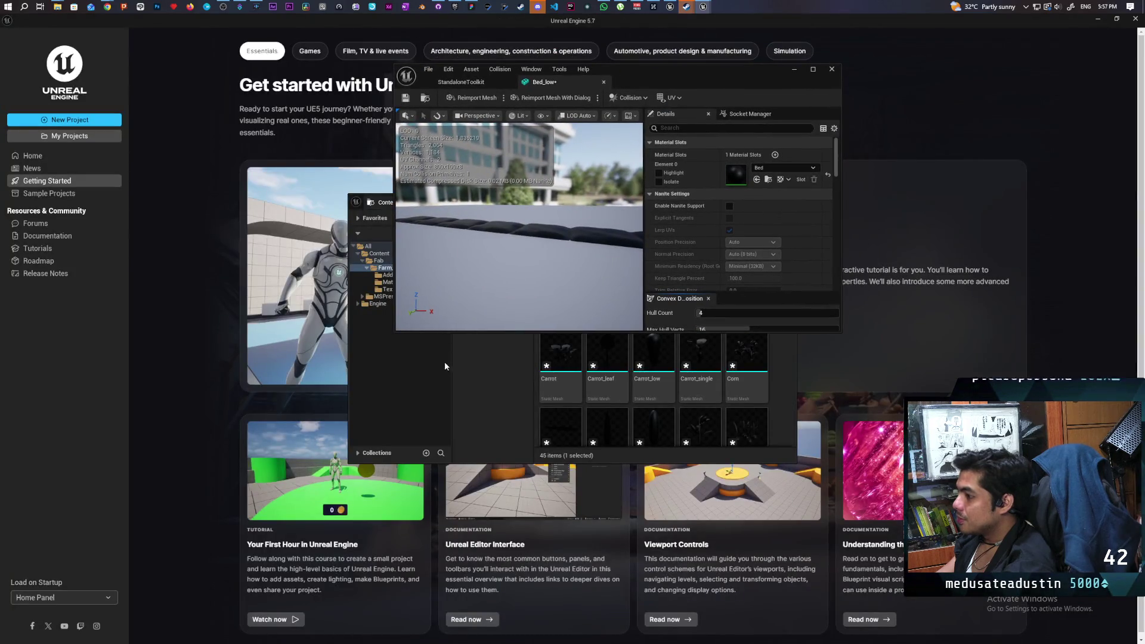
{"action": "left_click", "coordinate": [445, 366]}
{"action": "left_click_drag", "start_coordinate": [569, 200], "coordinate": [363, 322]}
{"action": "double_click", "coordinate": [402, 393]}
{"action": "mouse_move", "coordinate": [373, 410]}
{"action": "left_mouse_down"}
{"action": "mouse_move", "coordinate": [745, 232]}
{"action": "mouse_move", "coordinate": [753, 176]}
{"action": "left_mouse_up"}
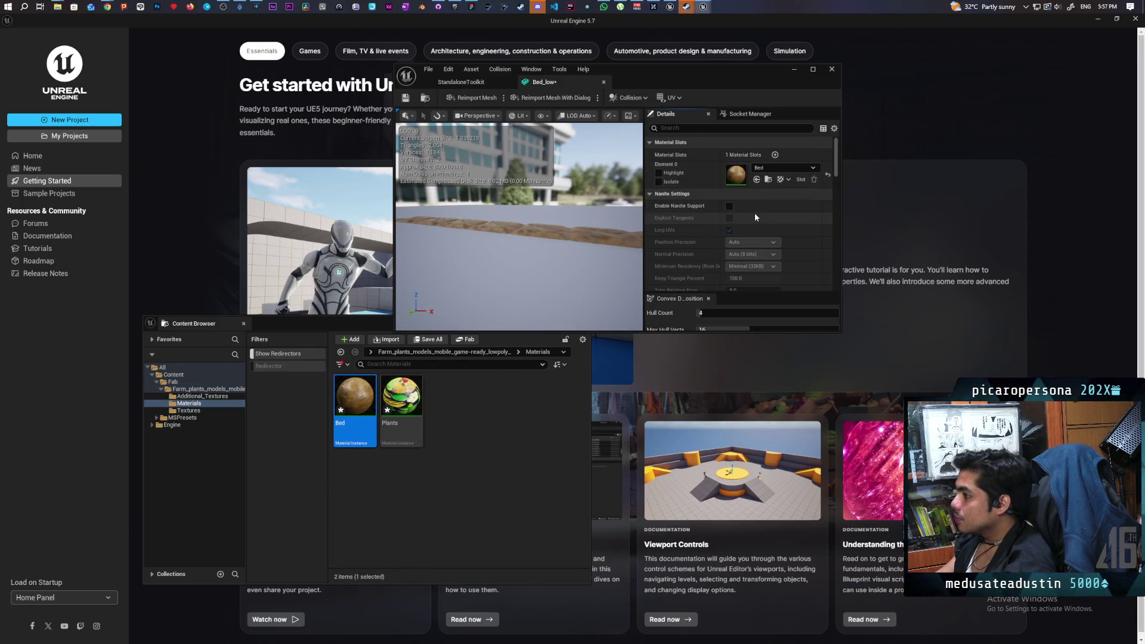
{"action": "left_click", "coordinate": [477, 83]}
{"action": "left_click", "coordinate": [552, 83]}
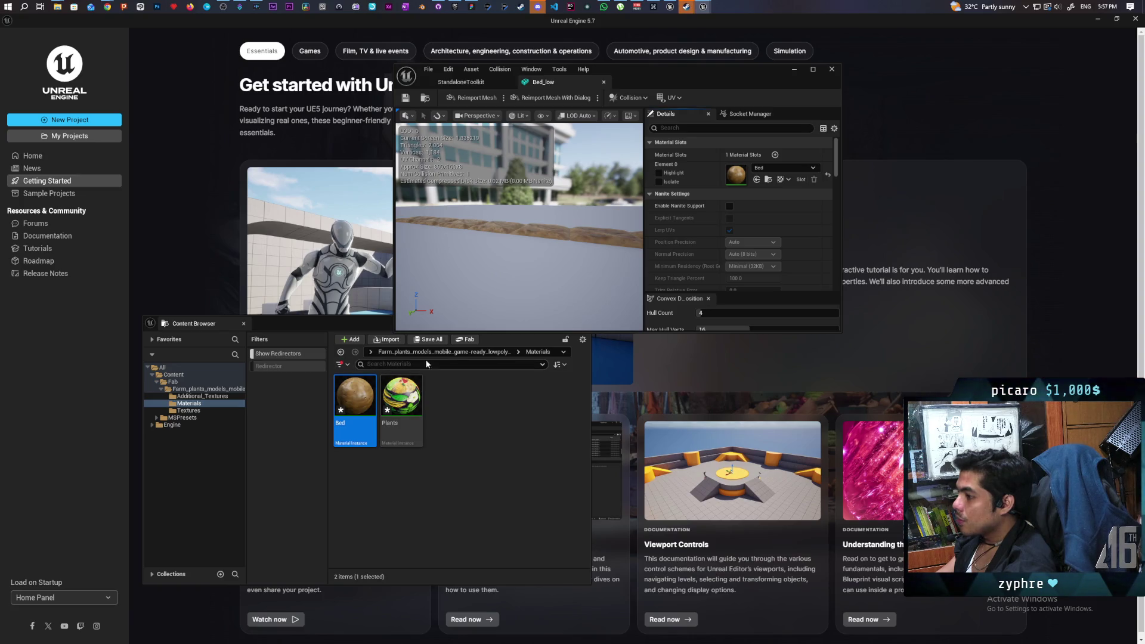
{"action": "left_click", "coordinate": [477, 351]}
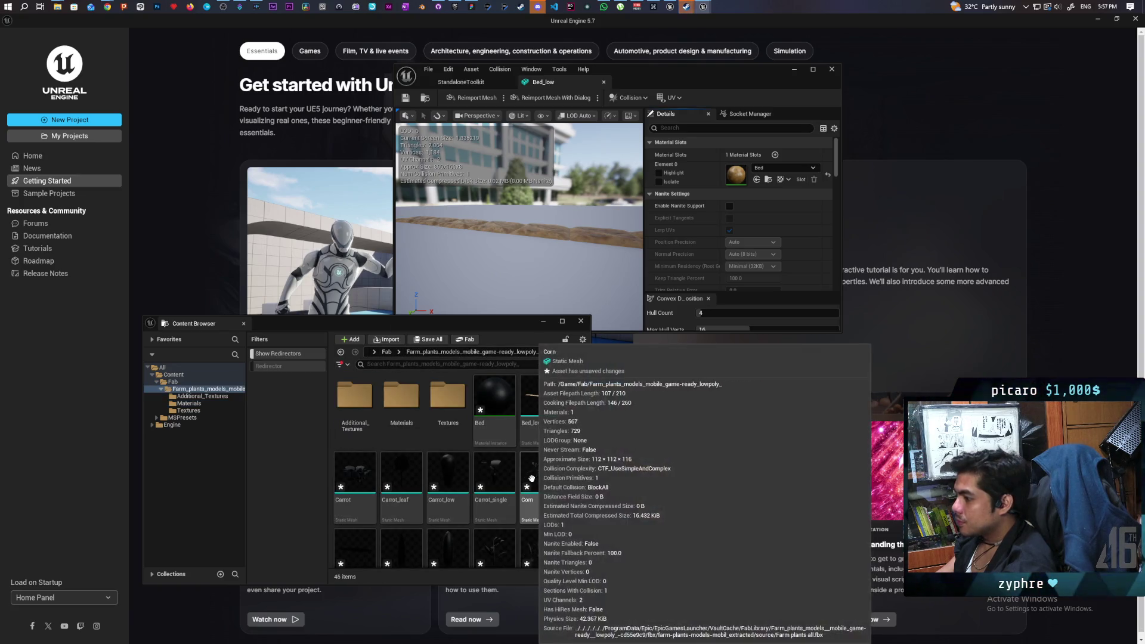
- Select the meshes from Carrot through Wheat_spike, then deselect the Plants material, leaving 39 meshes
{"action": "scroll", "coordinate": [557, 460], "scroll_direction": "down", "scroll_amount": 1}
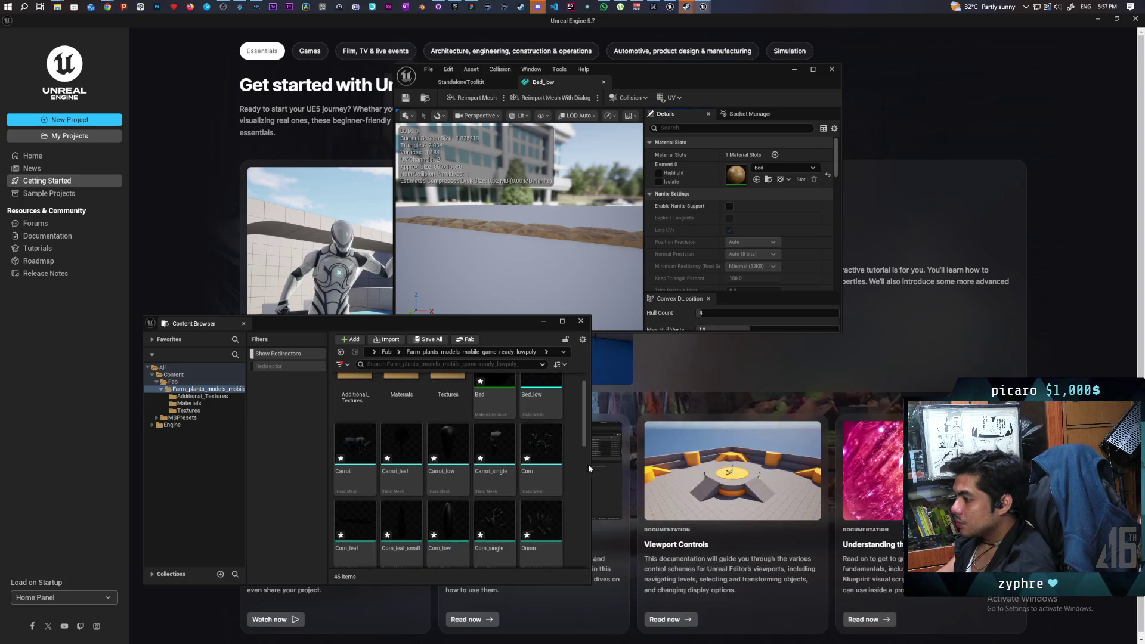
{"action": "left_click", "coordinate": [373, 465]}
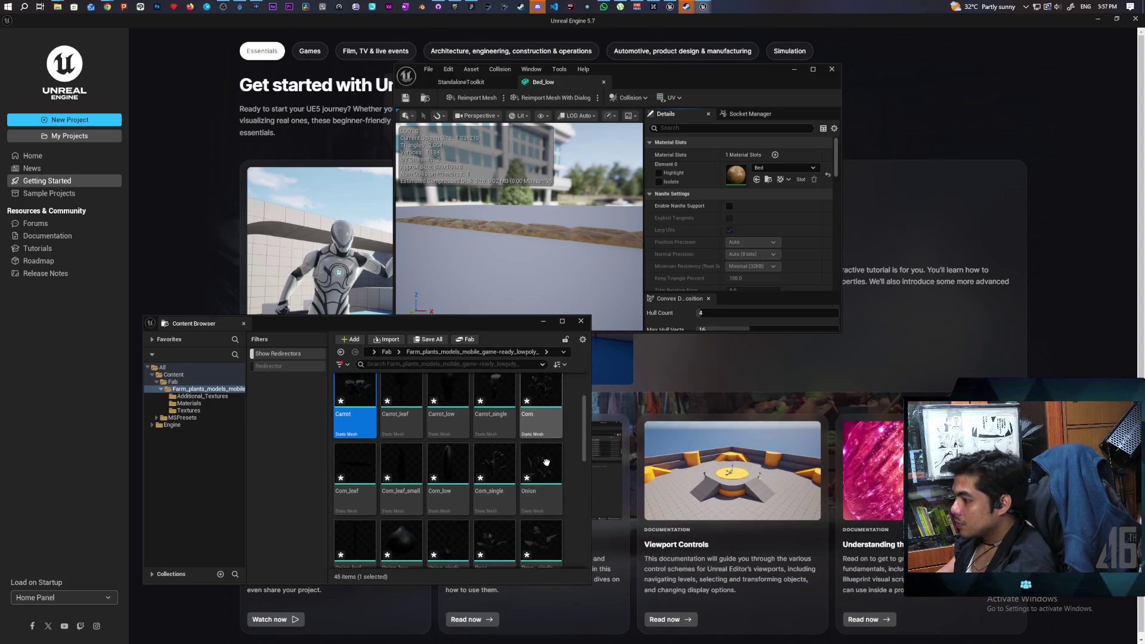
{"action": "scroll", "coordinate": [568, 511], "scroll_direction": "down", "scroll_amount": 5}
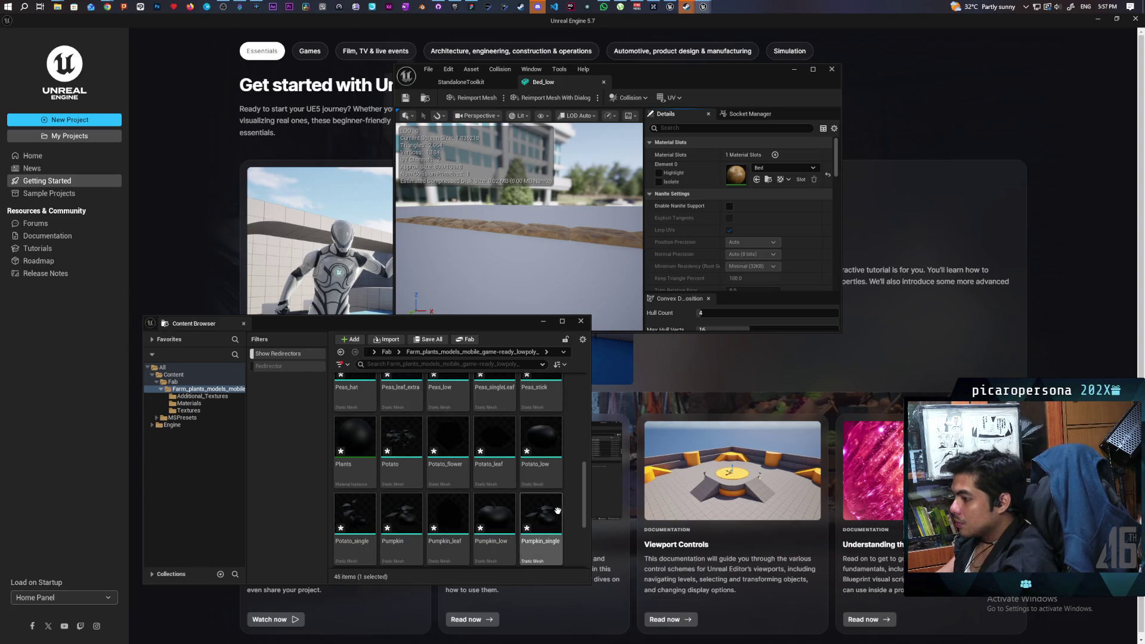
{"action": "scroll", "coordinate": [566, 490], "scroll_direction": "down", "scroll_amount": 1}
{"action": "scroll", "coordinate": [565, 486], "scroll_direction": "down", "scroll_amount": 5}
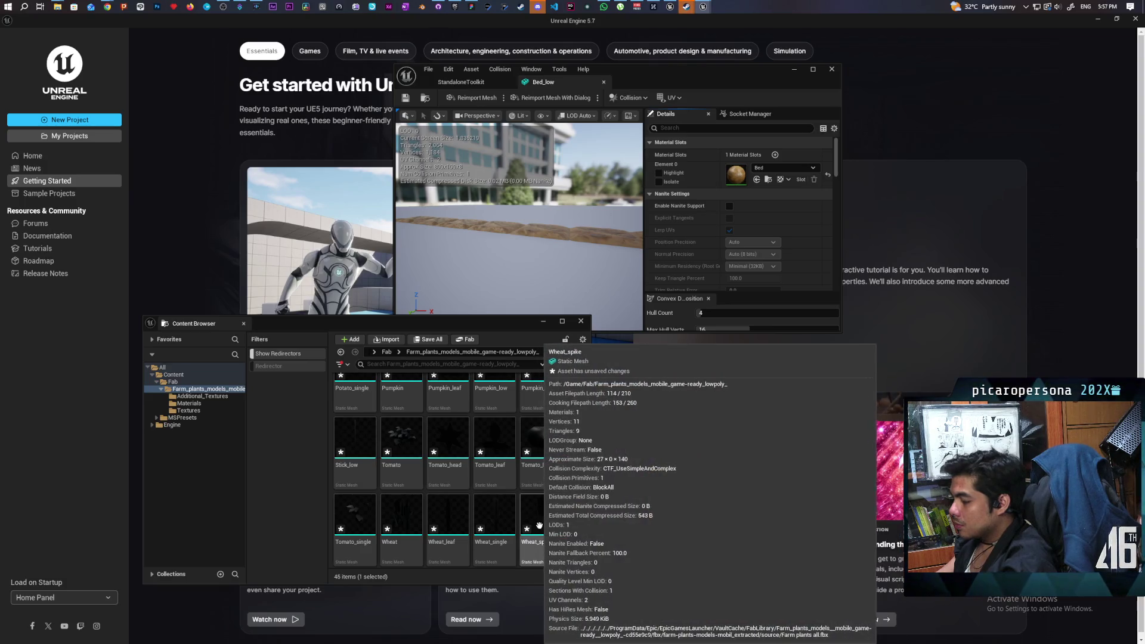
{"action": "key", "text": "ctrl+a"}
{"action": "scroll", "coordinate": [532, 513], "scroll_direction": "up", "scroll_amount": 2}
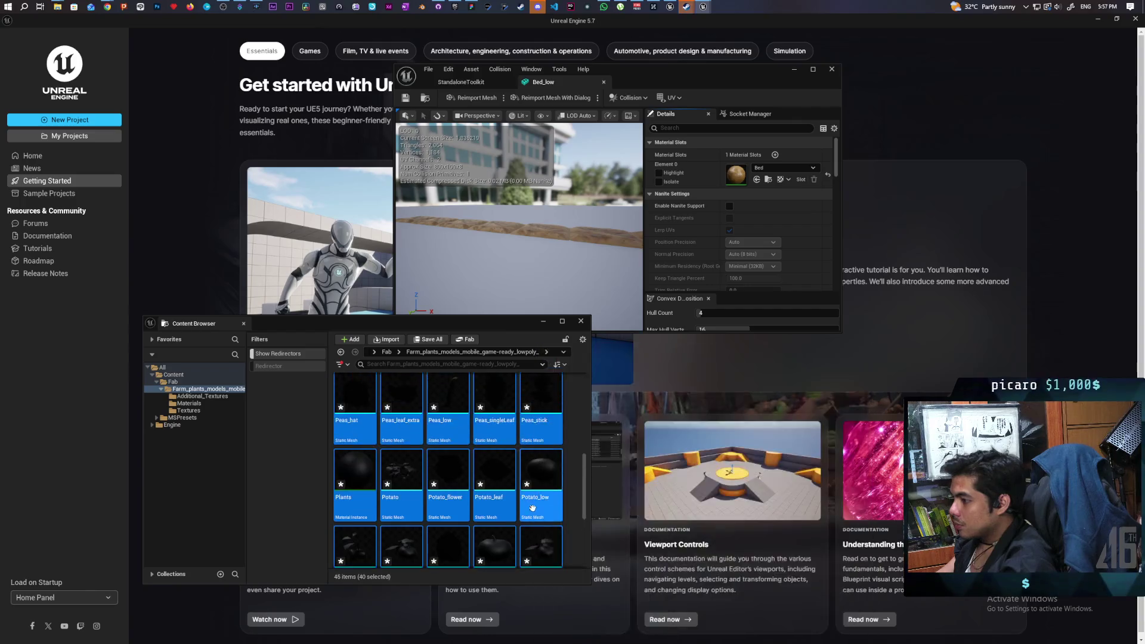
{"action": "left_click", "coordinate": [354, 513], "text": "ctrl"}
{"action": "scroll", "coordinate": [444, 492], "scroll_direction": "up", "scroll_amount": 3}
{"action": "scroll", "coordinate": [444, 493], "scroll_direction": "up", "scroll_amount": 5}
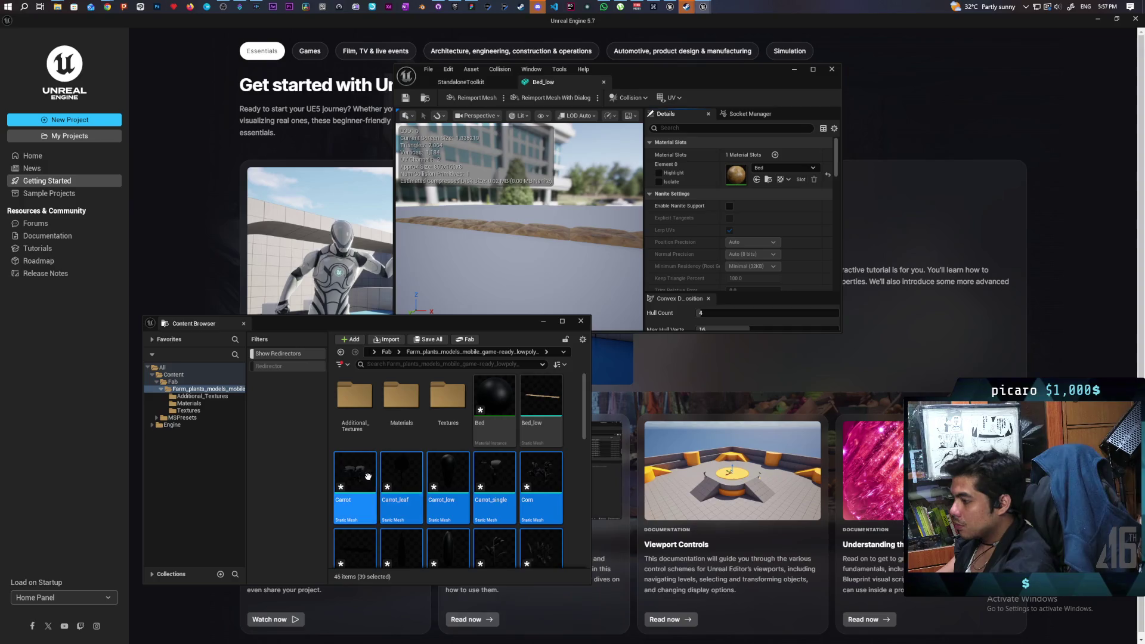
- Open the selected meshes with Asset Actions > Edit Selection in Property Matrix
{"action": "right_click", "coordinate": [356, 473]}
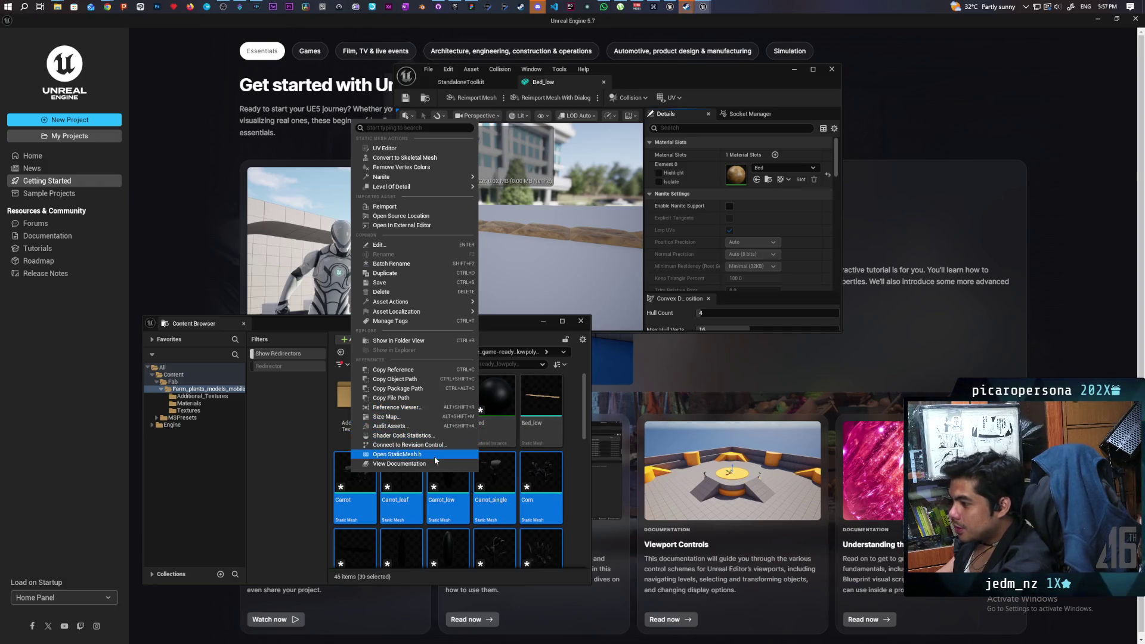
{"action": "mouse_move", "coordinate": [458, 302]}
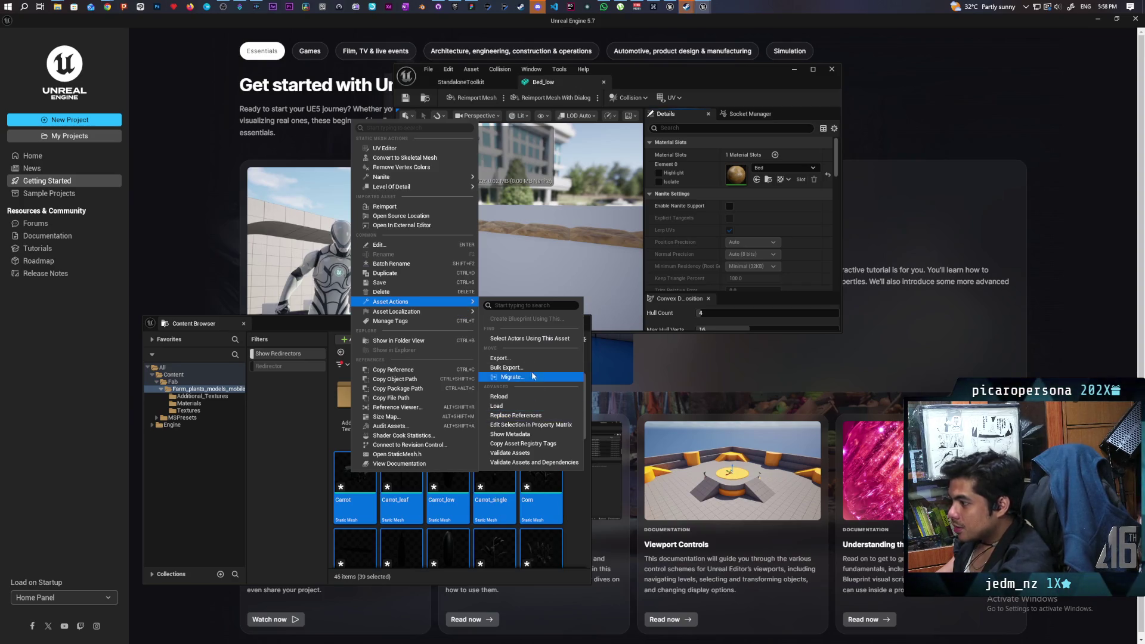
{"action": "left_click", "coordinate": [531, 425]}
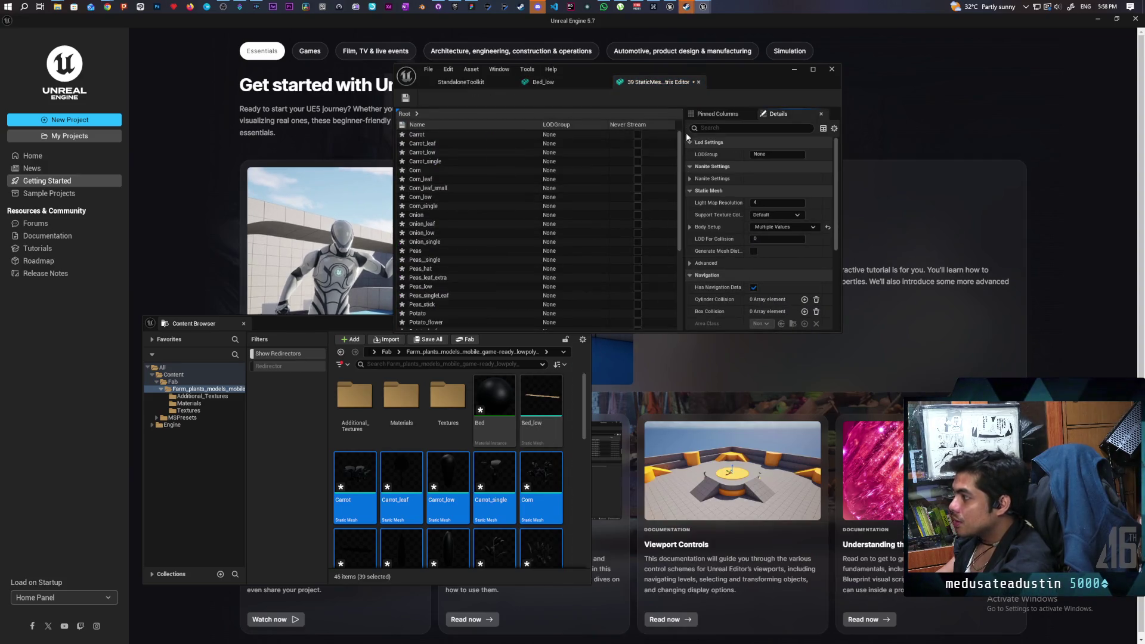
- Filter the Property Matrix details by 'mater' beside the Materials folder, check Pinned Columns, then clear the filter
{"action": "left_click_drag", "start_coordinate": [737, 78], "coordinate": [922, 120]}
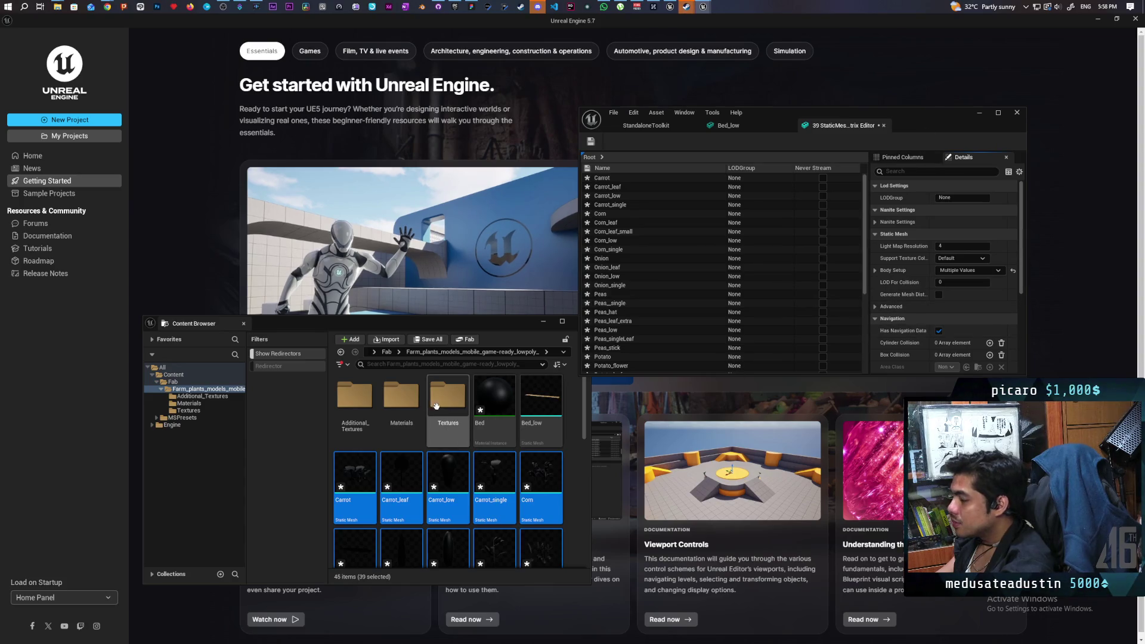
{"action": "double_click", "coordinate": [403, 395]}
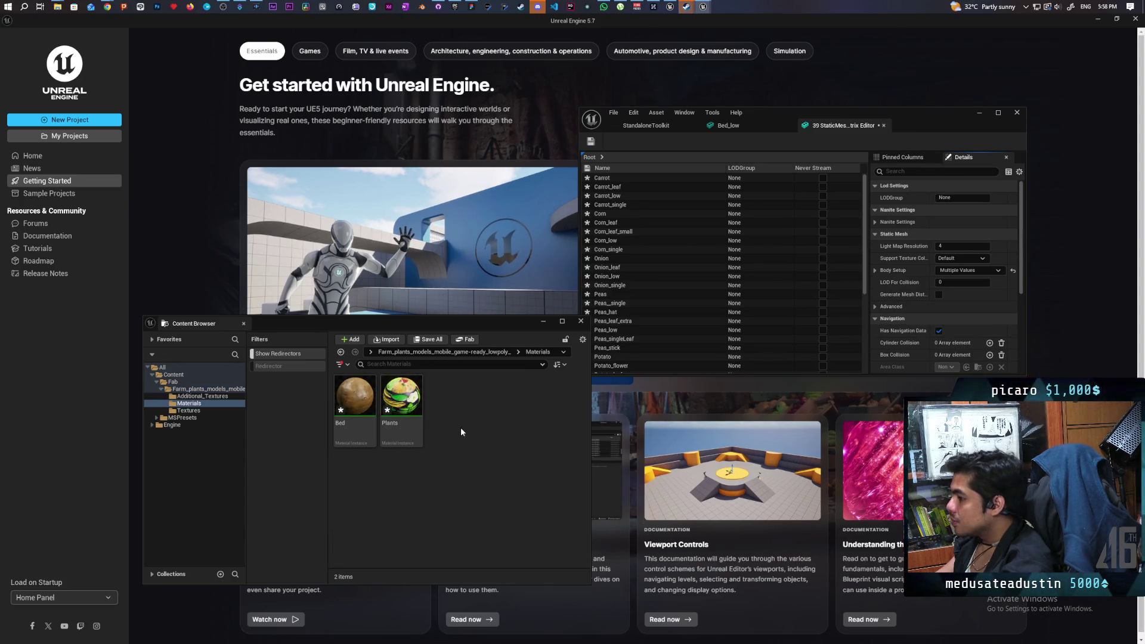
{"action": "left_click", "coordinate": [911, 173]}
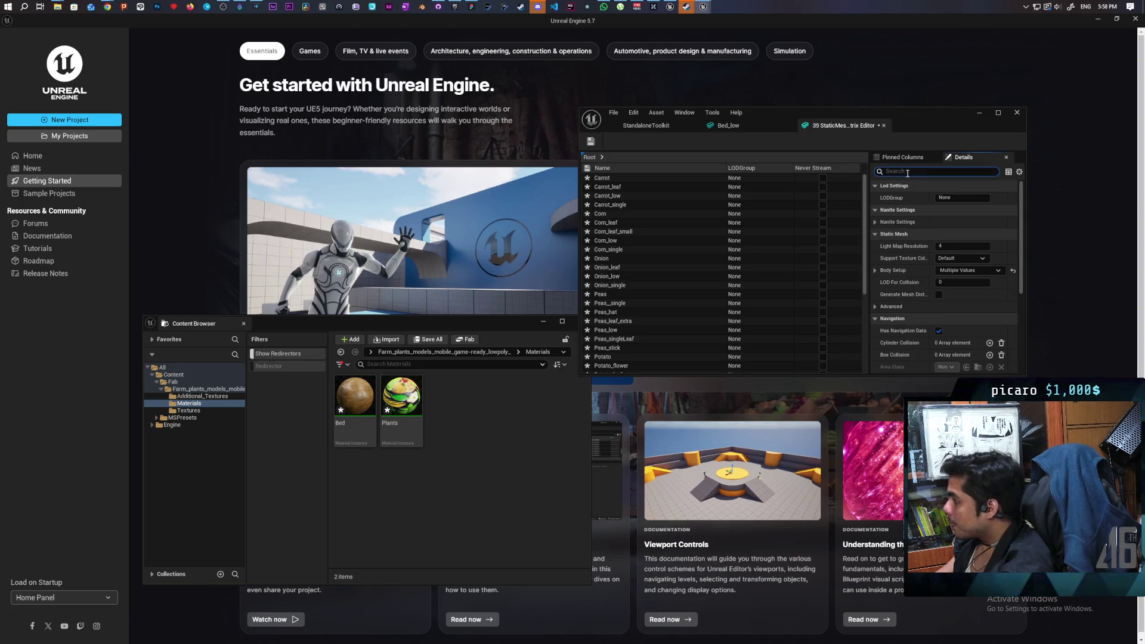
{"action": "scroll", "coordinate": [899, 269], "scroll_direction": "down", "scroll_amount": 5}
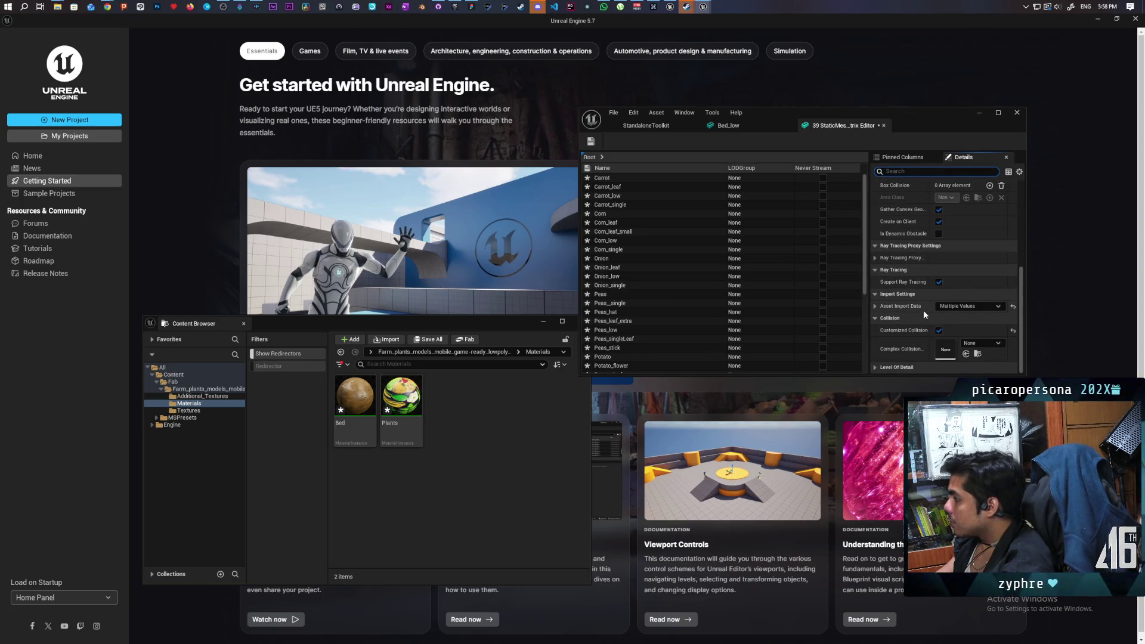
{"action": "type", "text": "mater"}
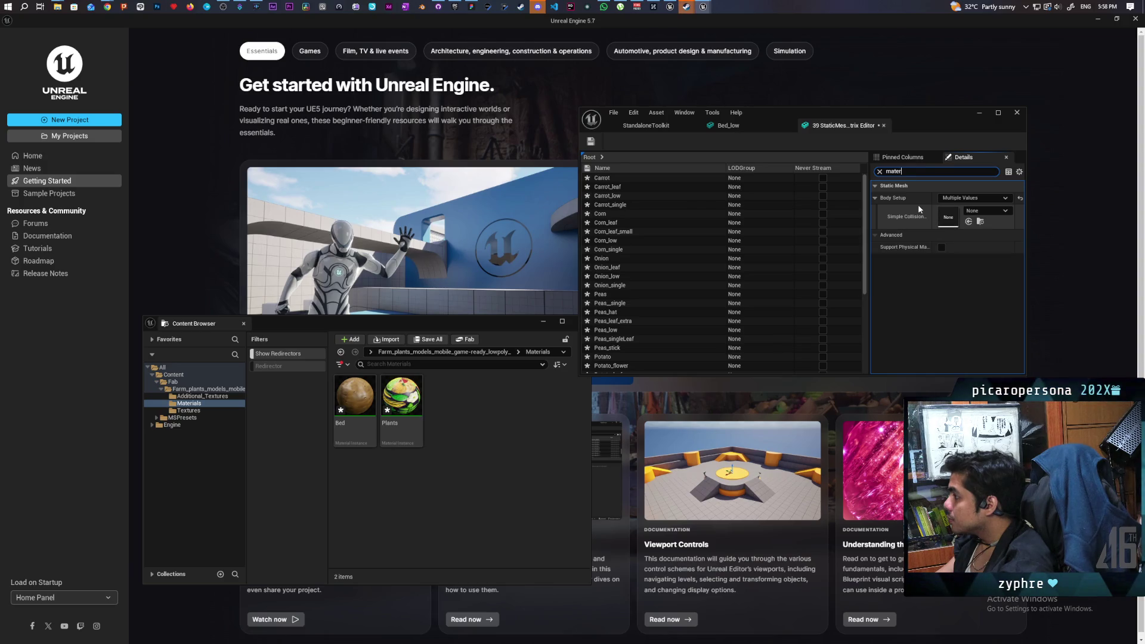
{"action": "left_click", "coordinate": [903, 157]}
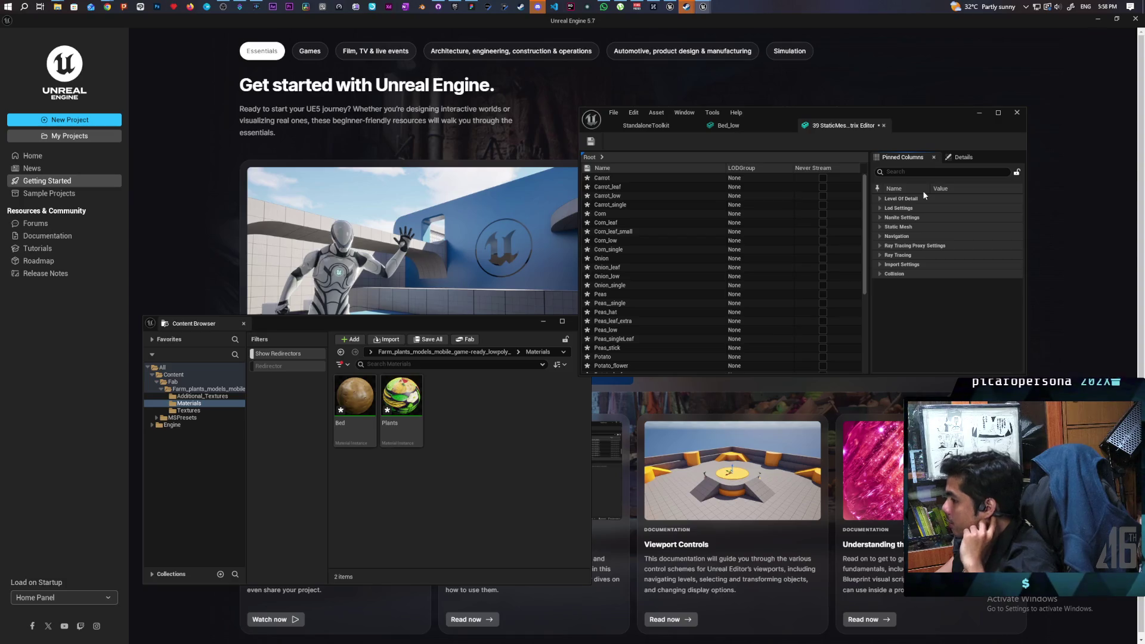
{"action": "left_click", "coordinate": [964, 158]}
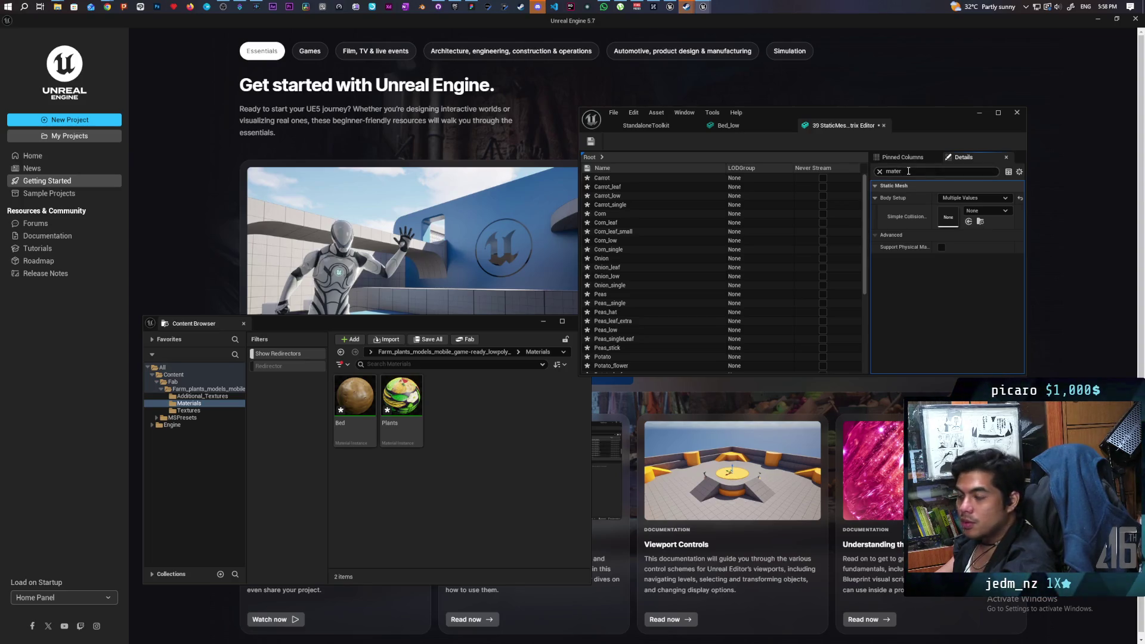
{"action": "key", "text": "BackSpace"}
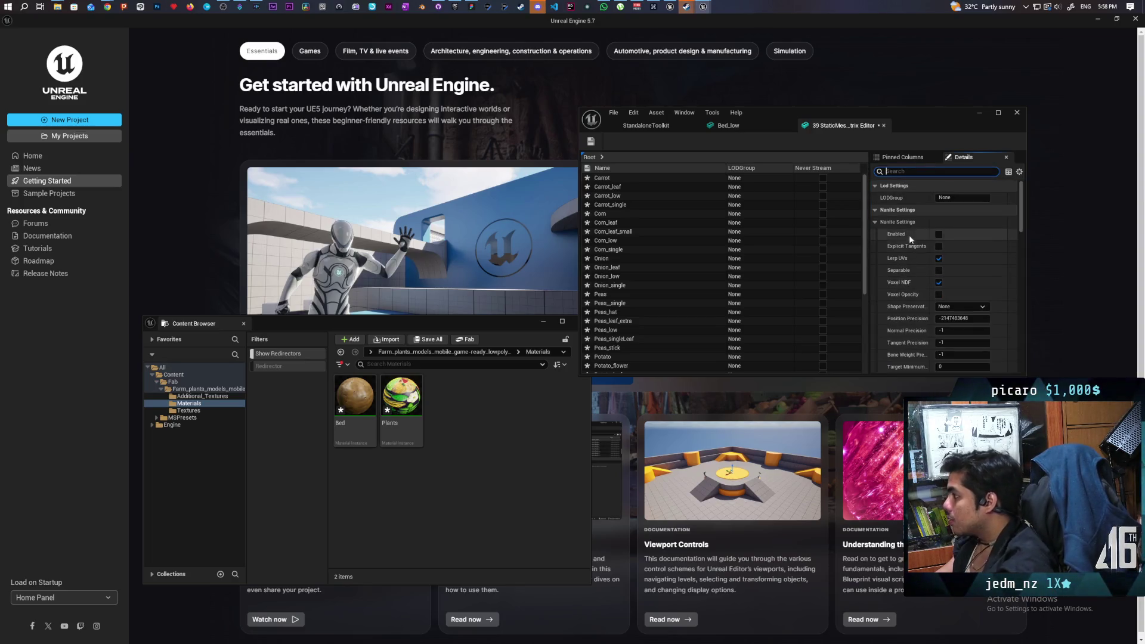
- Close the Property Matrix and return to the Farm_plants folder's 45 assets
{"action": "left_click", "coordinate": [884, 125]}
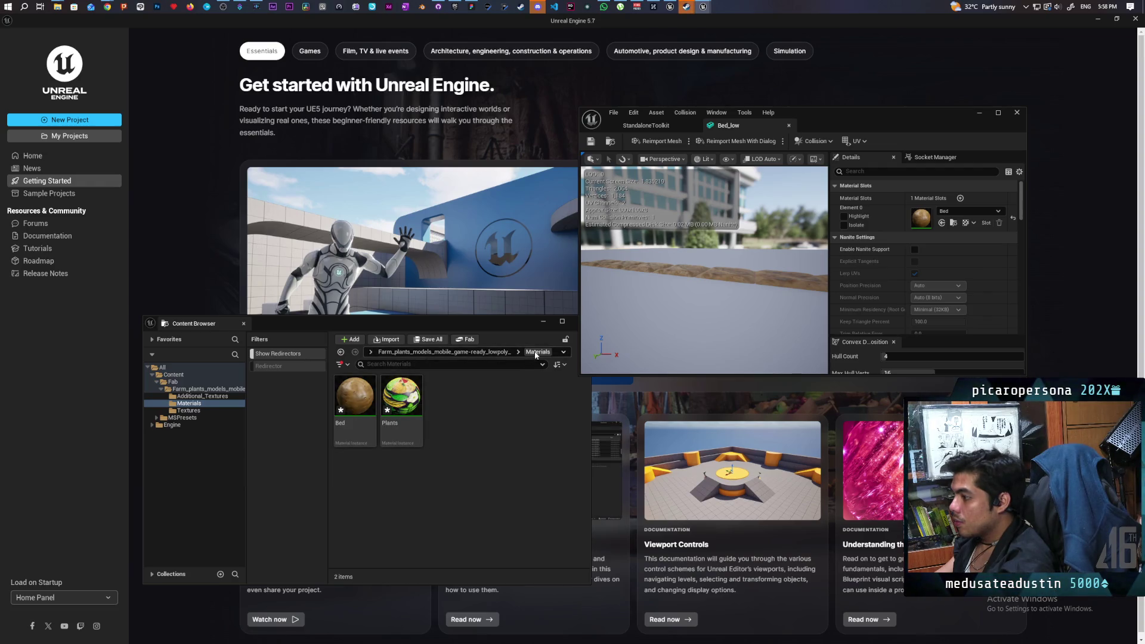
{"action": "left_click", "coordinate": [431, 350]}
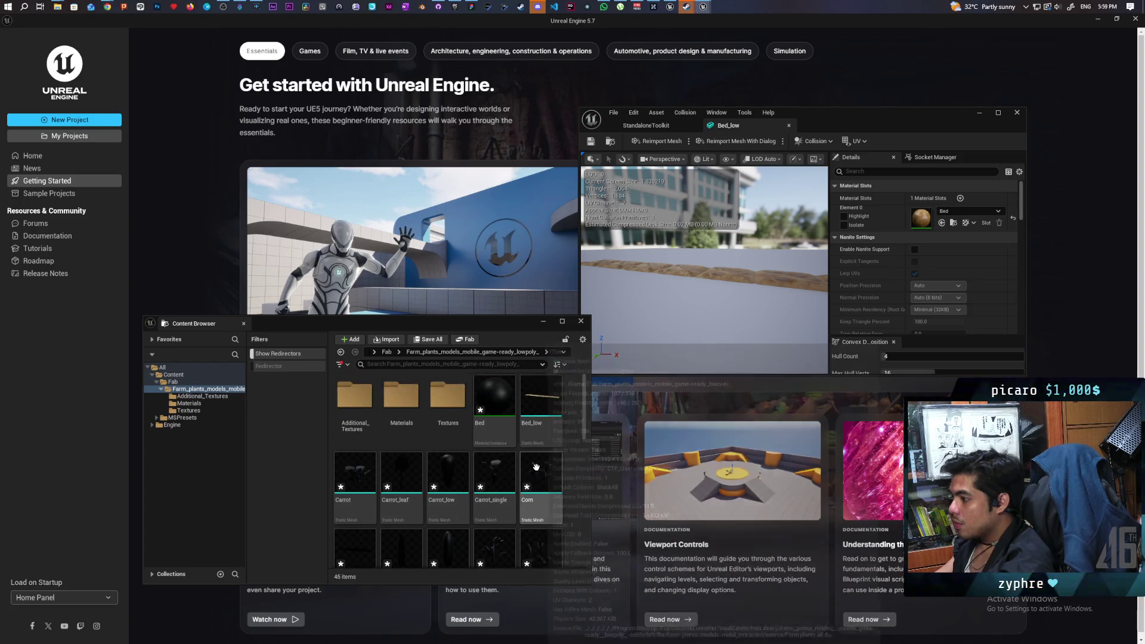
{"action": "scroll", "coordinate": [533, 468], "scroll_direction": "down", "scroll_amount": 1}
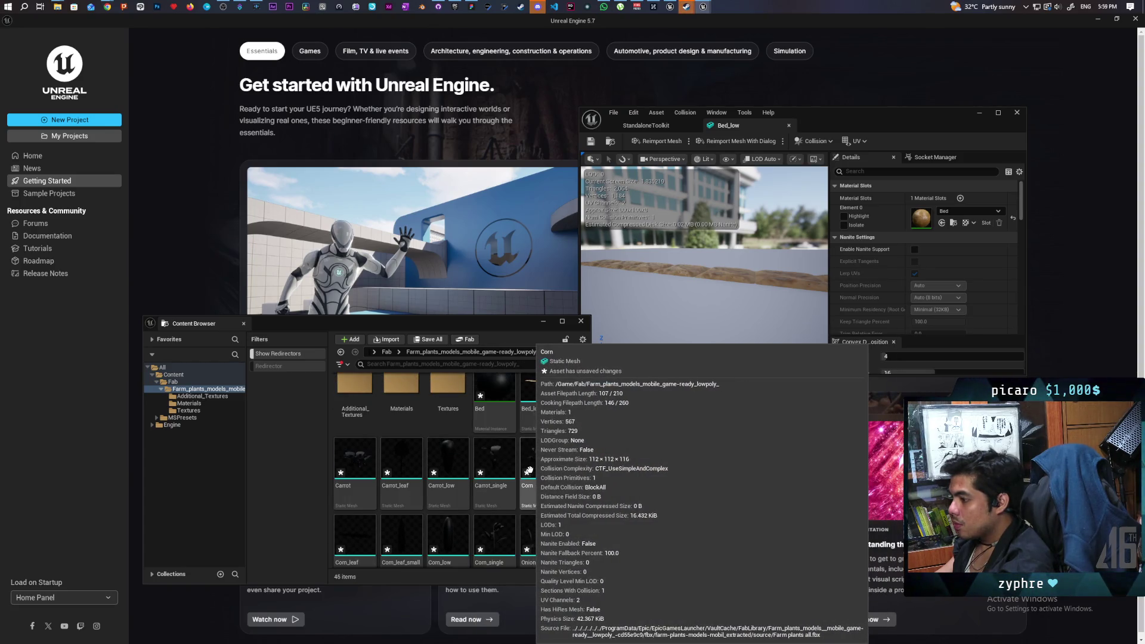
{"action": "scroll", "coordinate": [528, 470], "scroll_direction": "down", "scroll_amount": 5}
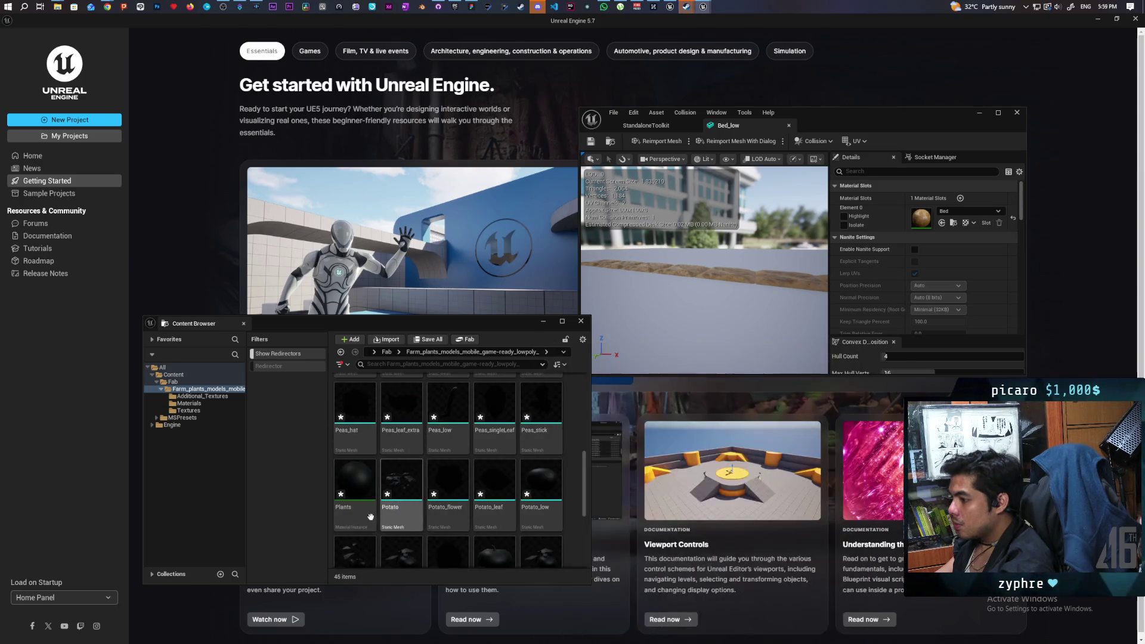
{"action": "right_click", "coordinate": [353, 489]}
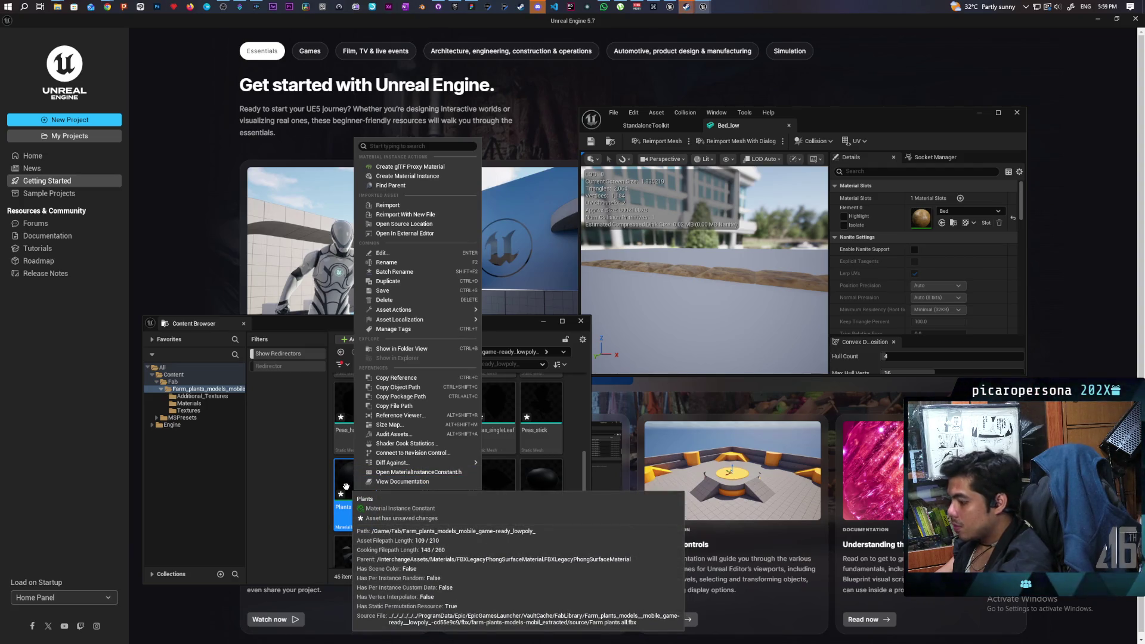
{"action": "key", "text": "Delete"}
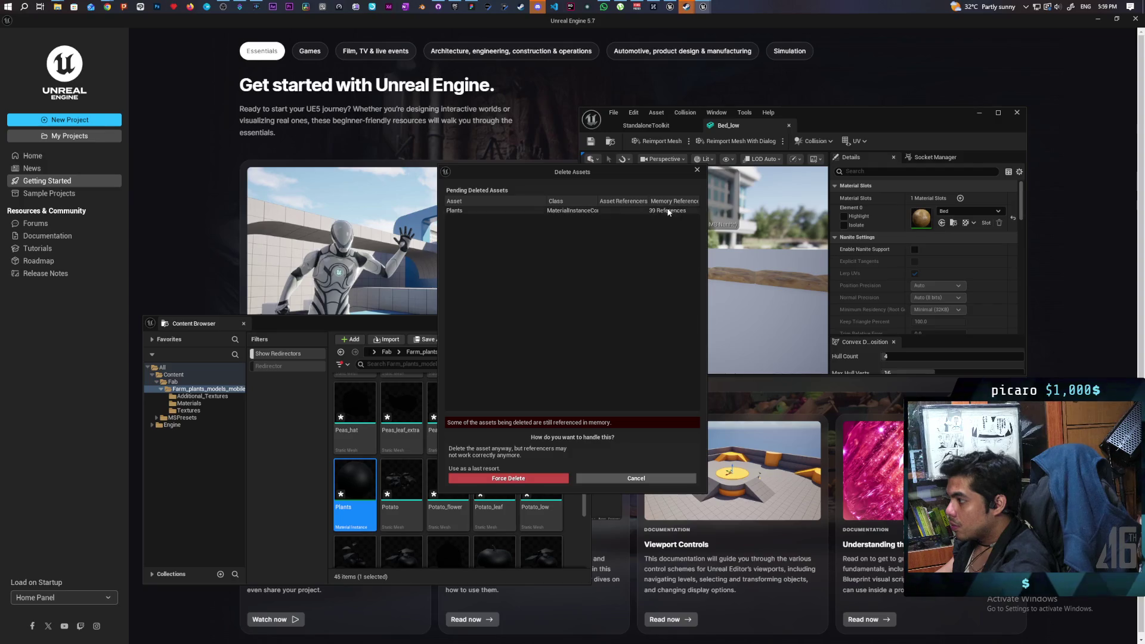
{"action": "left_click", "coordinate": [697, 171]}
{"action": "scroll", "coordinate": [525, 498], "scroll_direction": "up", "scroll_amount": 3}
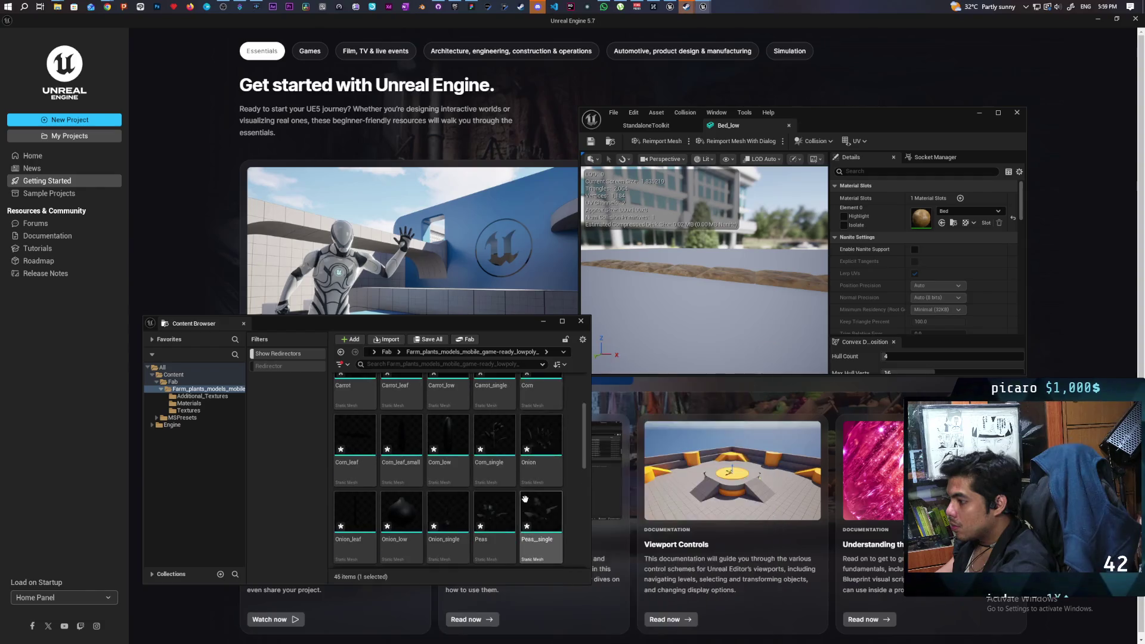
{"action": "scroll", "coordinate": [525, 498], "scroll_direction": "up", "scroll_amount": 2}
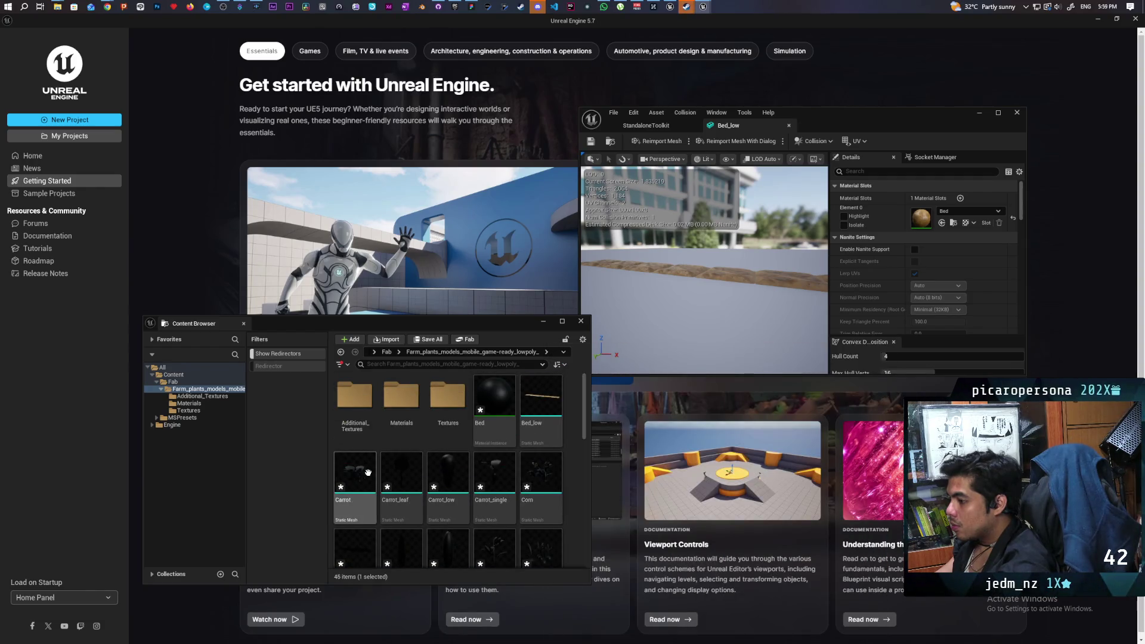
- Check that Carrot's material slot uses Plants, then open the black Plants material instance
{"action": "left_click", "coordinate": [368, 472]}
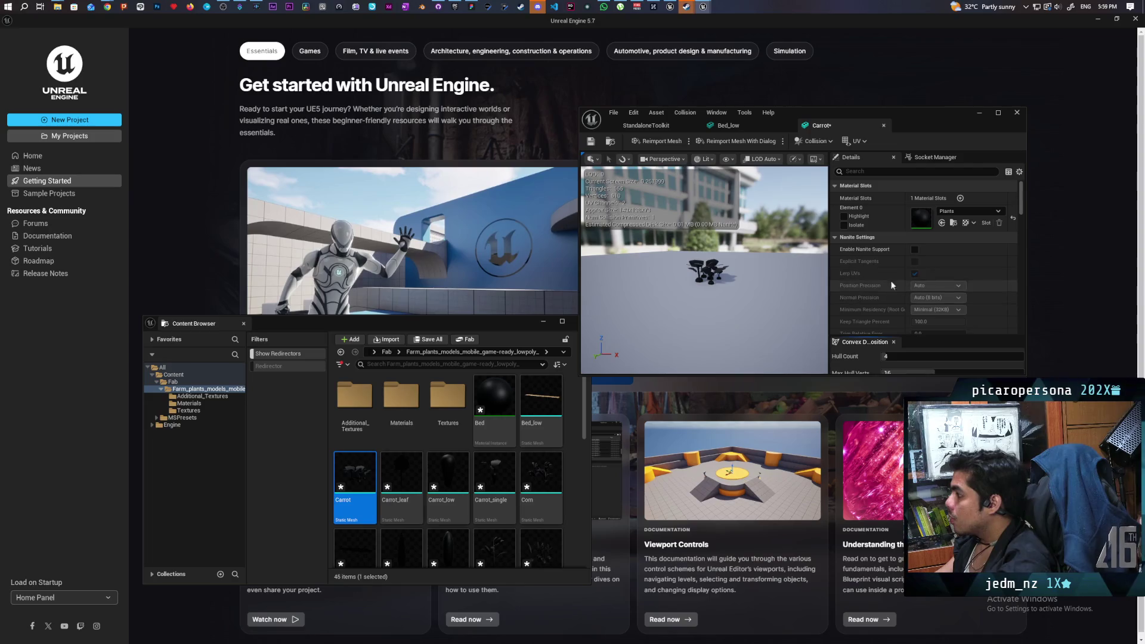
{"action": "scroll", "coordinate": [455, 516], "scroll_direction": "down", "scroll_amount": 5}
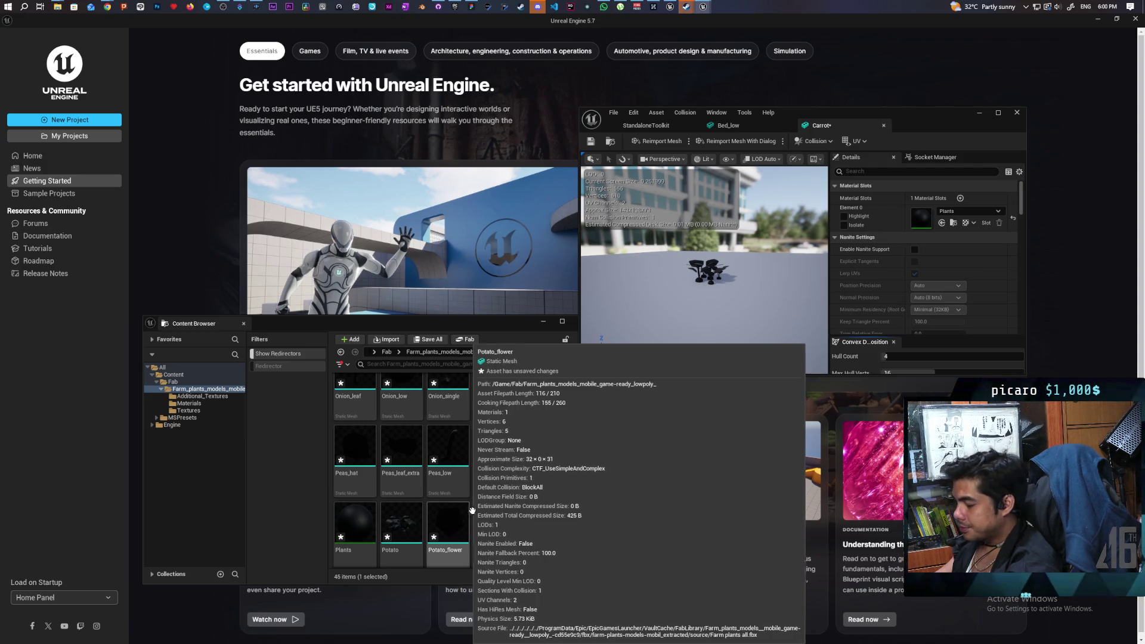
{"action": "mouse_move", "coordinate": [488, 507]}
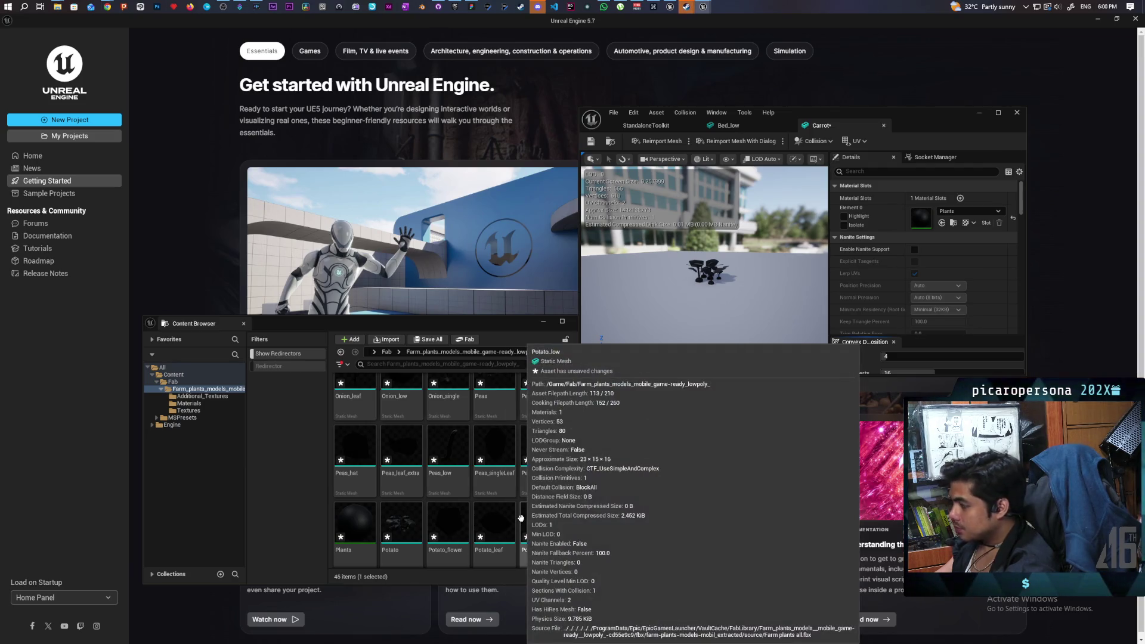
{"action": "double_click", "coordinate": [352, 526]}
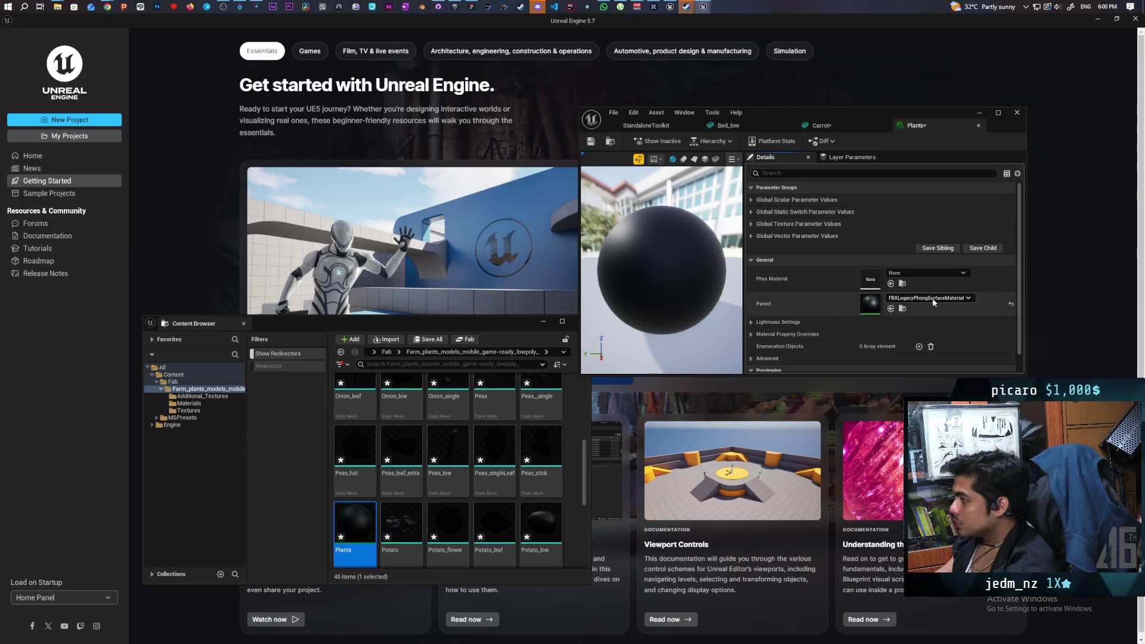
- Set the Plants instance's parent to the textured Materials/Plants material and save it
{"action": "scroll", "coordinate": [465, 404], "scroll_direction": "up", "scroll_amount": 1}
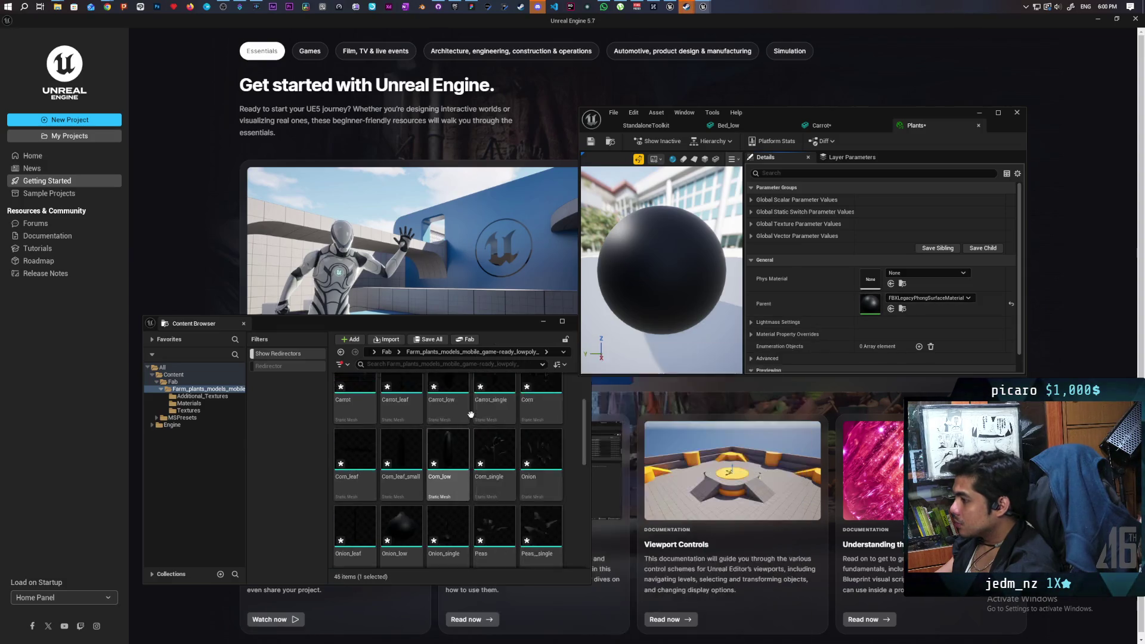
{"action": "scroll", "coordinate": [429, 417], "scroll_direction": "up", "scroll_amount": 2}
{"action": "double_click", "coordinate": [408, 424]}
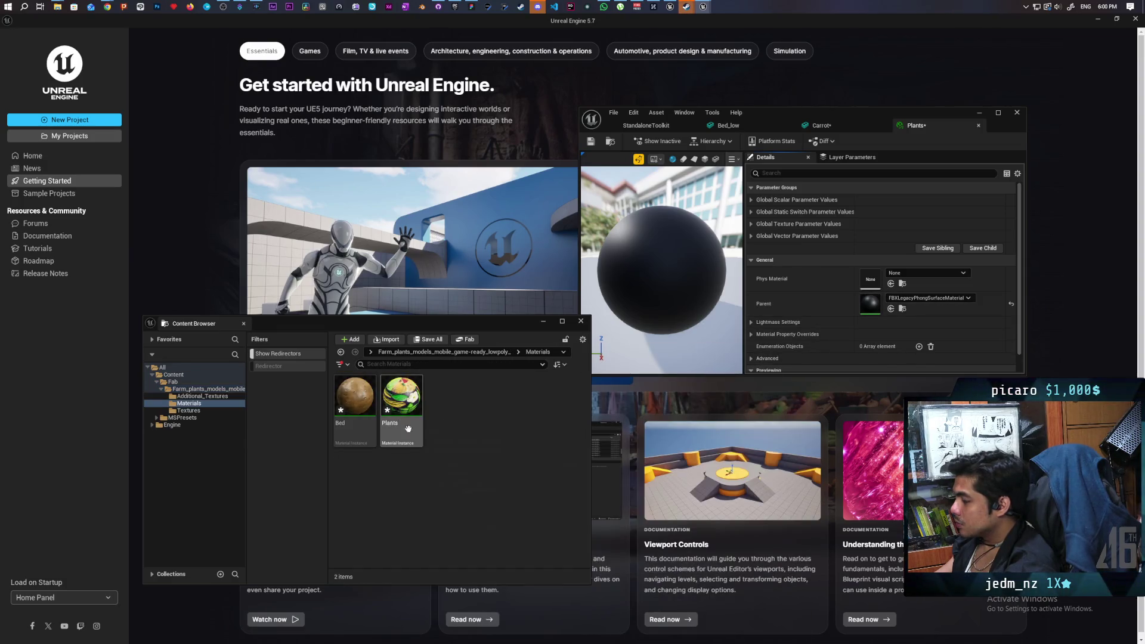
{"action": "left_click", "coordinate": [355, 411]}
{"action": "left_click", "coordinate": [401, 411]}
{"action": "left_click", "coordinate": [891, 309]}
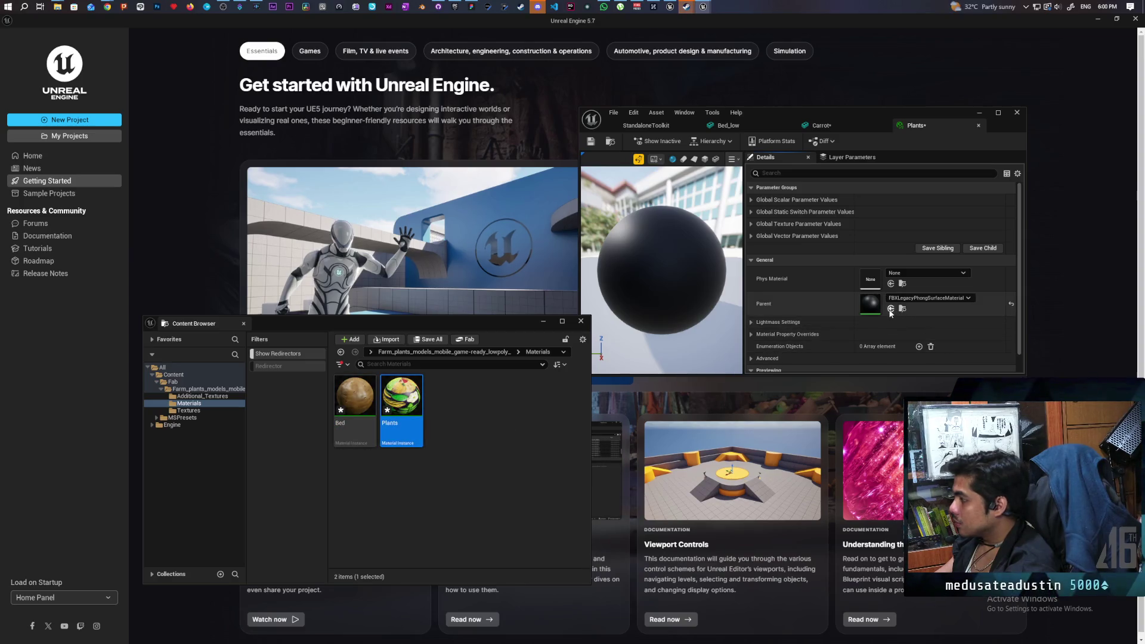
{"action": "left_click", "coordinate": [591, 141]}
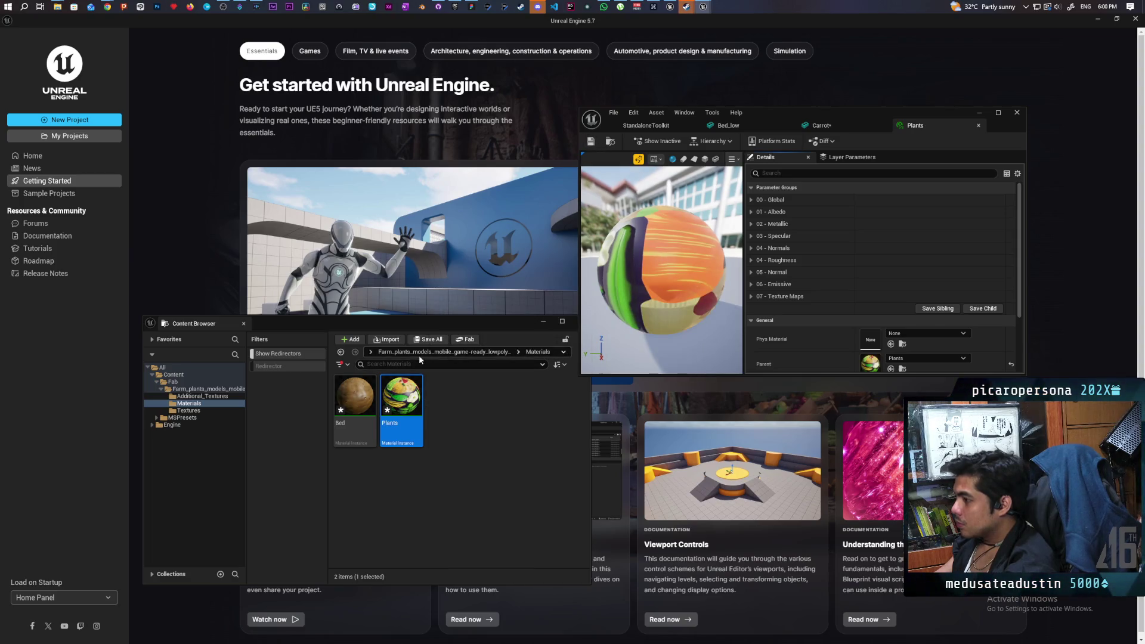
{"action": "left_click", "coordinate": [460, 412]}
{"action": "left_click", "coordinate": [441, 353]}
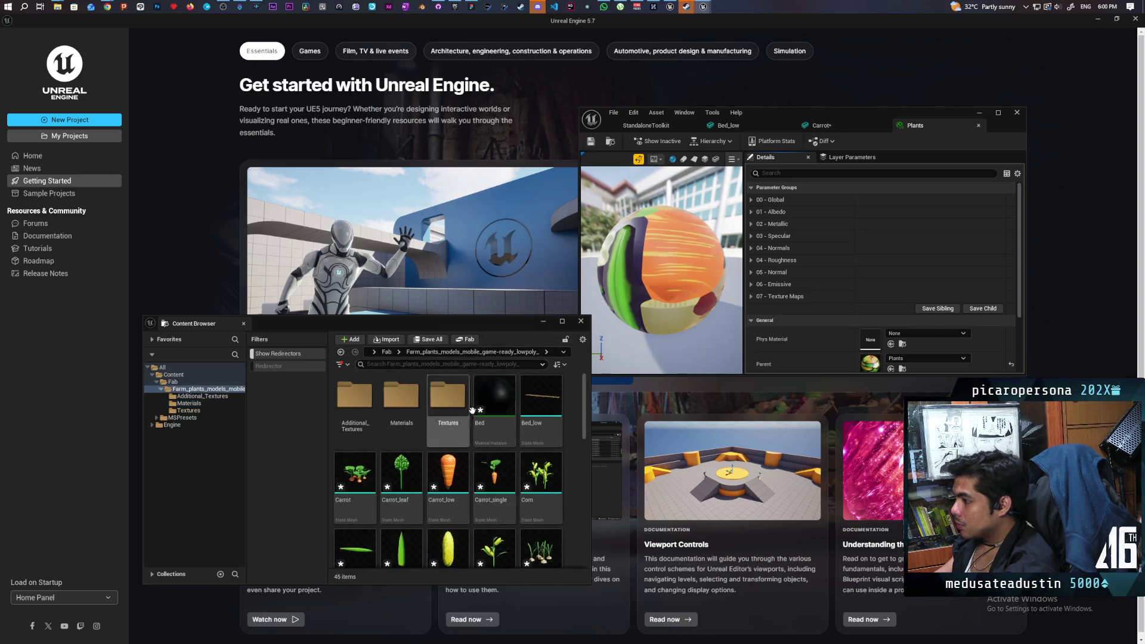
- Select all 45 assets in the Farm plants folder with Ctrl+A and save them with Ctrl+S
{"action": "scroll", "coordinate": [522, 468], "scroll_direction": "down", "scroll_amount": 6}
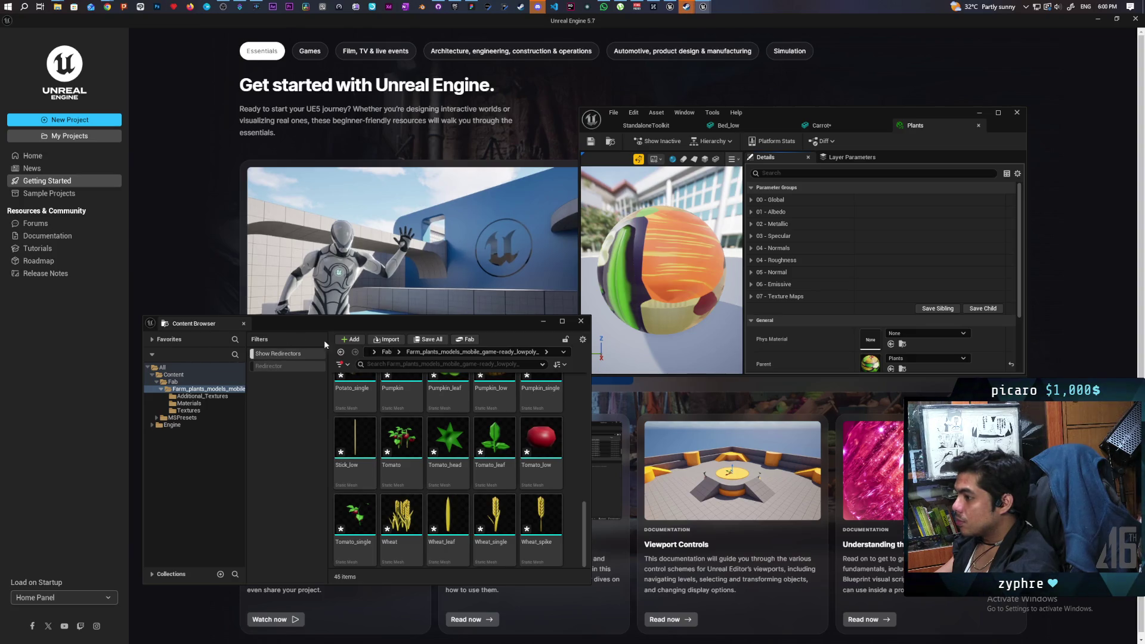
{"action": "left_click", "coordinate": [361, 484]}
{"action": "key", "text": "ctrl+a"}
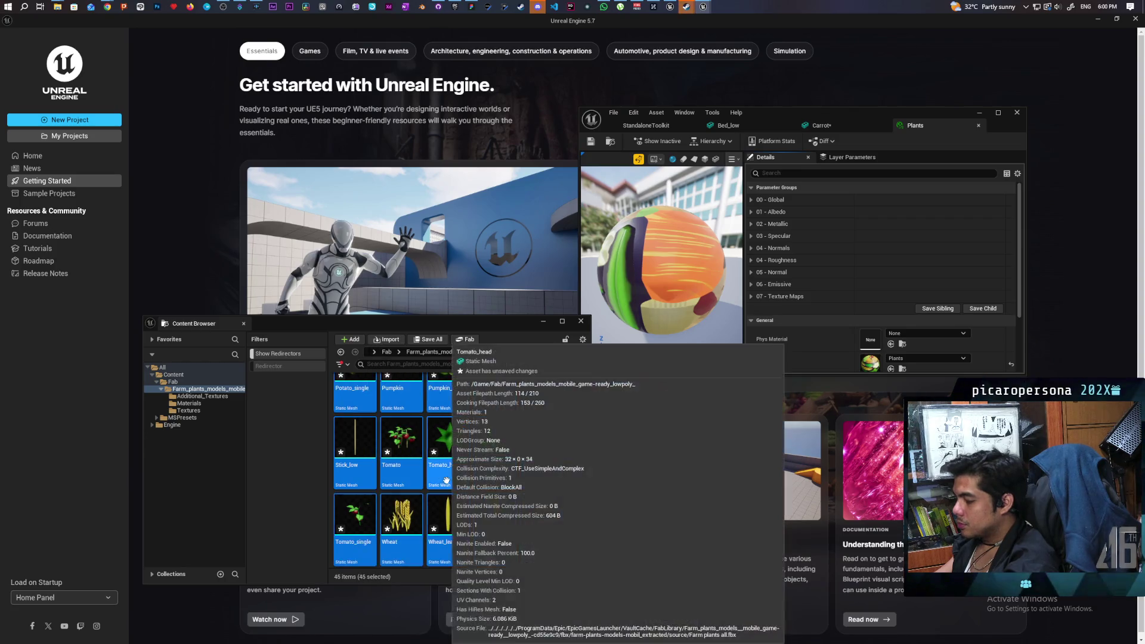
{"action": "key", "text": "ctrl+s"}
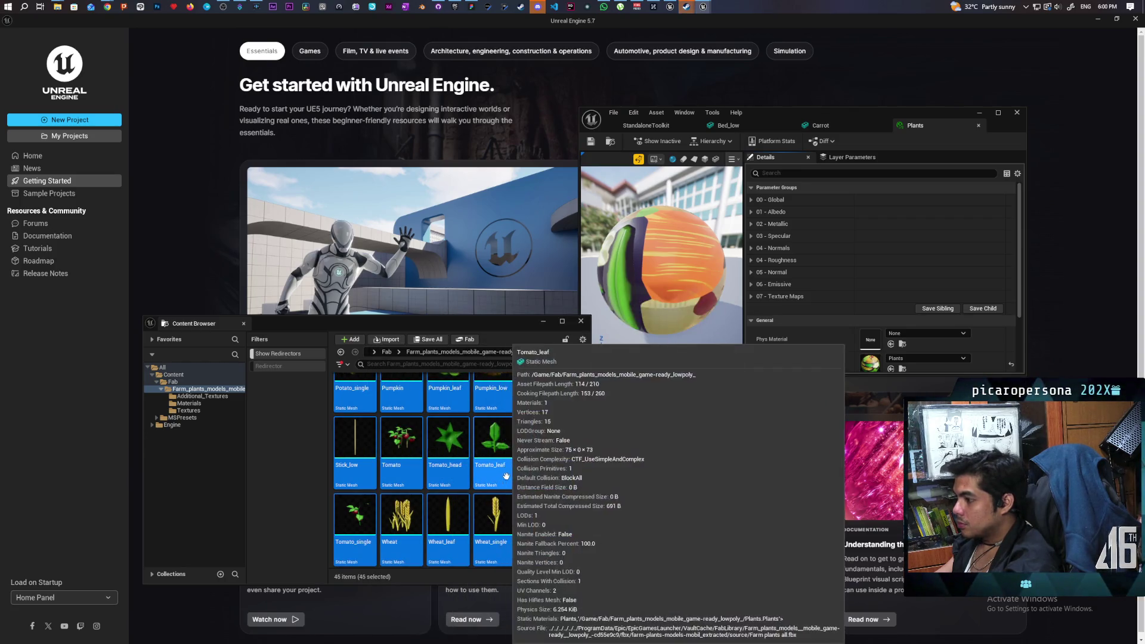
{"action": "scroll", "coordinate": [495, 480], "scroll_direction": "up", "scroll_amount": 3}
{"action": "scroll", "coordinate": [510, 475], "scroll_direction": "up", "scroll_amount": 5}
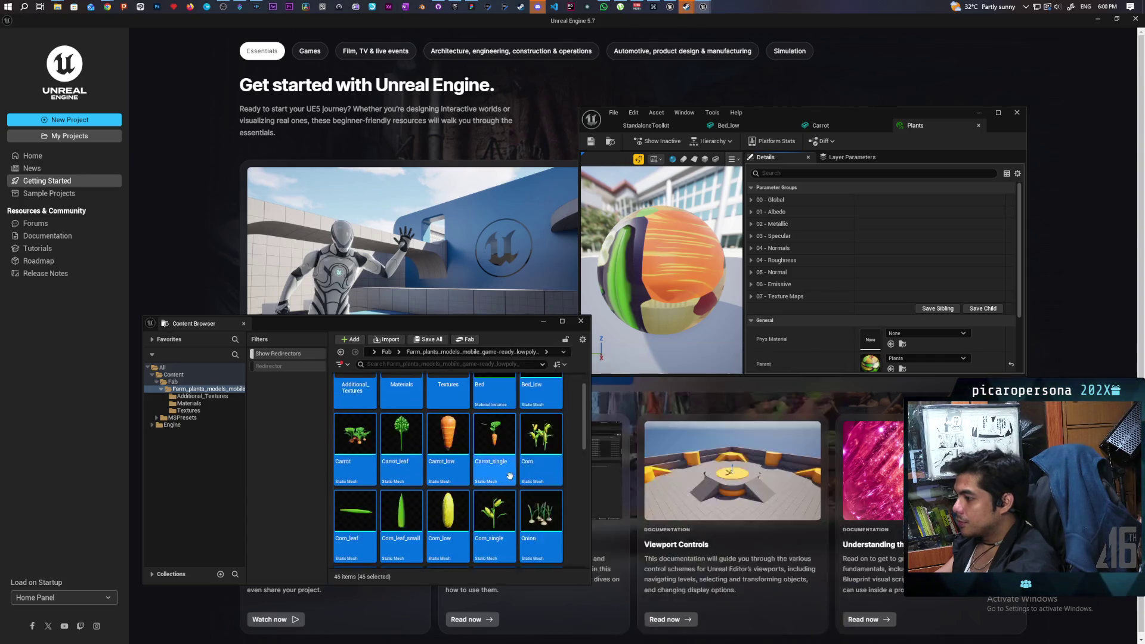
{"action": "mouse_move", "coordinate": [492, 457]}
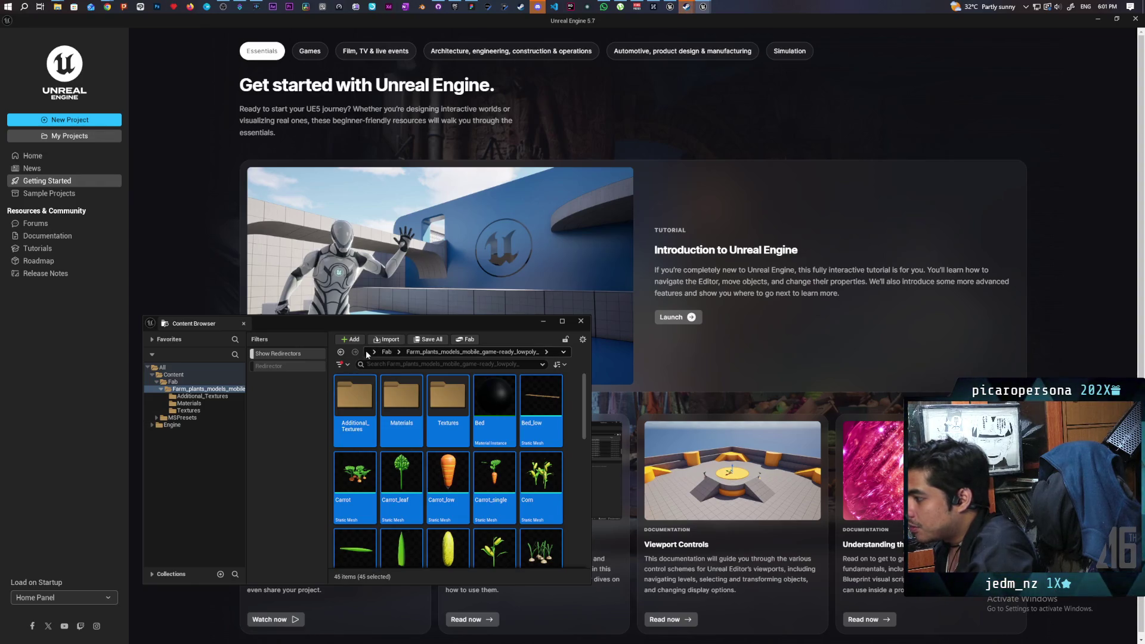
{"action": "left_click", "coordinate": [177, 375]}
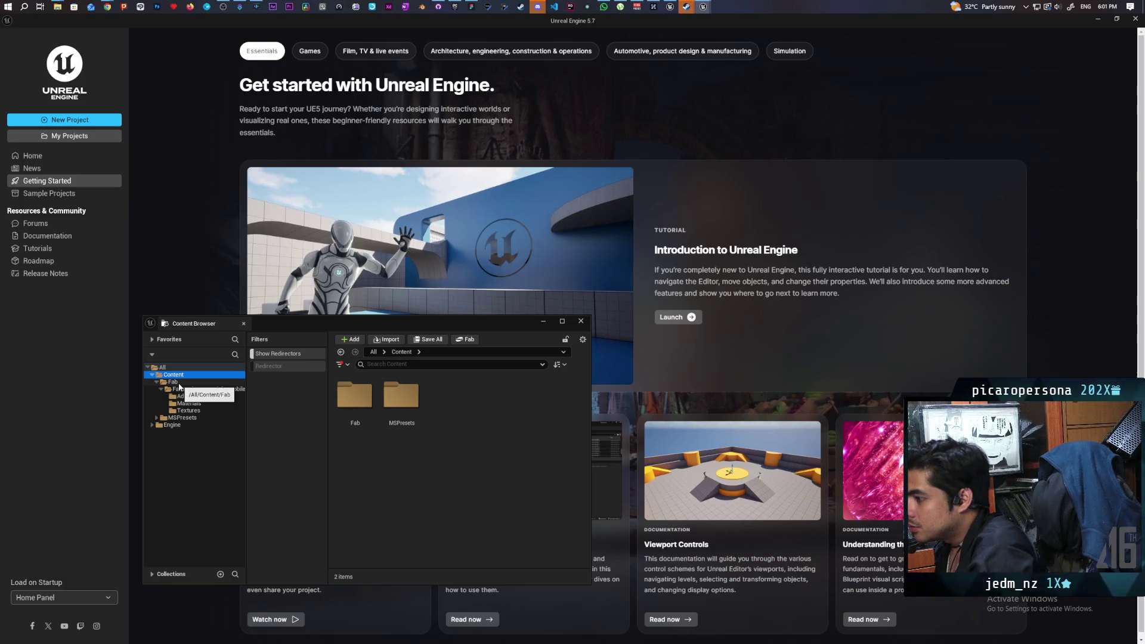
- Browse the Content and Fab folders, then launch the Paparazi project from My Projects
{"action": "left_click", "coordinate": [178, 382]}
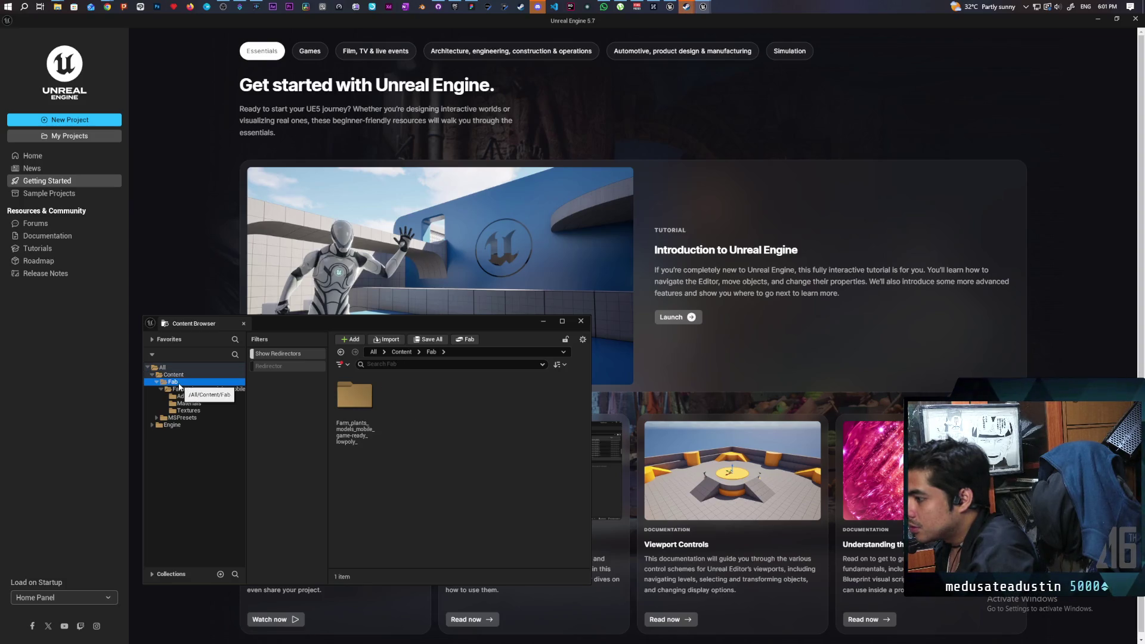
{"action": "left_click", "coordinate": [174, 374]}
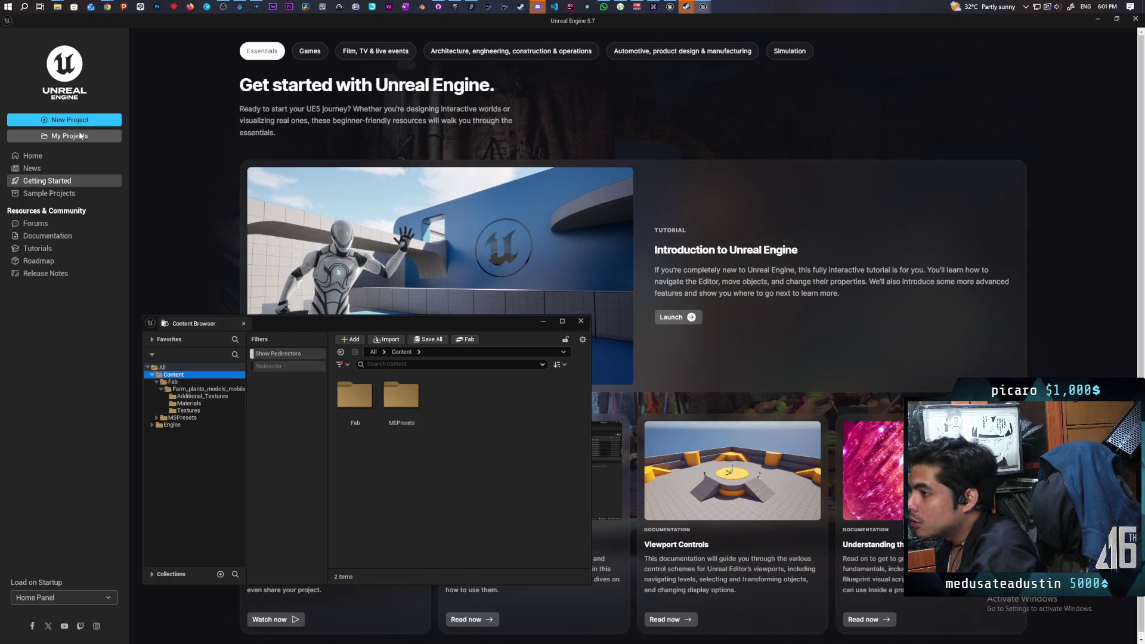
{"action": "left_click", "coordinate": [86, 138]}
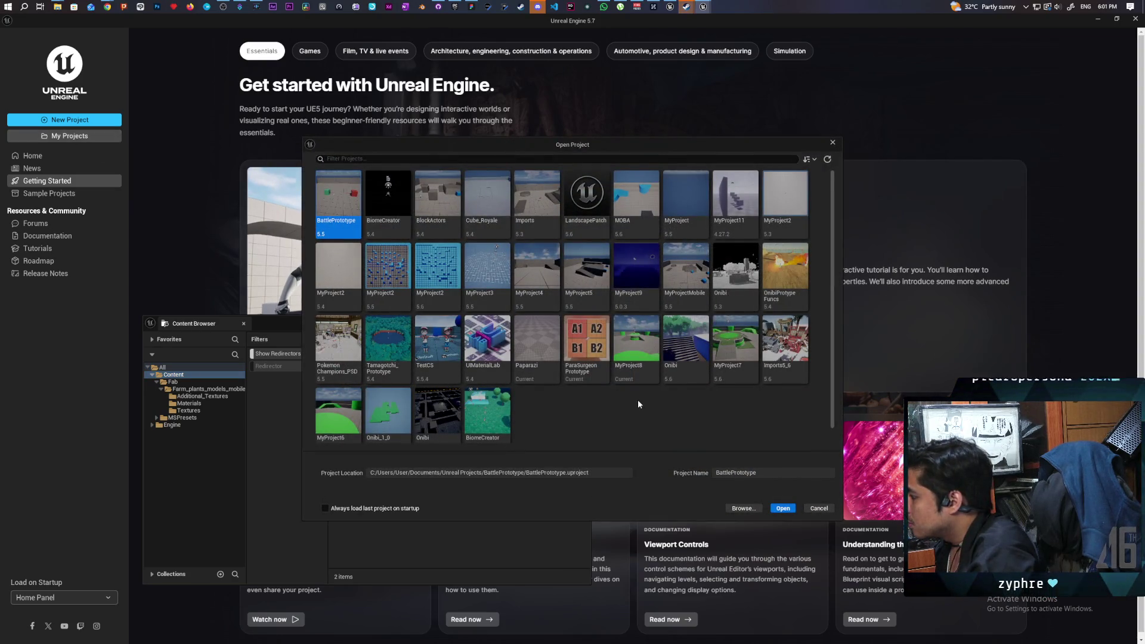
{"action": "double_click", "coordinate": [535, 344]}
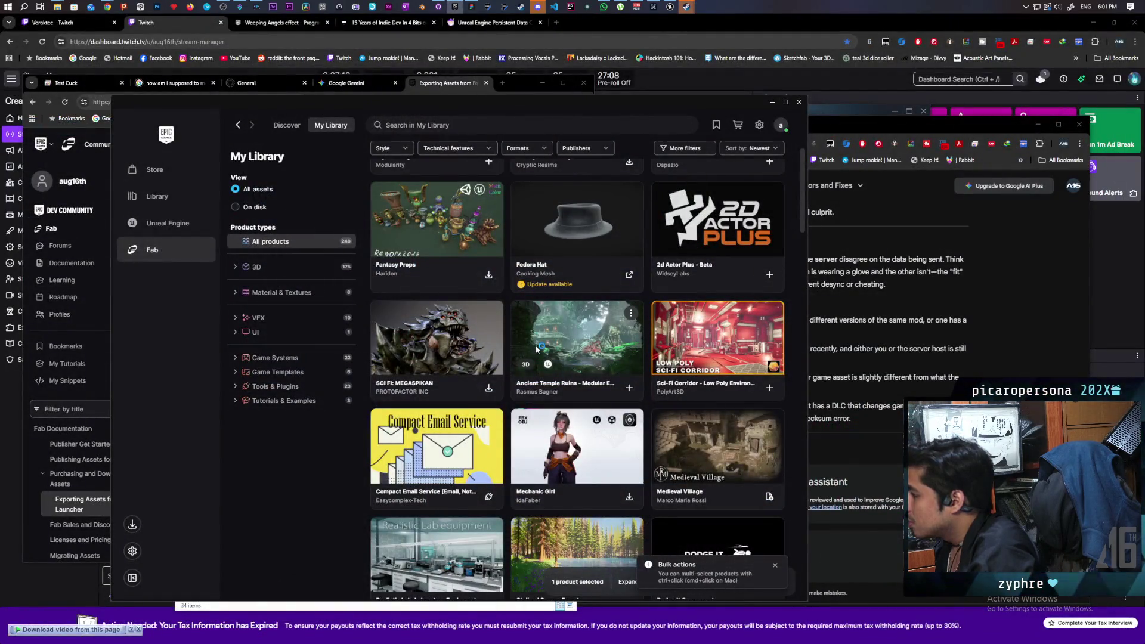